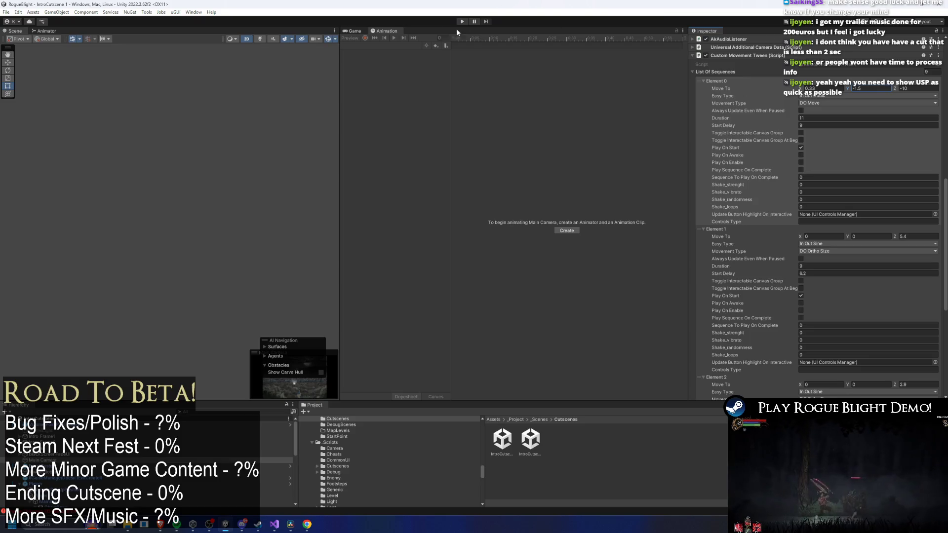
Run the intro cutscene in play mode as a preview, then stop it
{"action": "left_click", "coordinate": [460, 21]}
{"action": "mouse_move", "coordinate": [176, 526]}
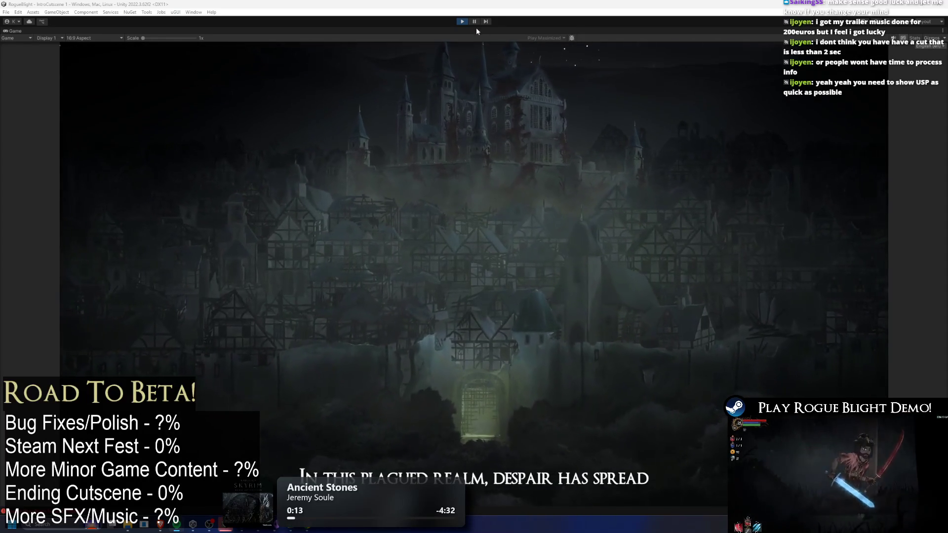
{"action": "left_click", "coordinate": [466, 21]}
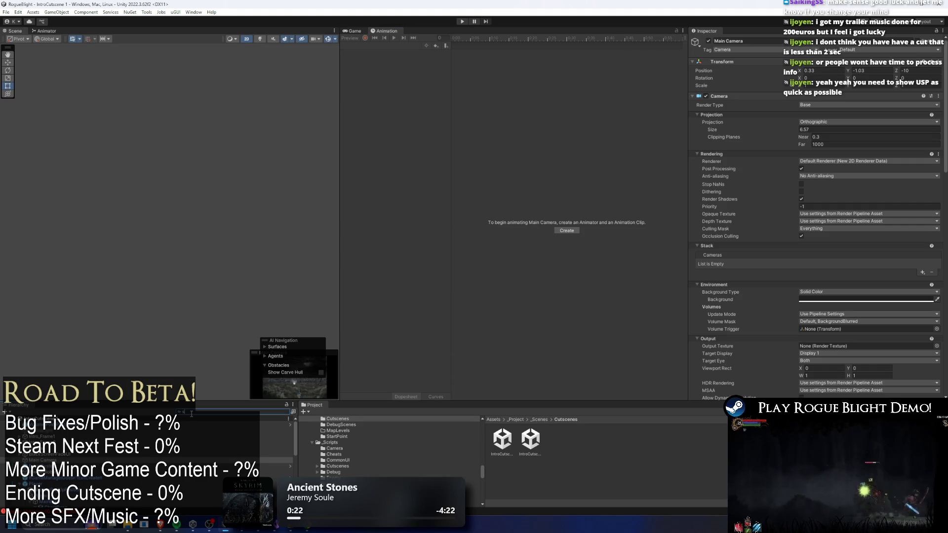
Find the Subtitles object in the Hierarchy, deactivate it, and clear the search filter
{"action": "type", "text": "ub"}
{"action": "left_click", "coordinate": [232, 430]}
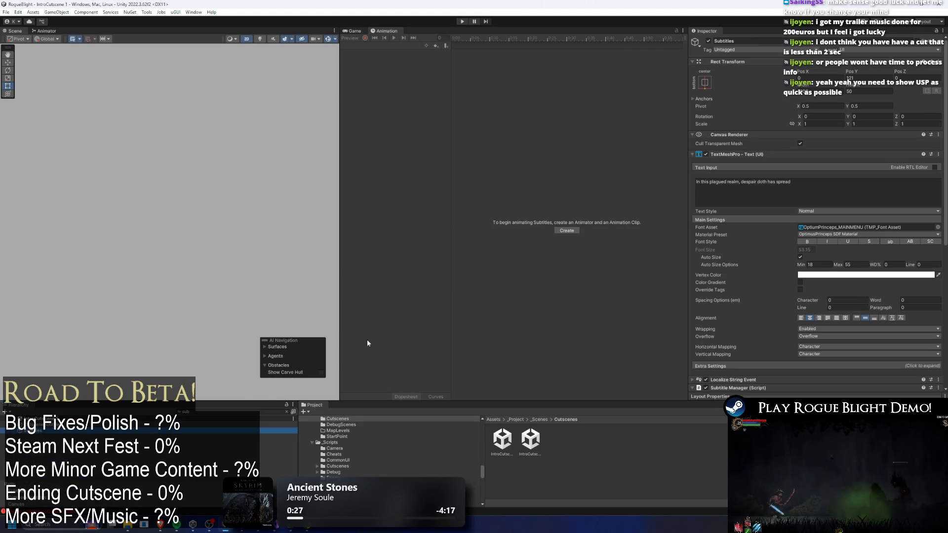
{"action": "left_click", "coordinate": [708, 41]}
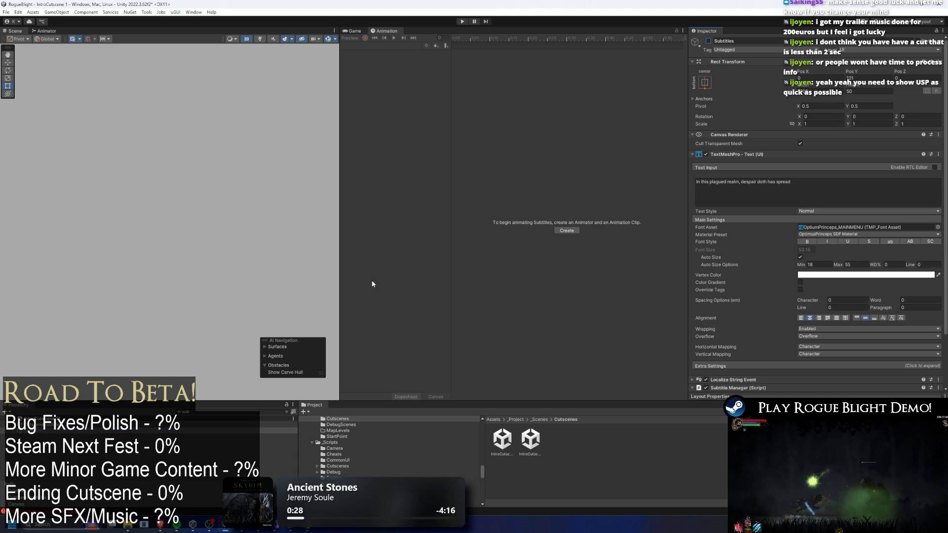
{"action": "left_click", "coordinate": [239, 411]}
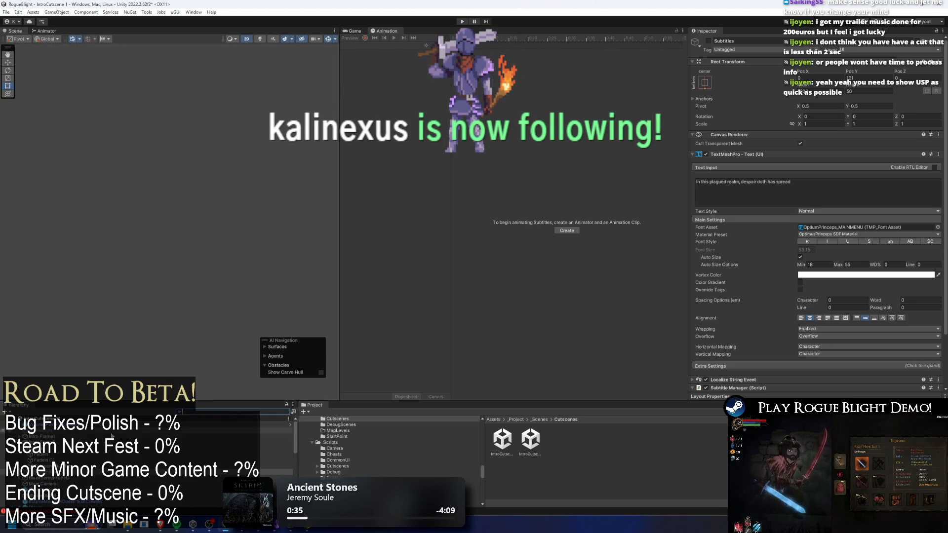
Inspect Intro_Frame1_Painted and step through neighbouring objects to Volume Post Processing
{"action": "left_click", "coordinate": [114, 447]}
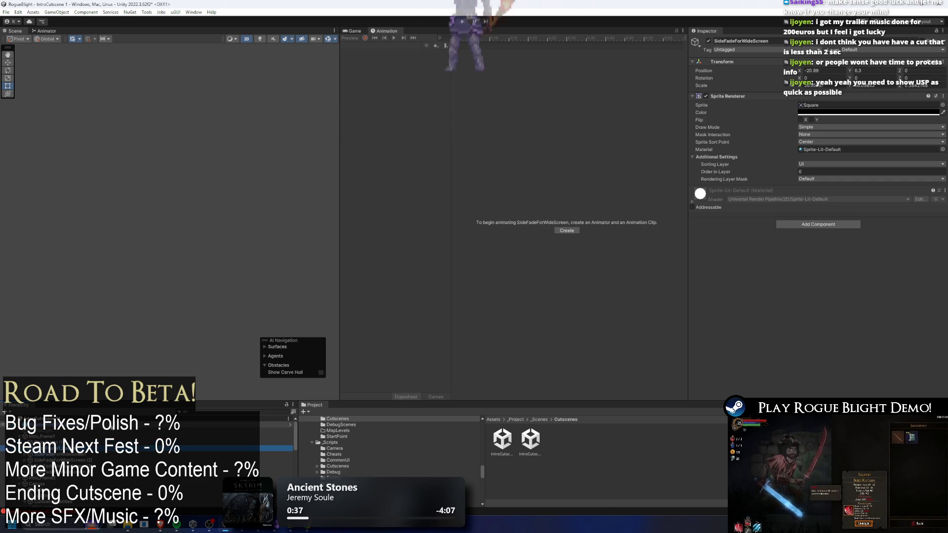
{"action": "key", "text": "Down"}
{"action": "key", "text": "Up"}
{"action": "key", "text": "Down"}
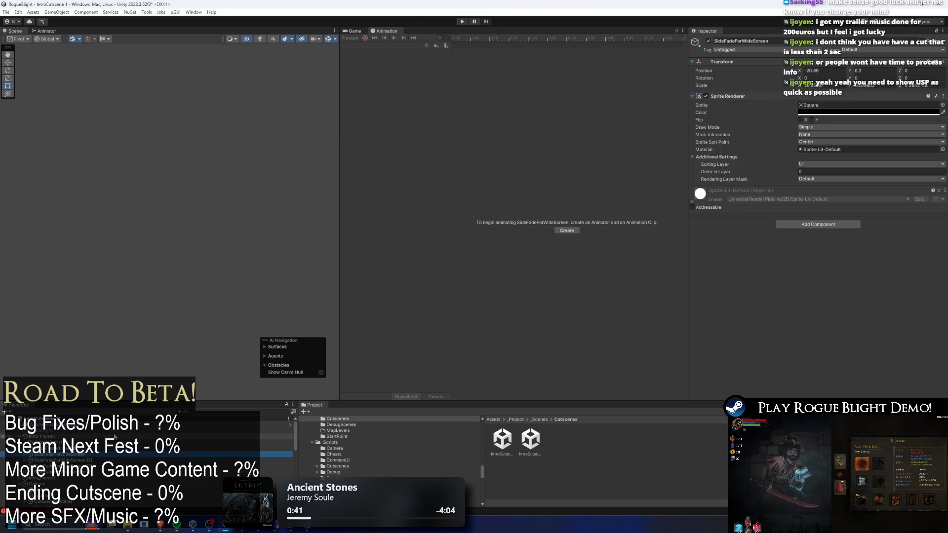
{"action": "key", "text": "Down"}
{"action": "key", "text": "Down"}
{"action": "key", "text": "Down"}
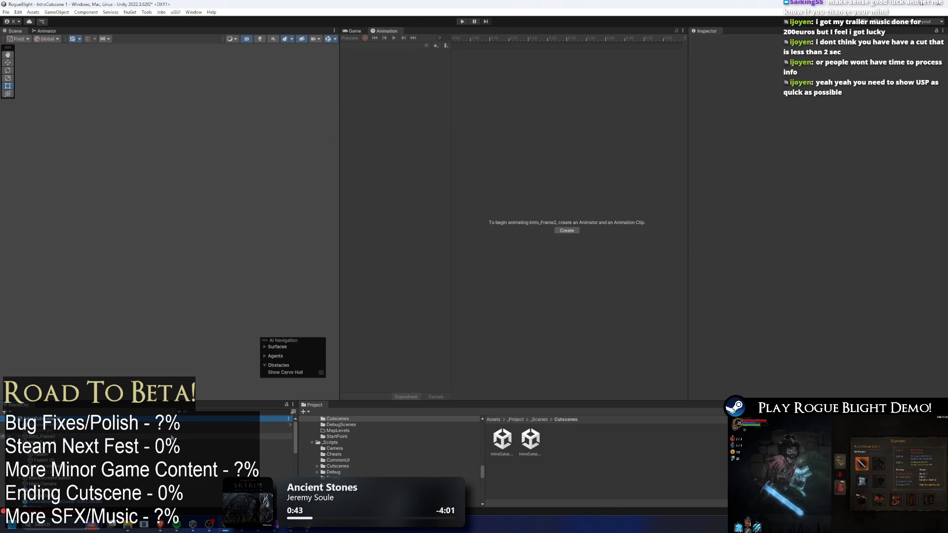
{"action": "key", "text": "Down"}
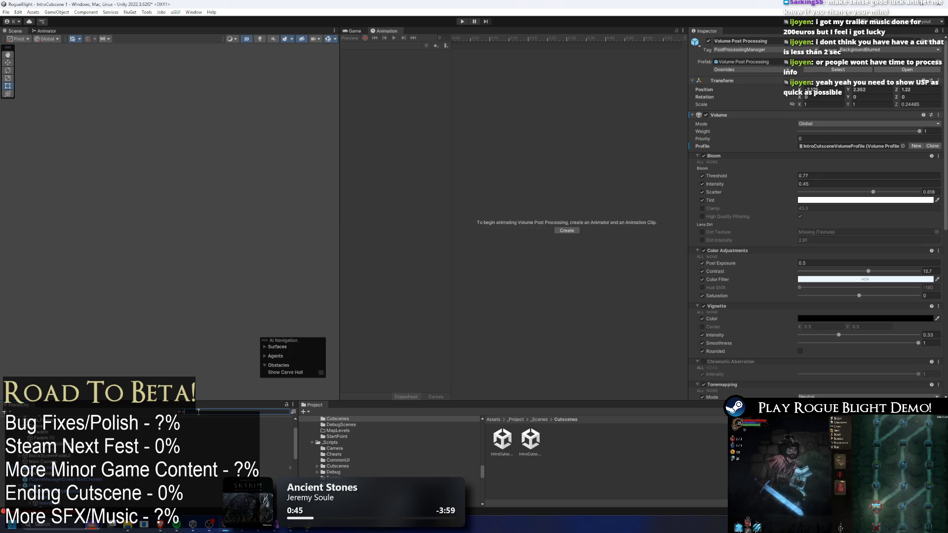
Select Main Camera, set Element 2 Start Delay to 2, and test the cutscene
{"action": "type", "text": "amera"}
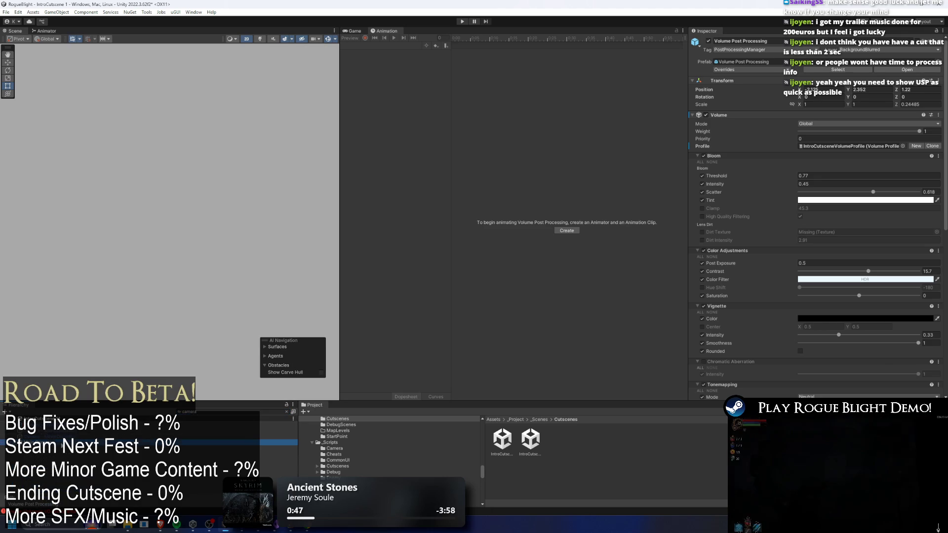
{"action": "left_click", "coordinate": [277, 443]}
{"action": "scroll", "coordinate": [878, 224], "scroll_direction": "down", "scroll_amount": 3}
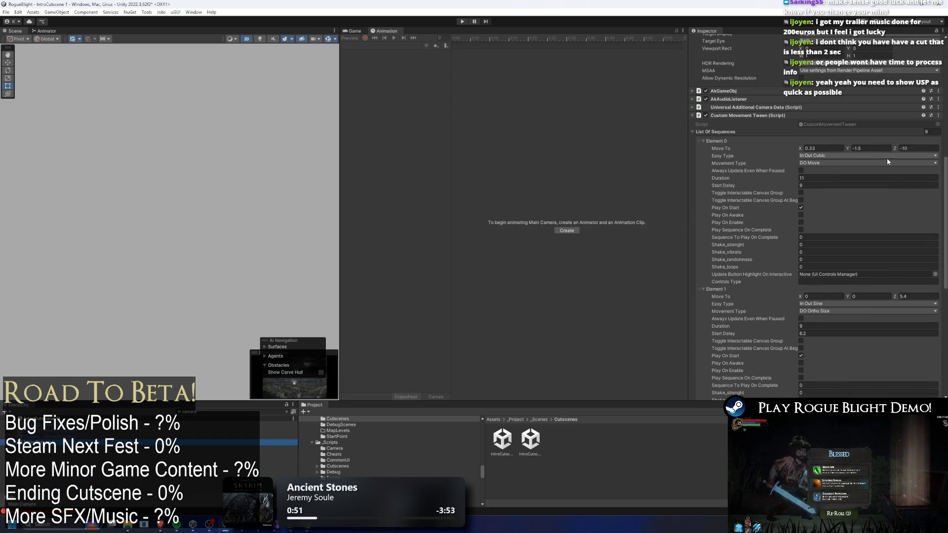
{"action": "scroll", "coordinate": [893, 165], "scroll_direction": "down", "scroll_amount": 1}
{"action": "scroll", "coordinate": [876, 187], "scroll_direction": "down", "scroll_amount": 1}
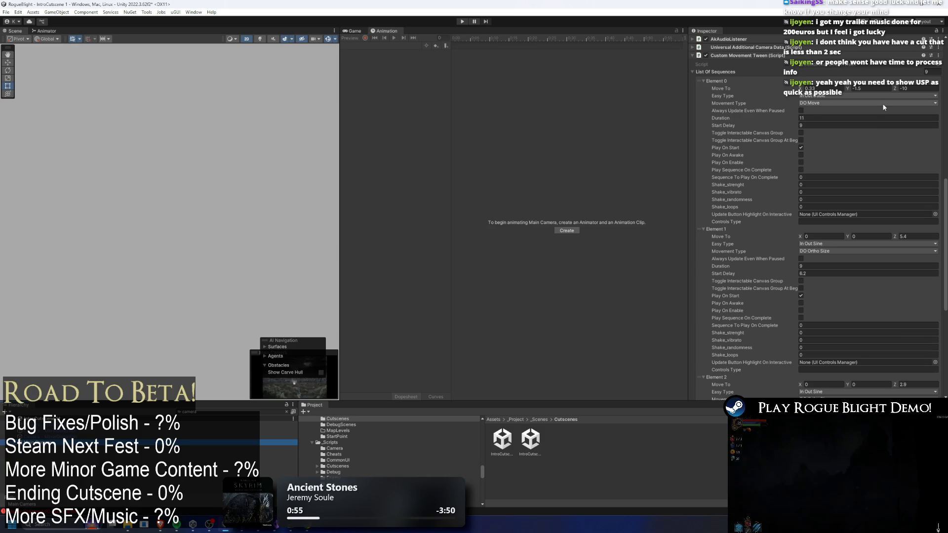
{"action": "scroll", "coordinate": [871, 121], "scroll_direction": "down", "scroll_amount": 2}
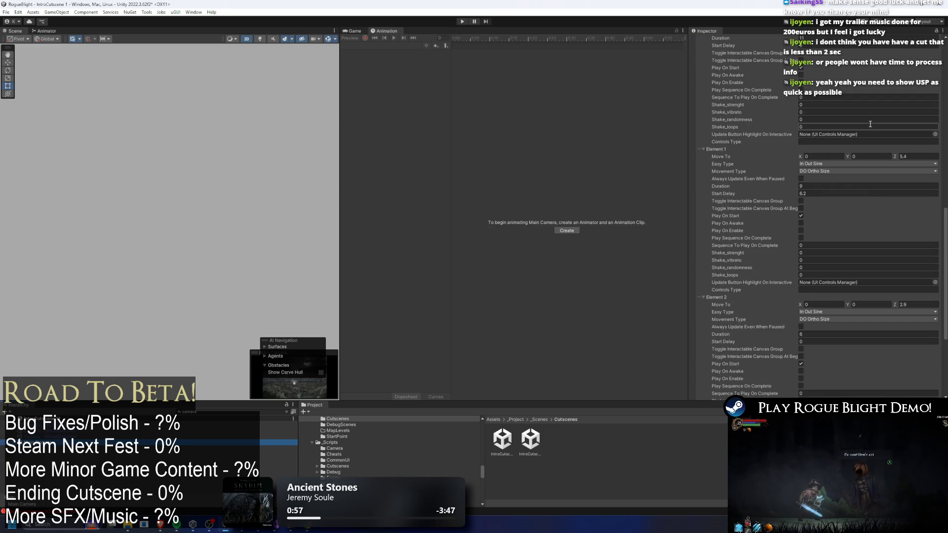
{"action": "scroll", "coordinate": [871, 148], "scroll_direction": "down", "scroll_amount": 2}
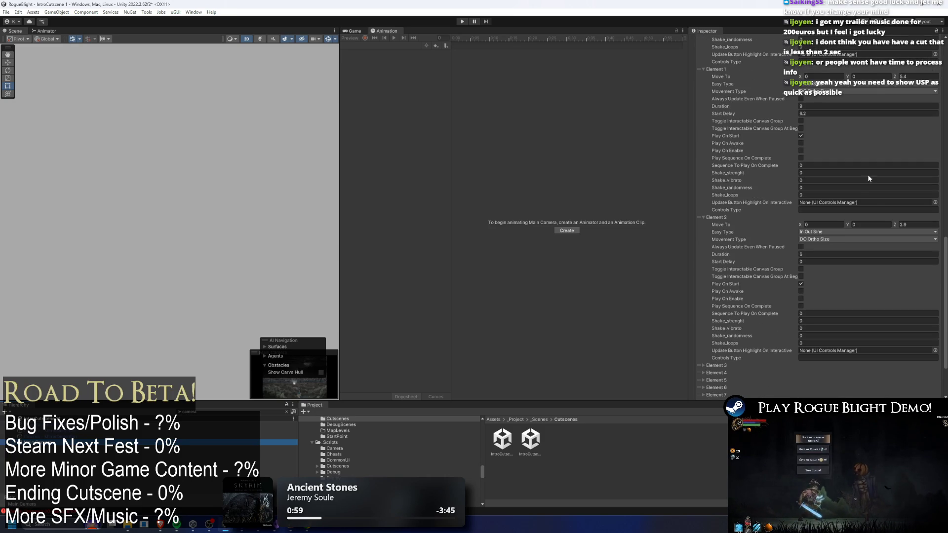
{"action": "left_click", "coordinate": [817, 261]}
{"action": "type", "text": "2"}
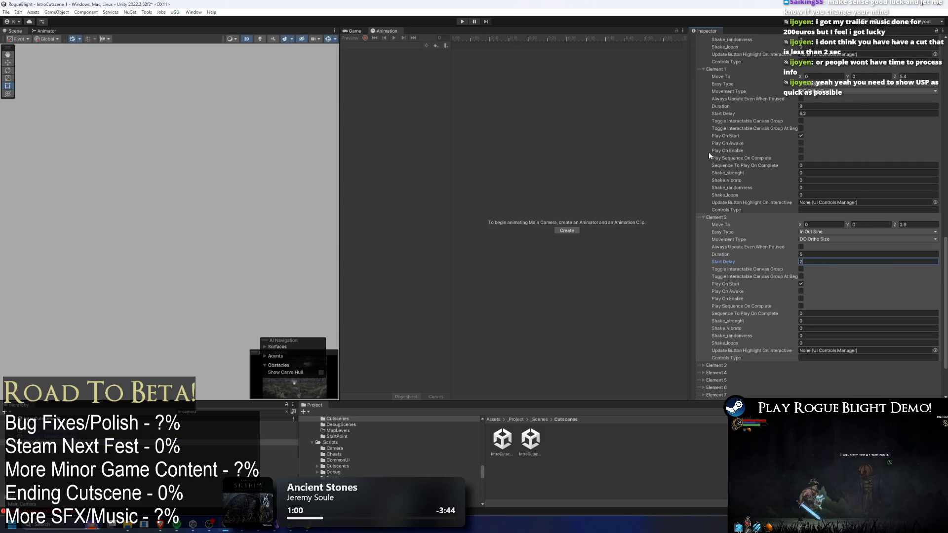
{"action": "left_click", "coordinate": [459, 22]}
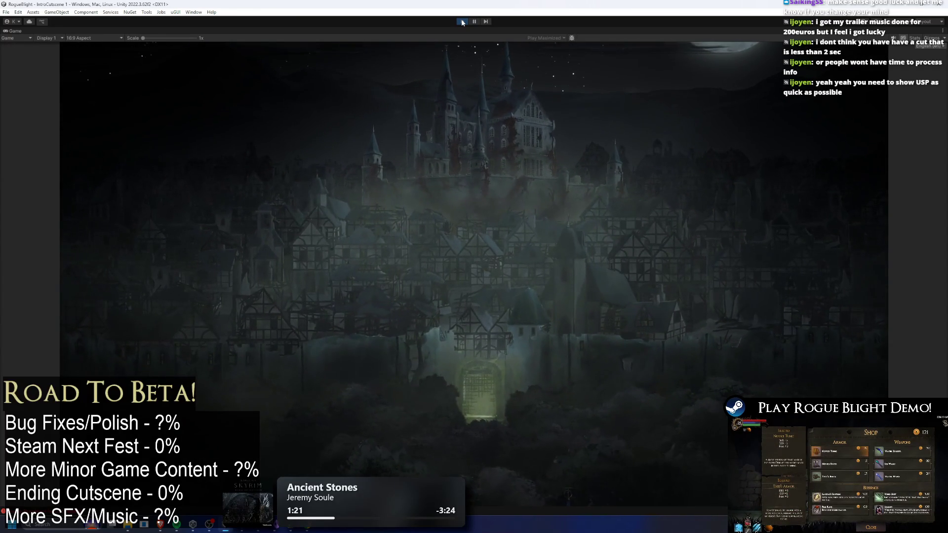
{"action": "left_click", "coordinate": [461, 21]}
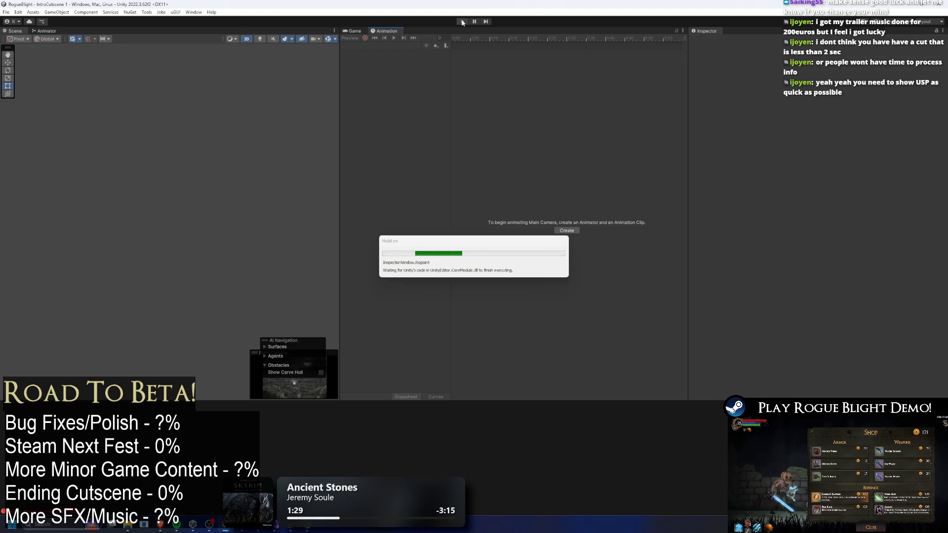
{"action": "scroll", "coordinate": [839, 197], "scroll_direction": "down", "scroll_amount": 5}
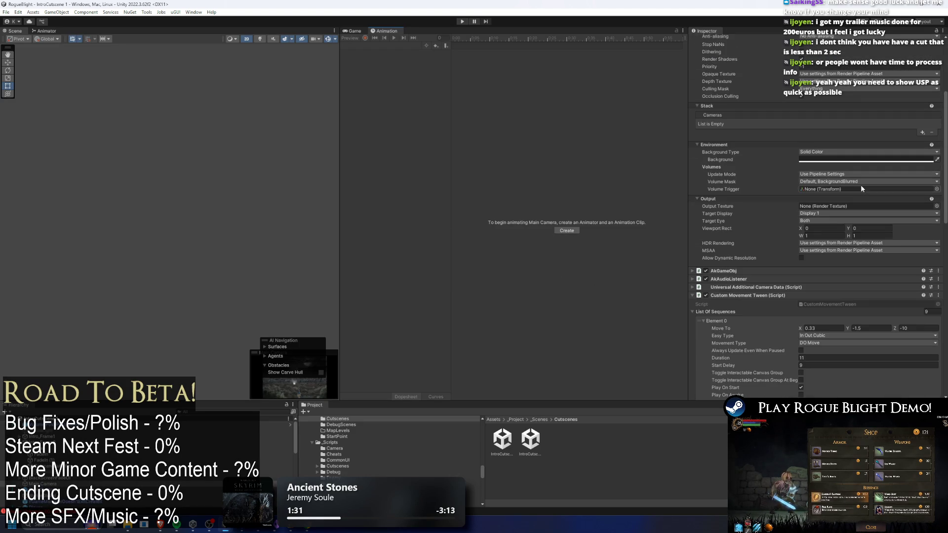
Change Element 2's Duration from 6 to 4, then preview the cutscene in play mode
{"action": "scroll", "coordinate": [810, 183], "scroll_direction": "down", "scroll_amount": 10}
{"action": "left_click", "coordinate": [803, 254]}
{"action": "scroll", "coordinate": [857, 176], "scroll_direction": "up", "scroll_amount": 2}
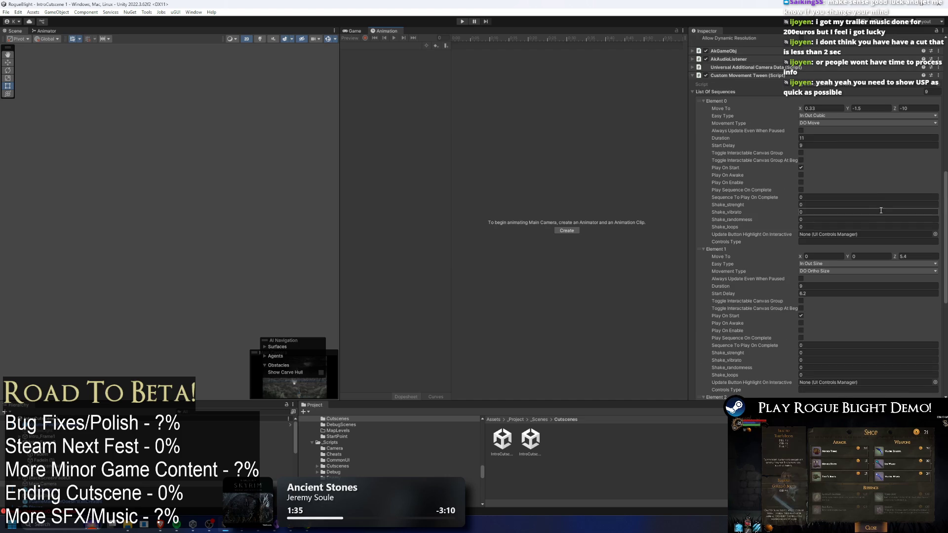
{"action": "scroll", "coordinate": [813, 132], "scroll_direction": "down", "scroll_amount": 10}
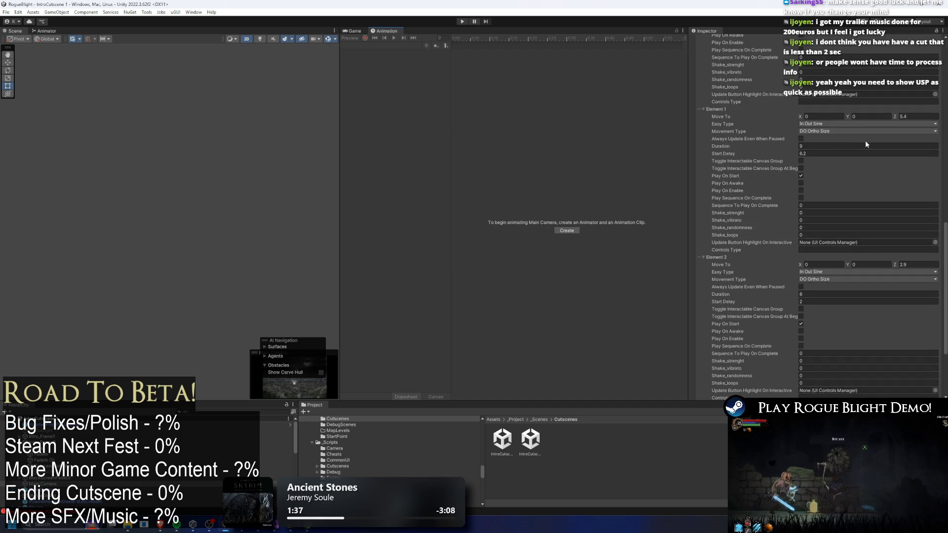
{"action": "left_click", "coordinate": [838, 186]}
{"action": "type", "text": "4"}
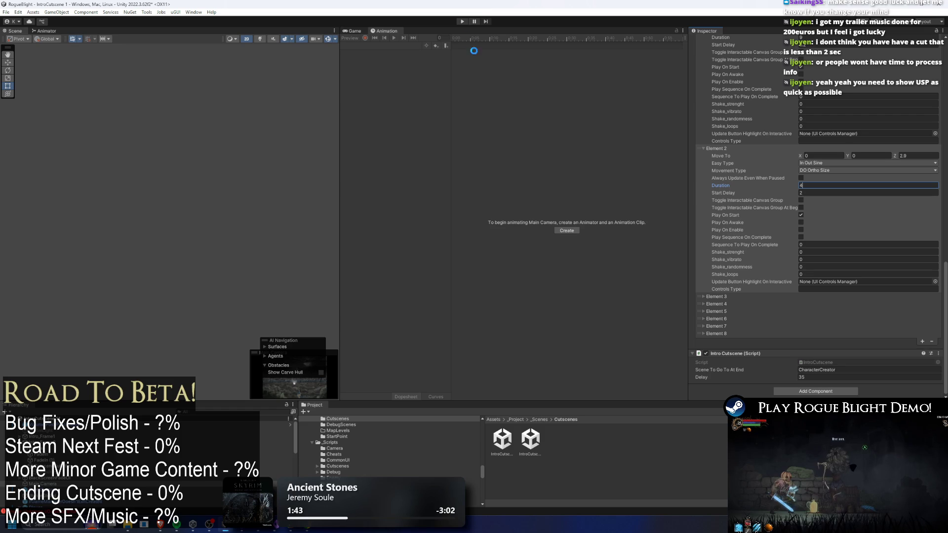
{"action": "left_click", "coordinate": [459, 21]}
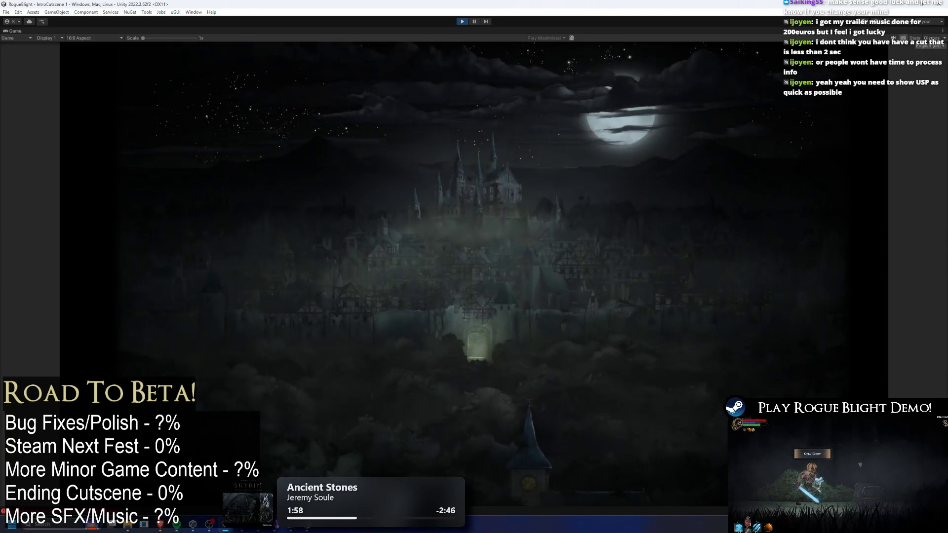
{"action": "left_click", "coordinate": [460, 21]}
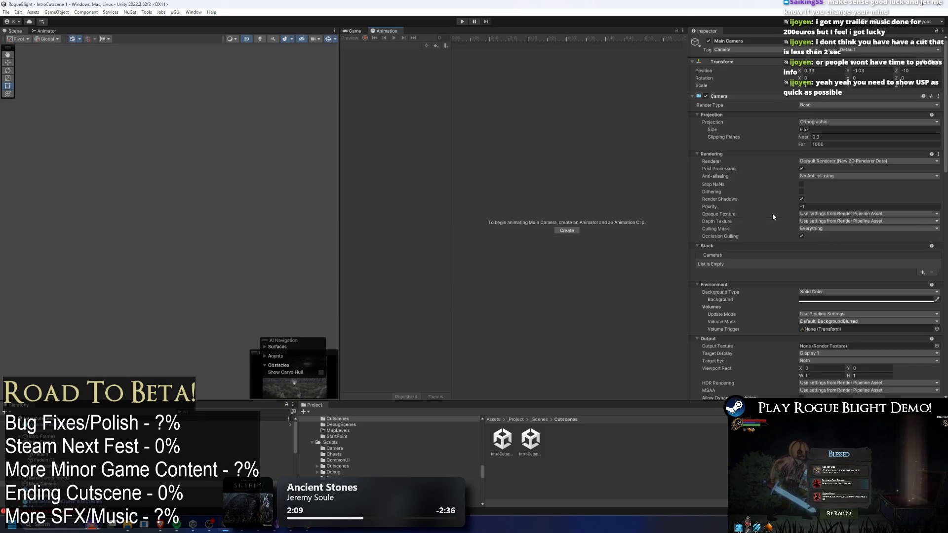
Deactivate the FadeIn object in the Hierarchy
{"action": "scroll", "coordinate": [803, 221], "scroll_direction": "down", "scroll_amount": 15}
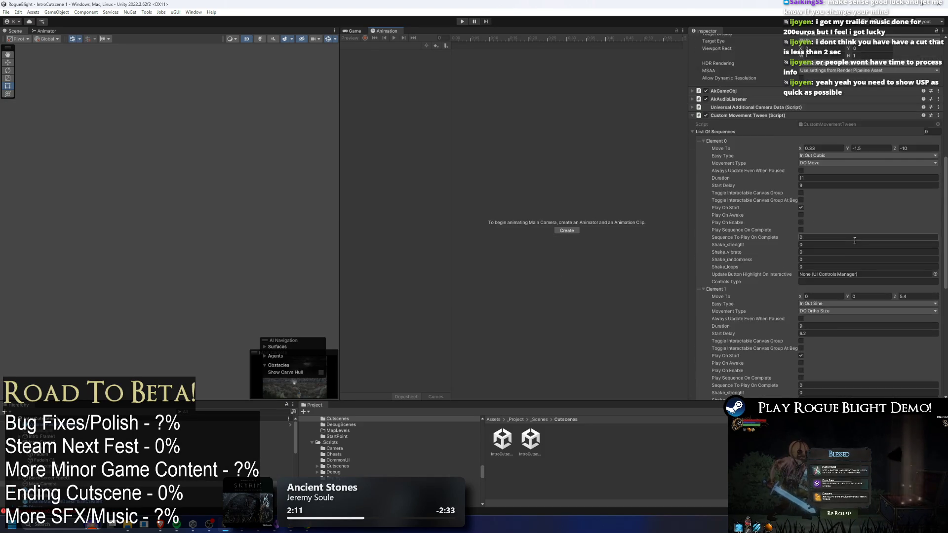
{"action": "scroll", "coordinate": [841, 166], "scroll_direction": "down", "scroll_amount": 5}
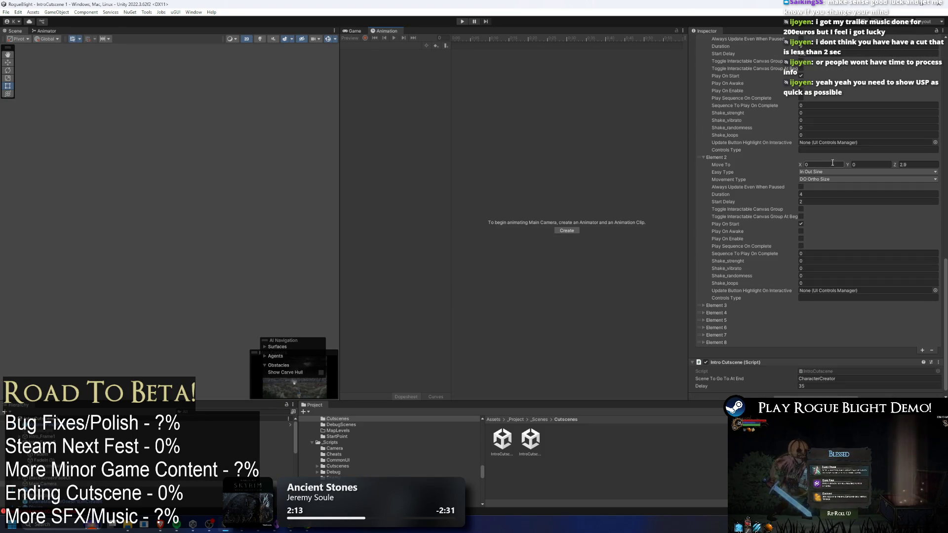
{"action": "scroll", "coordinate": [865, 188], "scroll_direction": "up", "scroll_amount": 13}
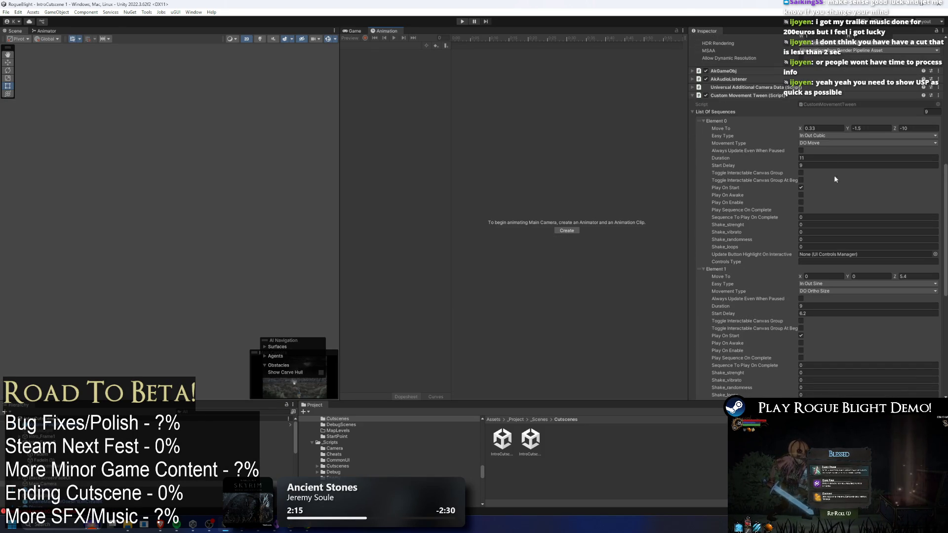
{"action": "scroll", "coordinate": [829, 155], "scroll_direction": "down", "scroll_amount": 10}
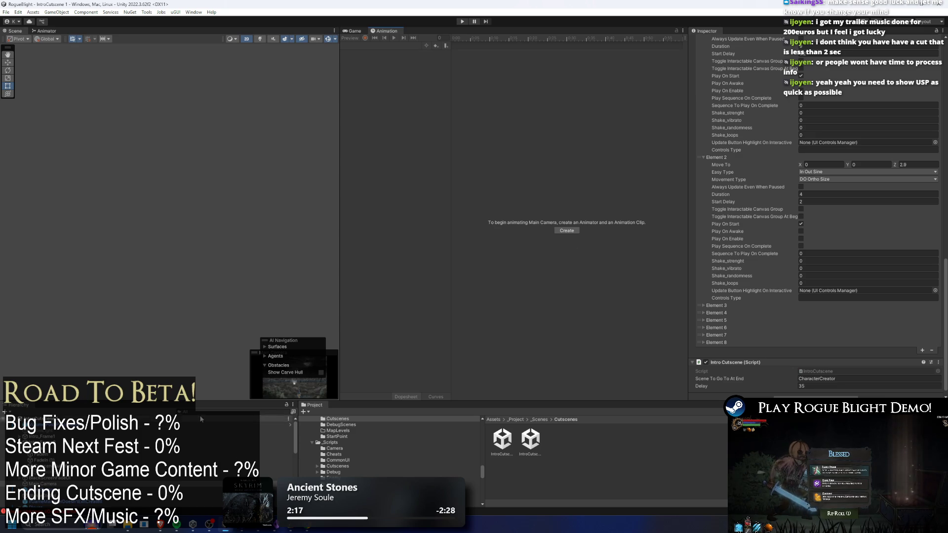
{"action": "left_click", "coordinate": [61, 457]}
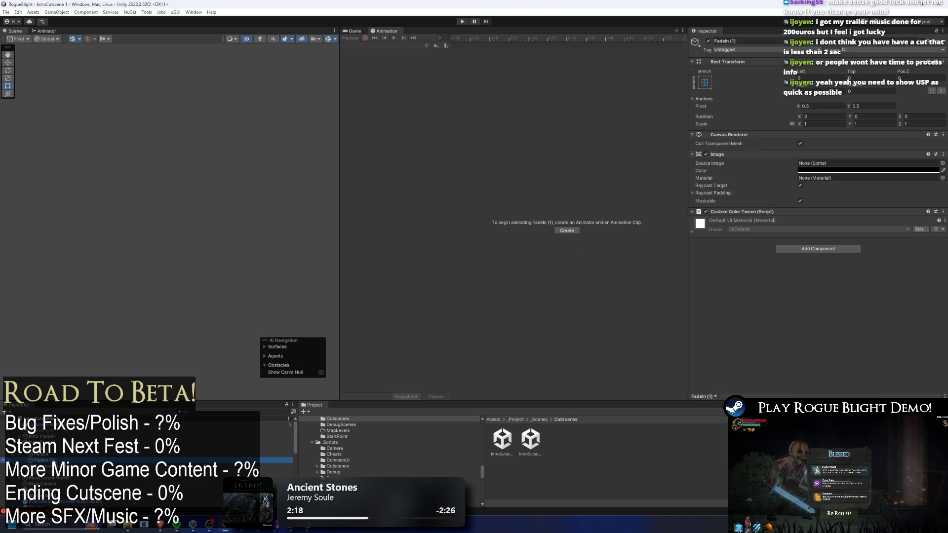
{"action": "left_click", "coordinate": [708, 41]}
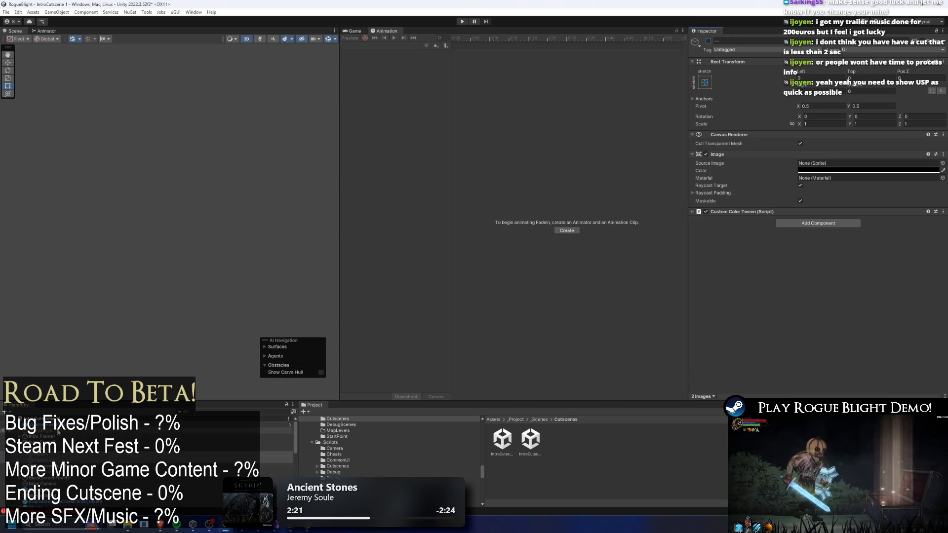
Filter the Hierarchy for 'camera', select Main Camera, and set Element 2 Duration to 1.5
{"action": "scroll", "coordinate": [83, 456], "scroll_direction": "down", "scroll_amount": 5}
{"action": "left_click", "coordinate": [211, 411]}
{"action": "type", "text": "cam"}
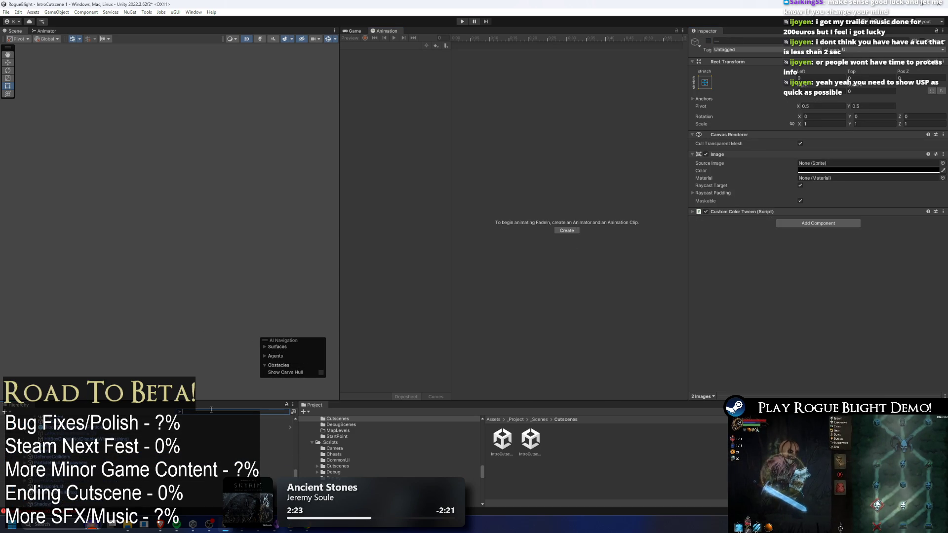
{"action": "key", "text": "BackSpace"}
{"action": "key", "text": "BackSpace"}
{"action": "key", "text": "BackSpace"}
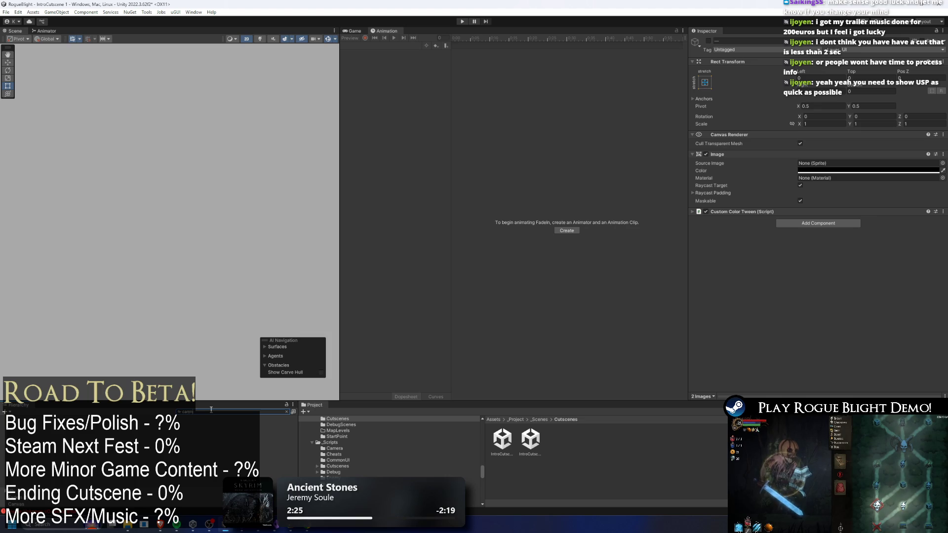
{"action": "type", "text": "era"}
{"action": "left_click", "coordinate": [148, 441]}
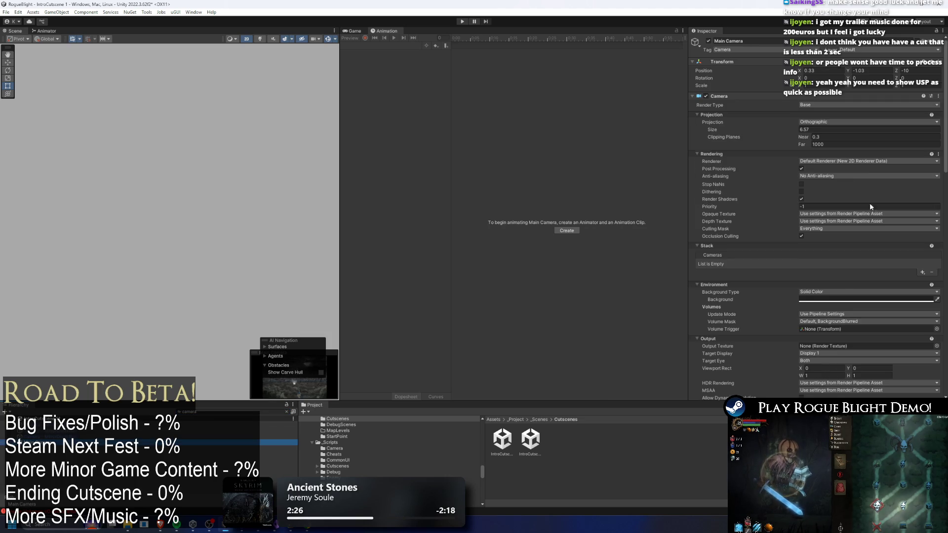
{"action": "scroll", "coordinate": [869, 160], "scroll_direction": "down", "scroll_amount": 20}
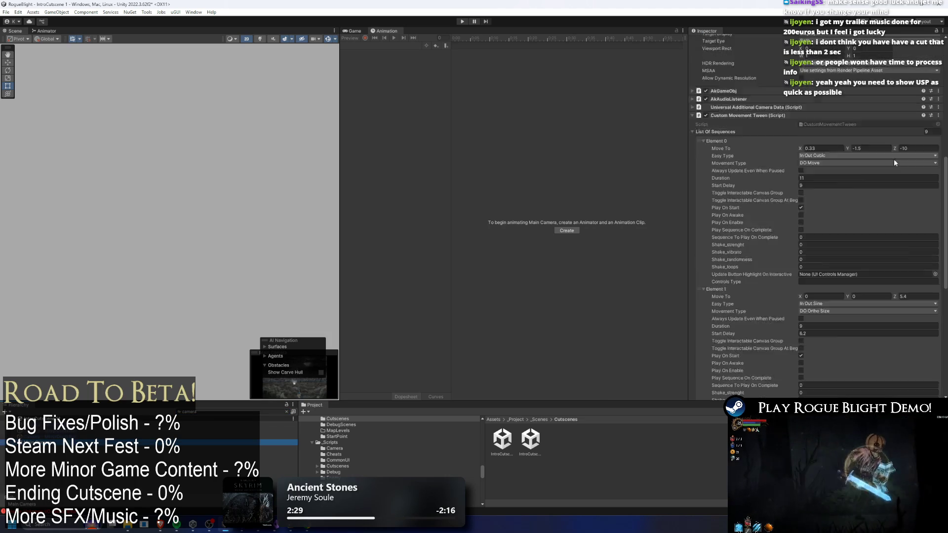
{"action": "scroll", "coordinate": [884, 168], "scroll_direction": "down", "scroll_amount": 3}
{"action": "left_click", "coordinate": [824, 193]}
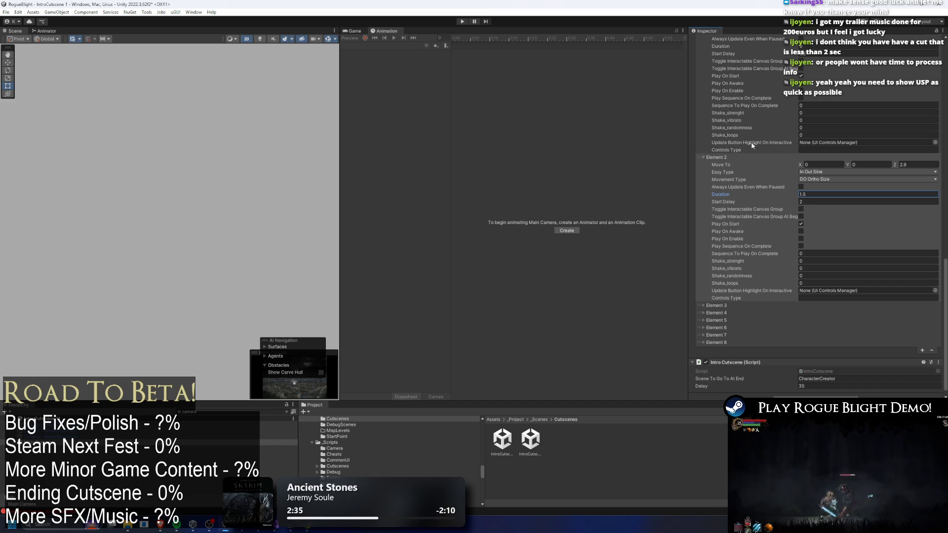
{"action": "left_click", "coordinate": [462, 21]}
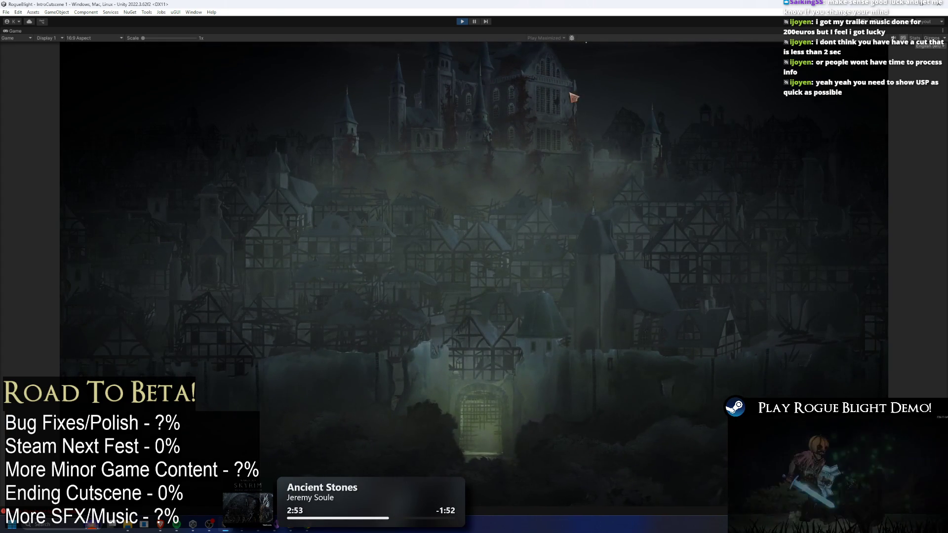
Stop the cutscene preview and begin editing the Main Camera's Size of 6.57
{"action": "left_click", "coordinate": [461, 22]}
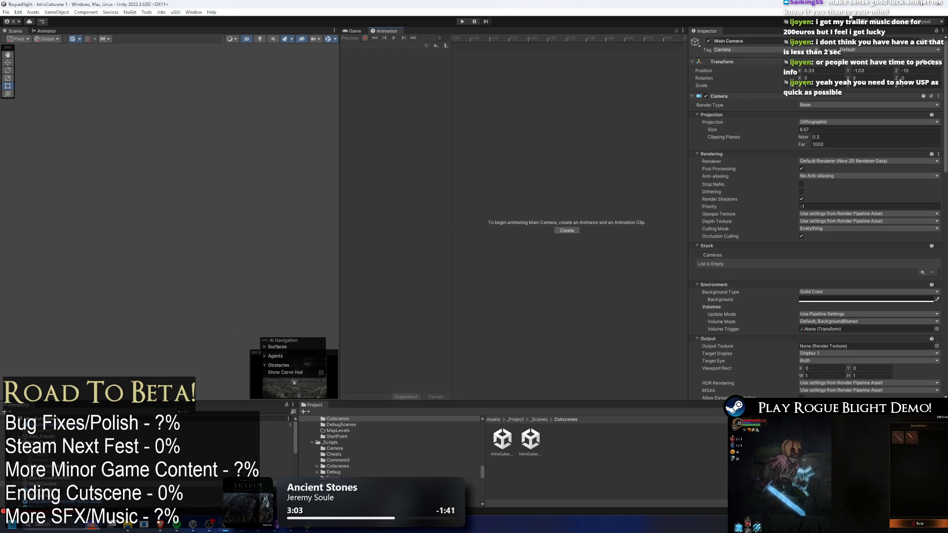
{"action": "left_click", "coordinate": [794, 133]}
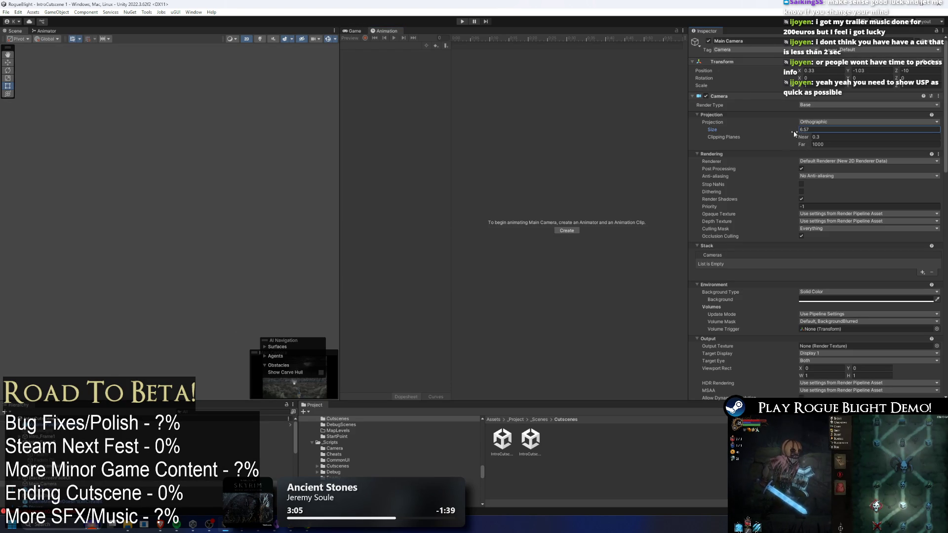
Lower the camera Size to 5.63, preview the cutscene, then retype Size as 5.3
{"action": "left_click_drag", "start_coordinate": [791, 130], "coordinate": [781, 132]}
{"action": "left_click", "coordinate": [464, 22]}
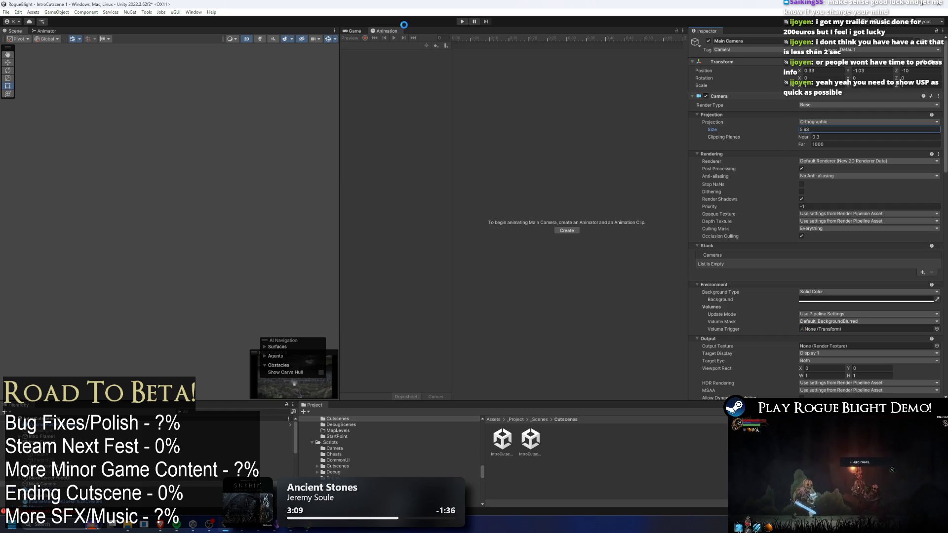
{"action": "left_click", "coordinate": [462, 22]}
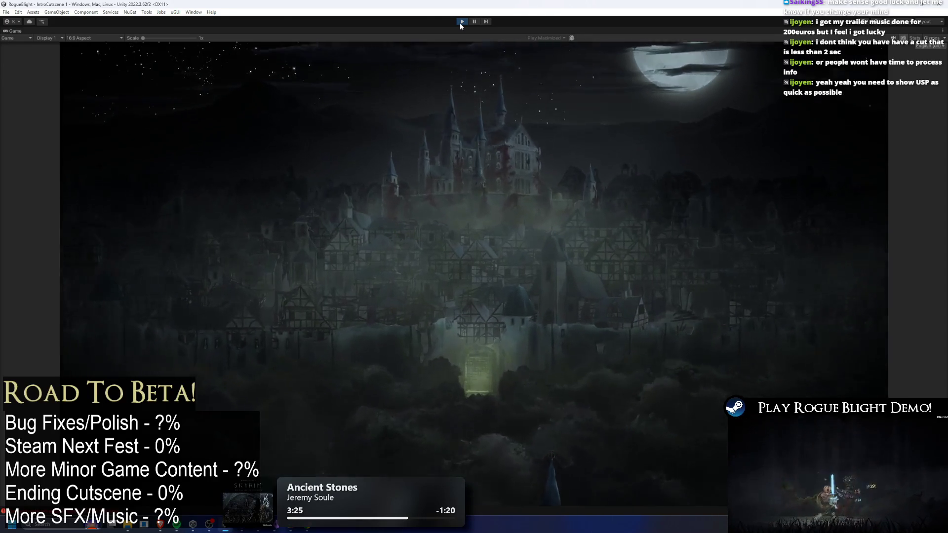
{"action": "left_click", "coordinate": [460, 23]}
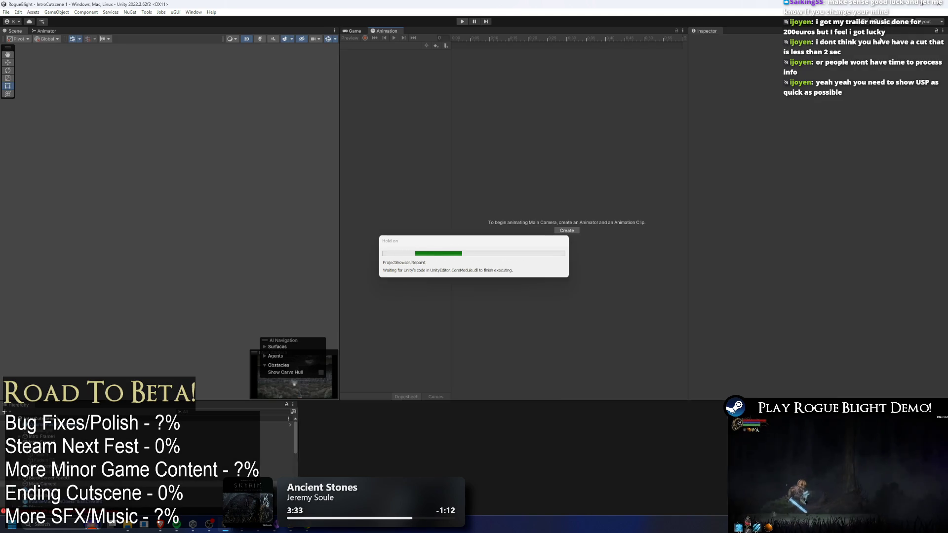
{"action": "left_click", "coordinate": [809, 132]}
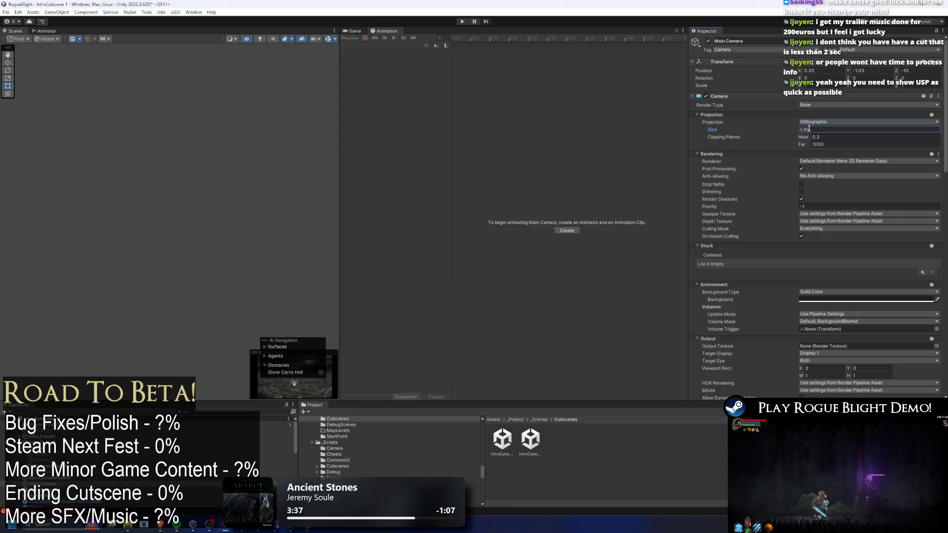
{"action": "type", "text": "3"}
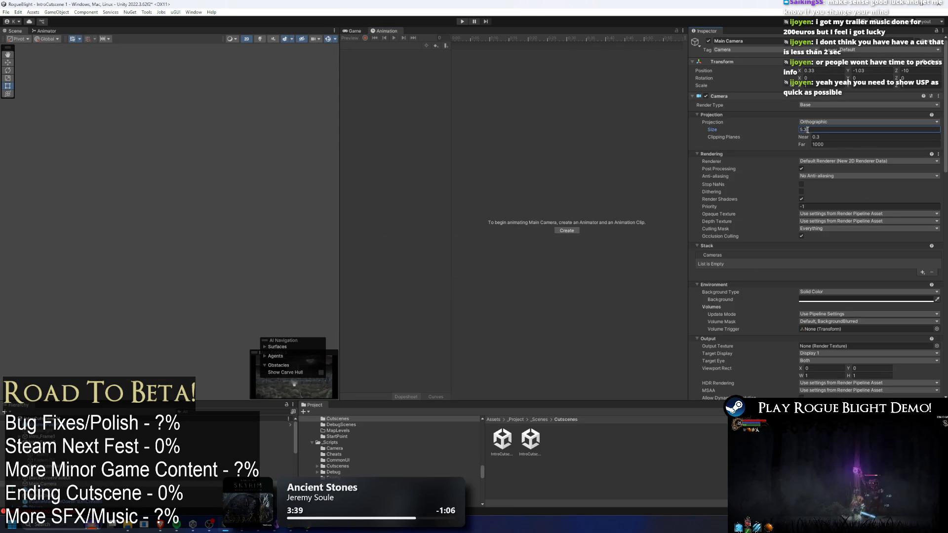
{"action": "scroll", "coordinate": [872, 161], "scroll_direction": "down", "scroll_amount": 5}
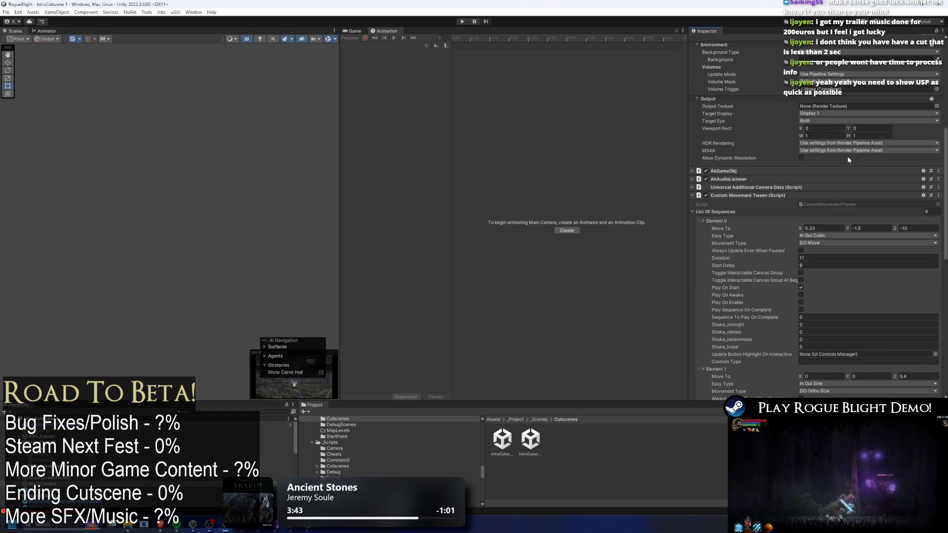
Give Element 1 a Start Delay of 0 and a Duration of 1.99, then commit its Move To Z
{"action": "scroll", "coordinate": [893, 231], "scroll_direction": "down", "scroll_amount": 1}
{"action": "scroll", "coordinate": [891, 232], "scroll_direction": "down", "scroll_amount": 5}
{"action": "left_click", "coordinate": [822, 234]}
{"action": "type", "text": "0"}
{"action": "left_click", "coordinate": [809, 220]}
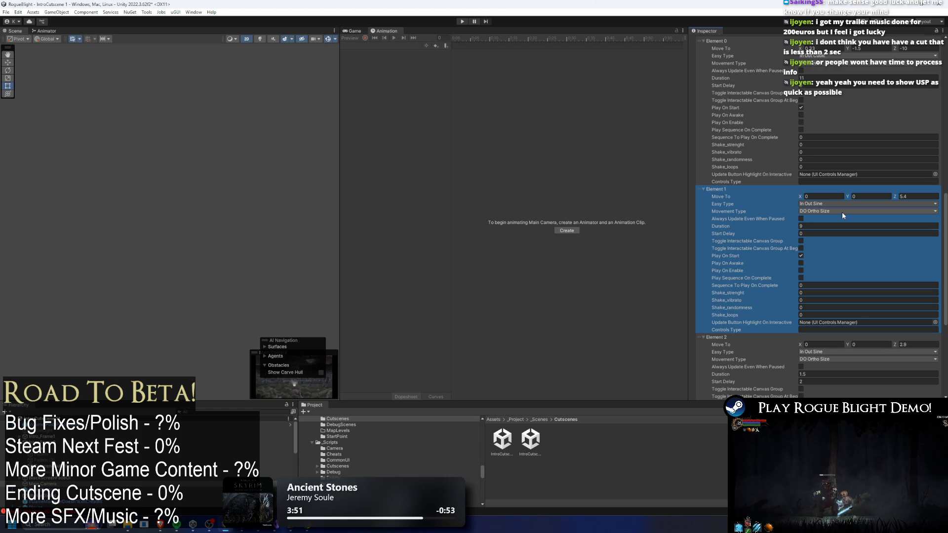
{"action": "left_click", "coordinate": [825, 226]}
{"action": "type", "text": "2"}
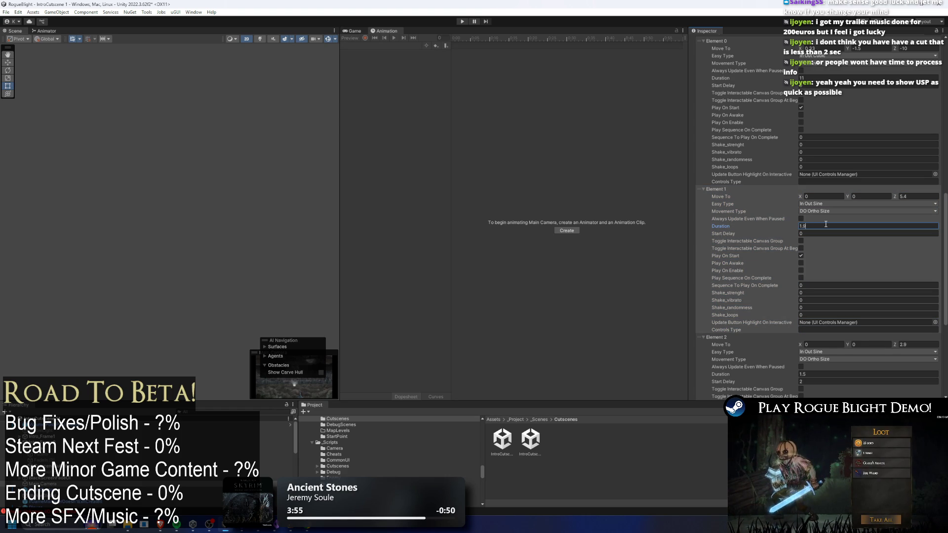
{"action": "key", "text": "Return"}
{"action": "scroll", "coordinate": [860, 219], "scroll_direction": "up", "scroll_amount": 3}
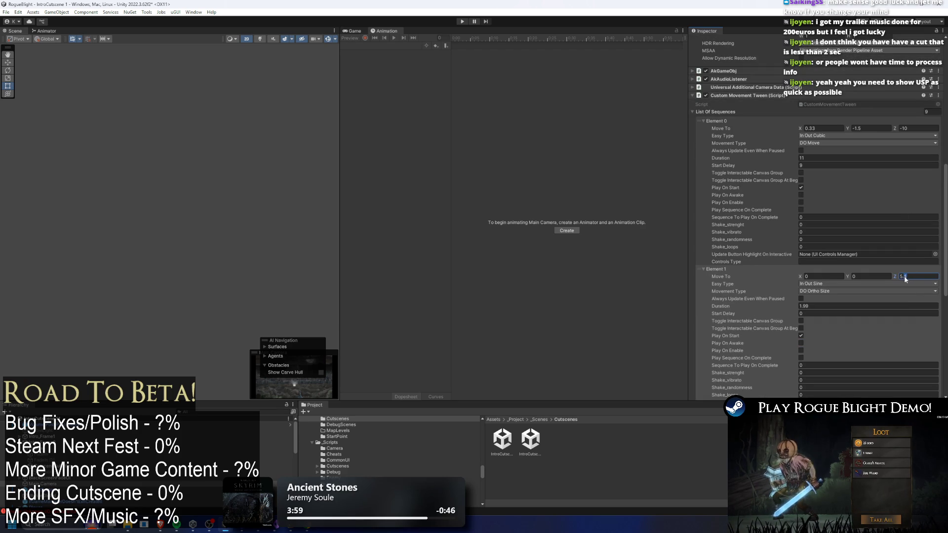
{"action": "left_click", "coordinate": [924, 275]}
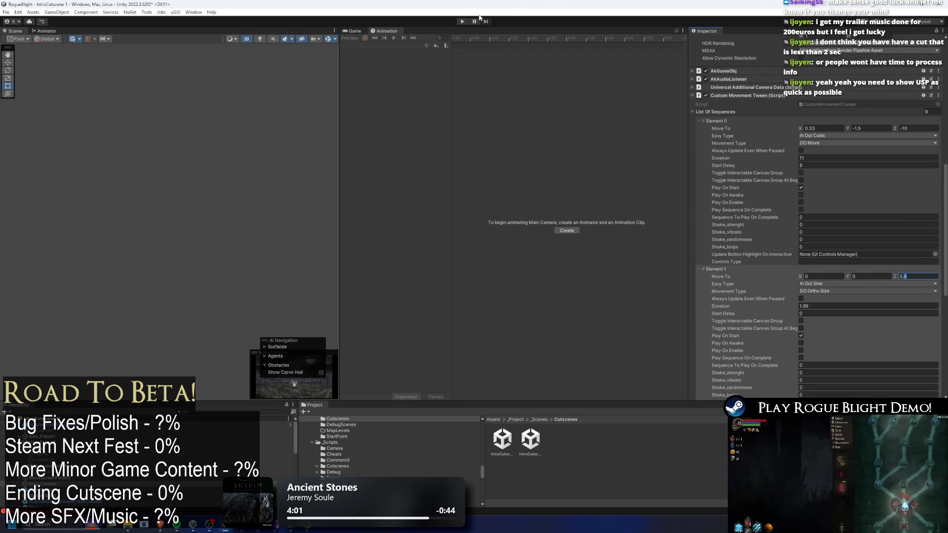
{"action": "key", "text": "ctrl+p"}
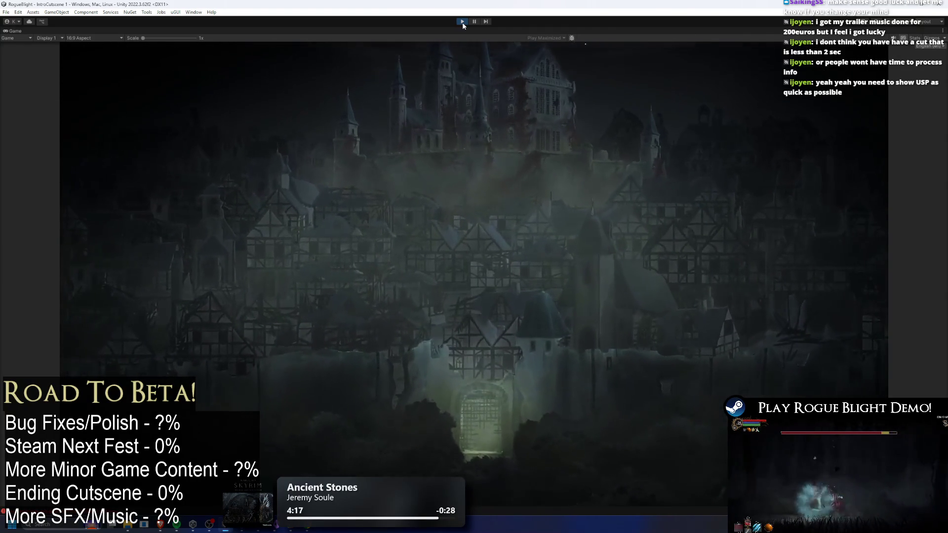
Stop the cutscene preview after watching the revised Element 1 timing
{"action": "left_click", "coordinate": [462, 21]}
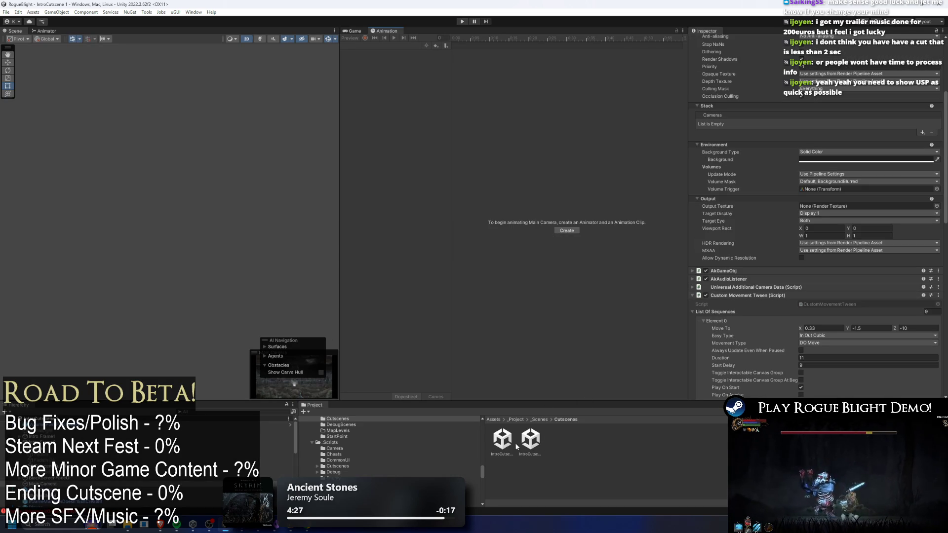
Set Element 2 Duration to 0.9 and Move To Z to 1, then play the cutscene
{"action": "scroll", "coordinate": [804, 228], "scroll_direction": "down", "scroll_amount": 10}
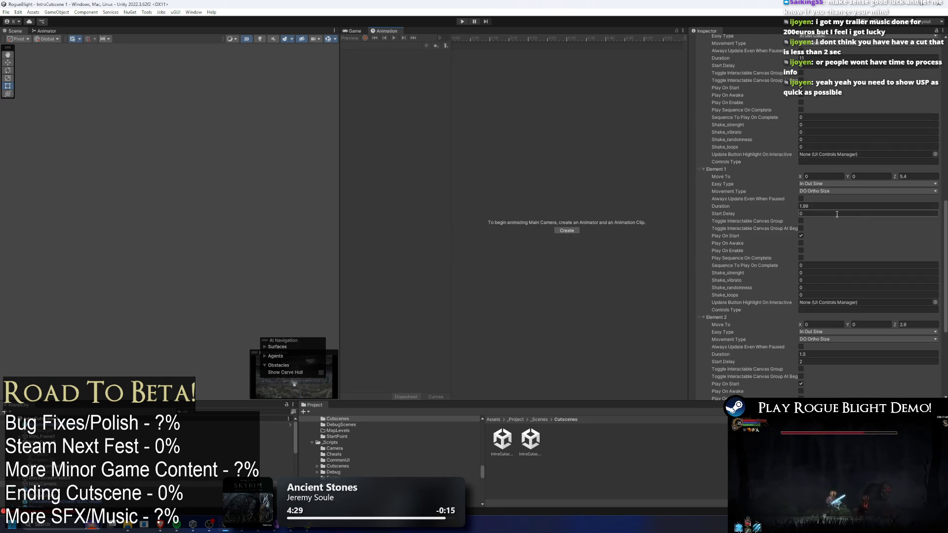
{"action": "left_click", "coordinate": [841, 274]}
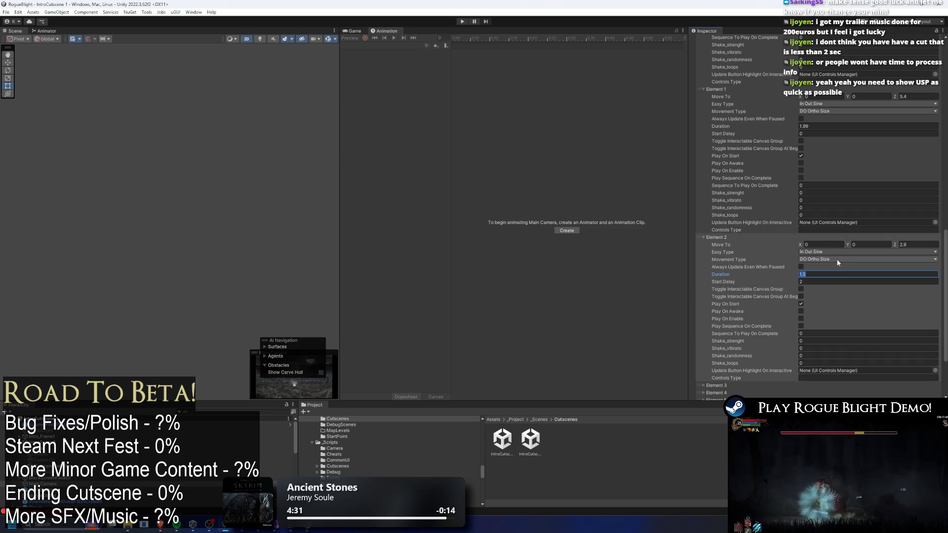
{"action": "type", "text": "0.9"}
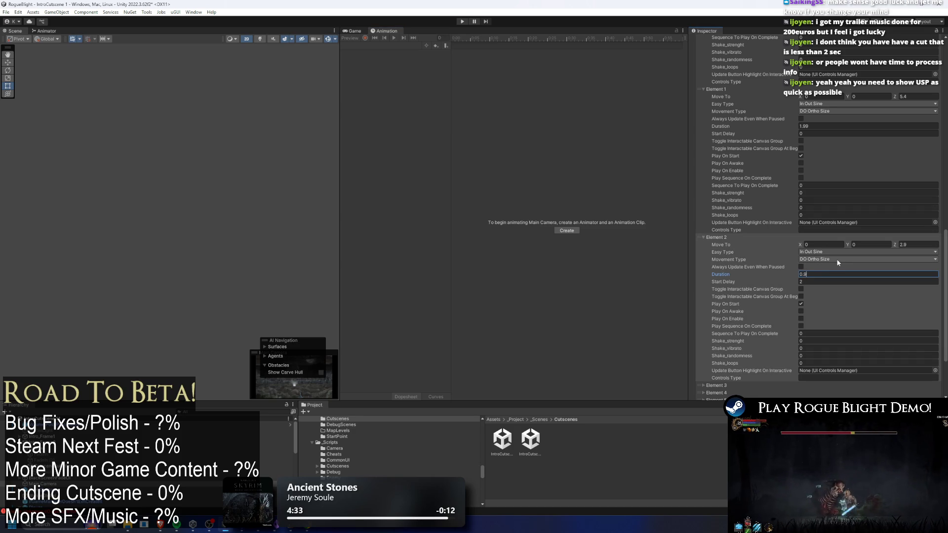
{"action": "left_click", "coordinate": [910, 244]}
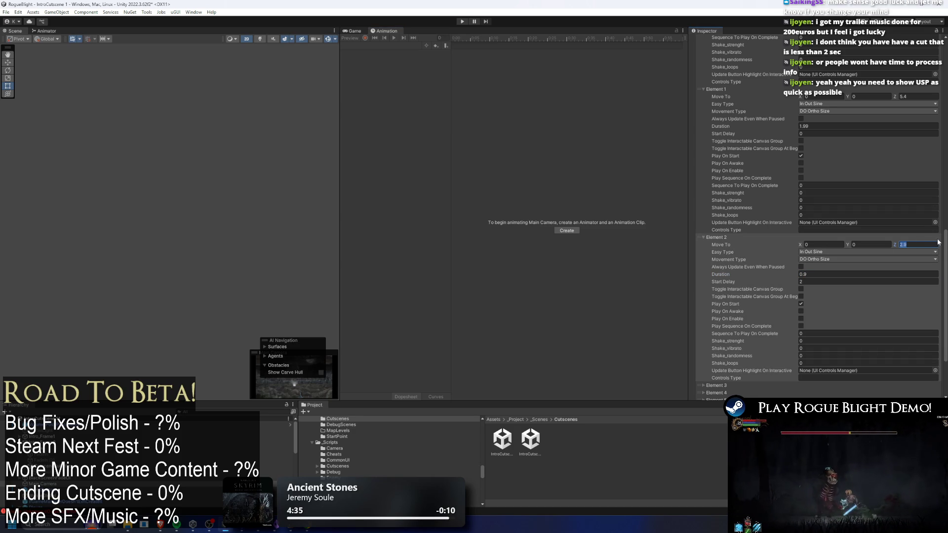
{"action": "type", "text": "1"}
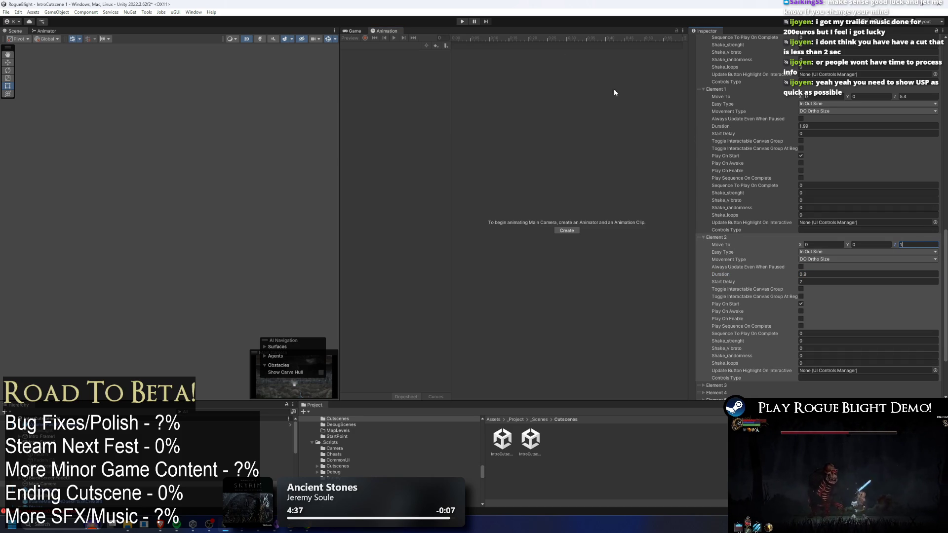
{"action": "left_click", "coordinate": [462, 22]}
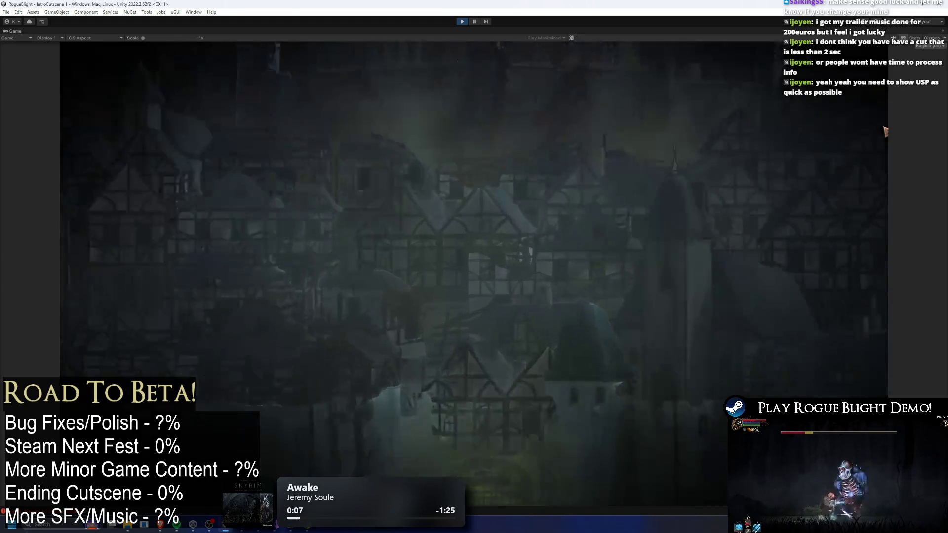
Start an NVIDIA recording of the cutscene, then pause playback and rearrange the editor panels
{"action": "left_click", "coordinate": [466, 22]}
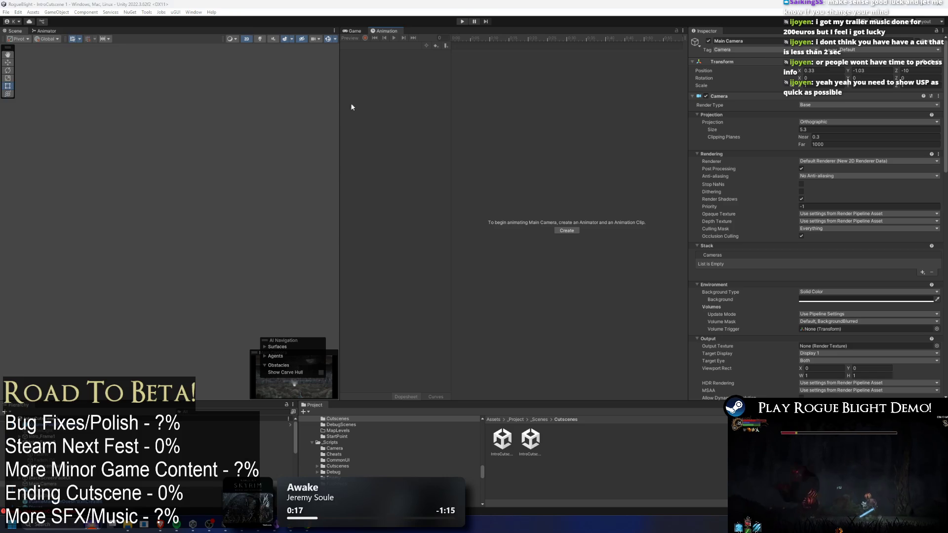
{"action": "key", "text": "alt+z"}
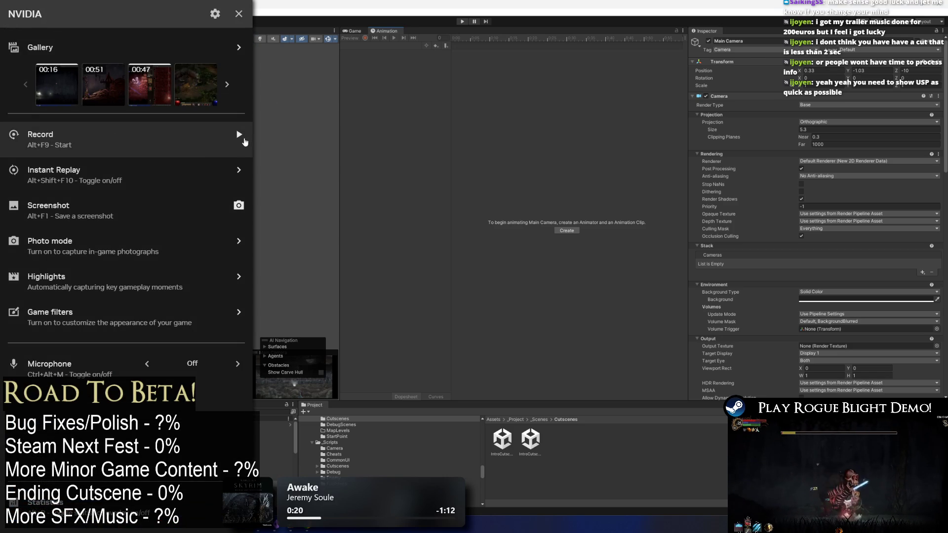
{"action": "left_click", "coordinate": [239, 135]}
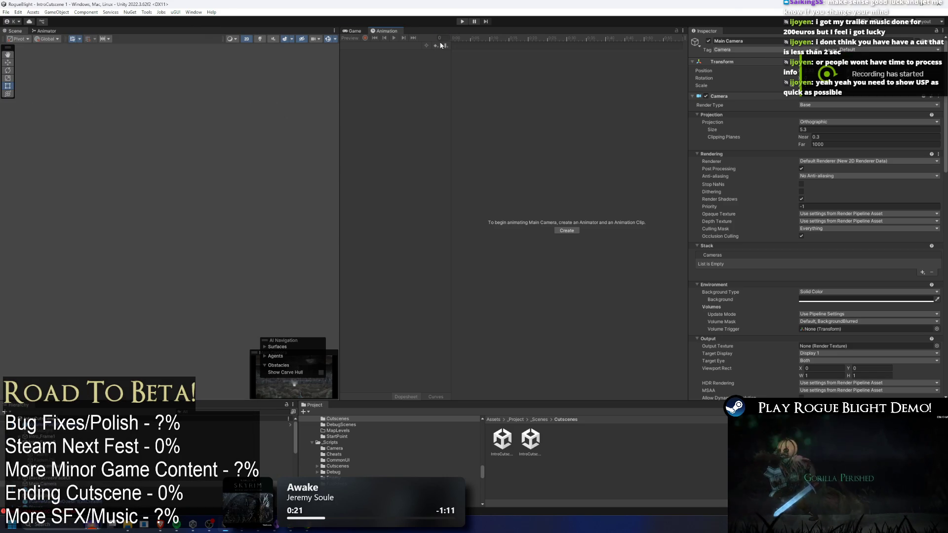
{"action": "left_click", "coordinate": [462, 21]}
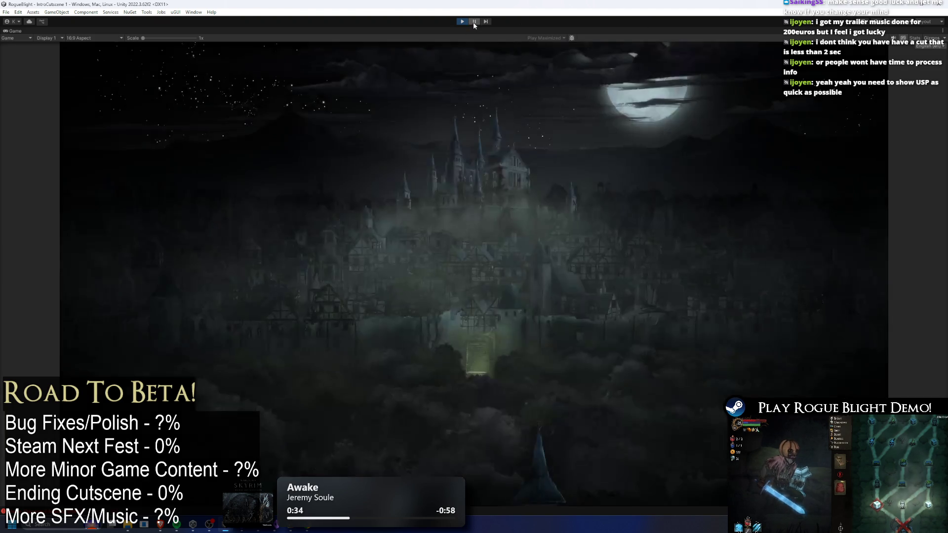
{"action": "left_click", "coordinate": [473, 21]}
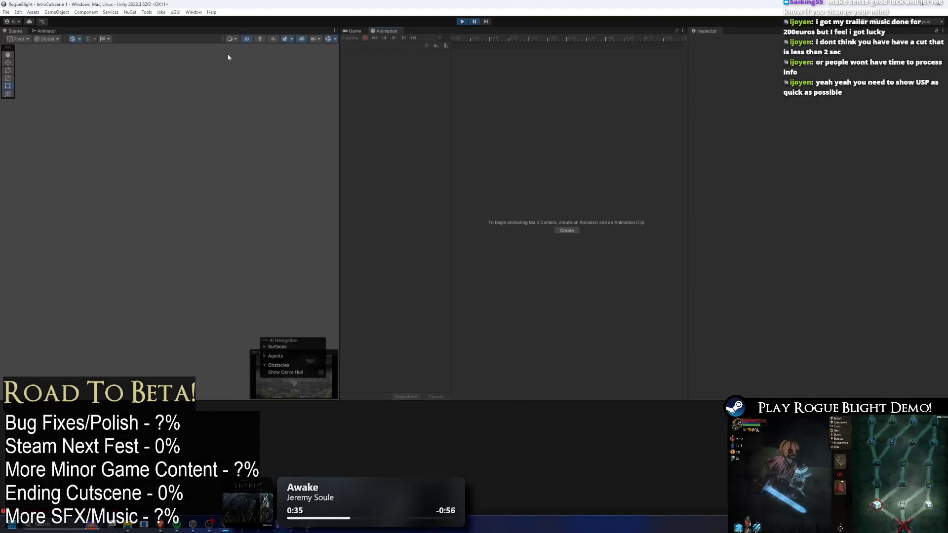
{"action": "mouse_move", "coordinate": [14, 30]}
{"action": "left_mouse_down"}
{"action": "mouse_move", "coordinate": [45, 73]}
{"action": "mouse_move", "coordinate": [171, 183]}
{"action": "mouse_move", "coordinate": [264, 179]}
{"action": "left_mouse_up"}
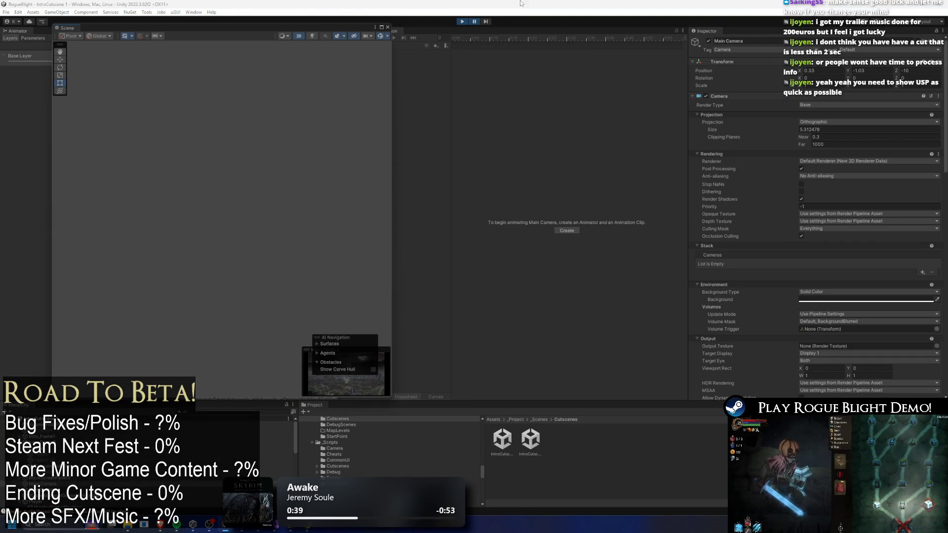
Stop the NVIDIA recording from the overlay so the 22-second clip is saved
{"action": "key", "text": "alt+Tab"}
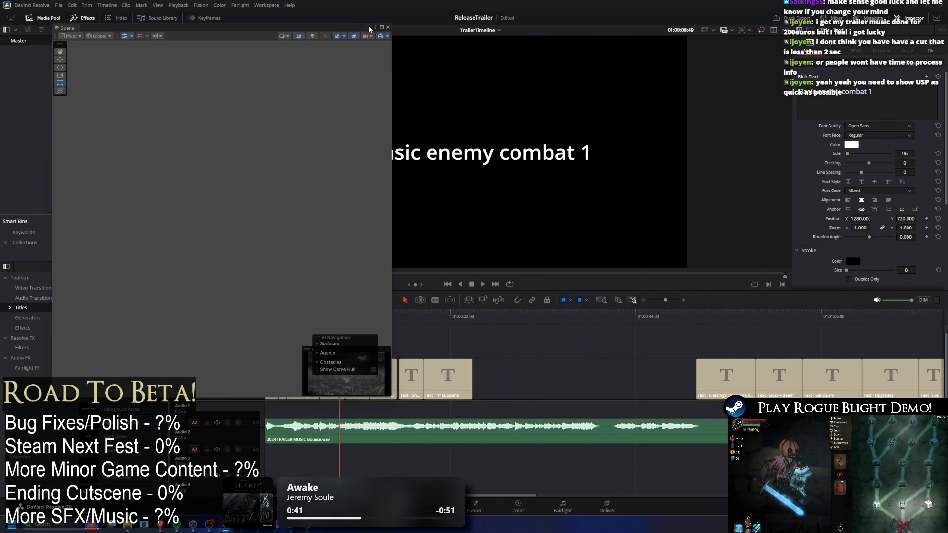
{"action": "key", "text": "alt+z"}
{"action": "left_click", "coordinate": [238, 135]}
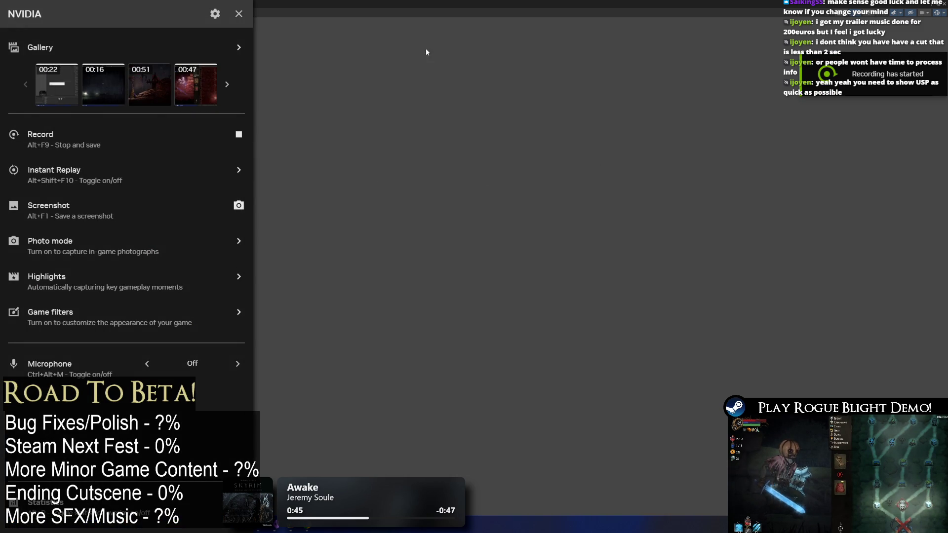
{"action": "key", "text": "alt+z"}
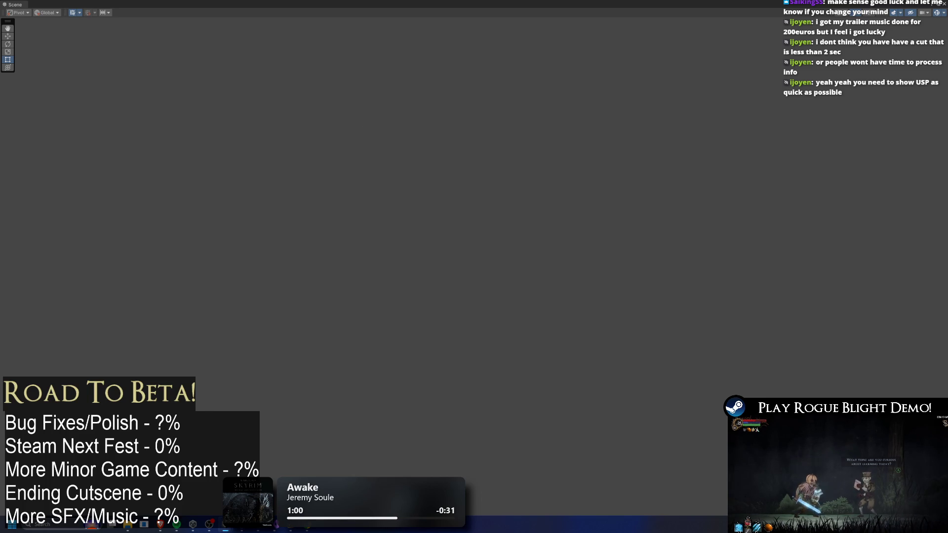
Stop the current recording and show the Game view full-screen
{"action": "key", "text": "alt+z"}
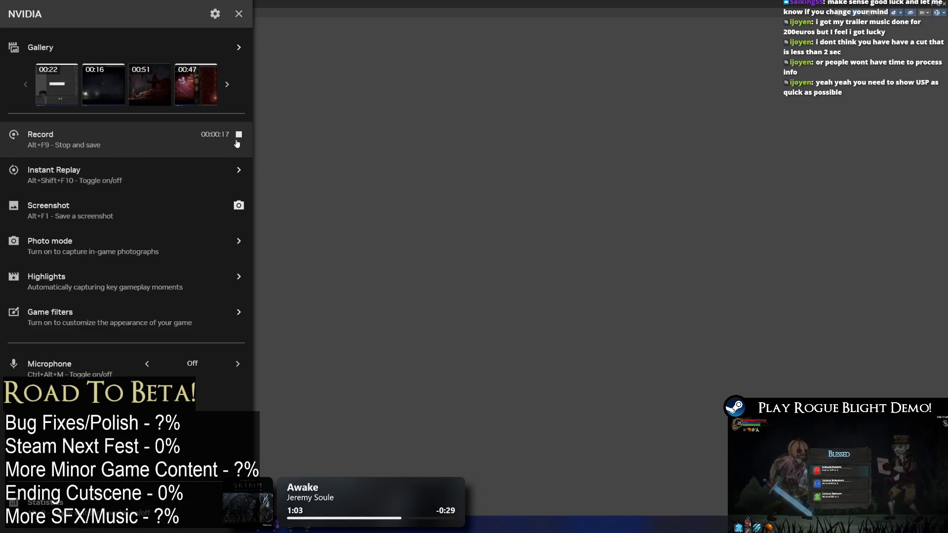
{"action": "left_click", "coordinate": [234, 137]}
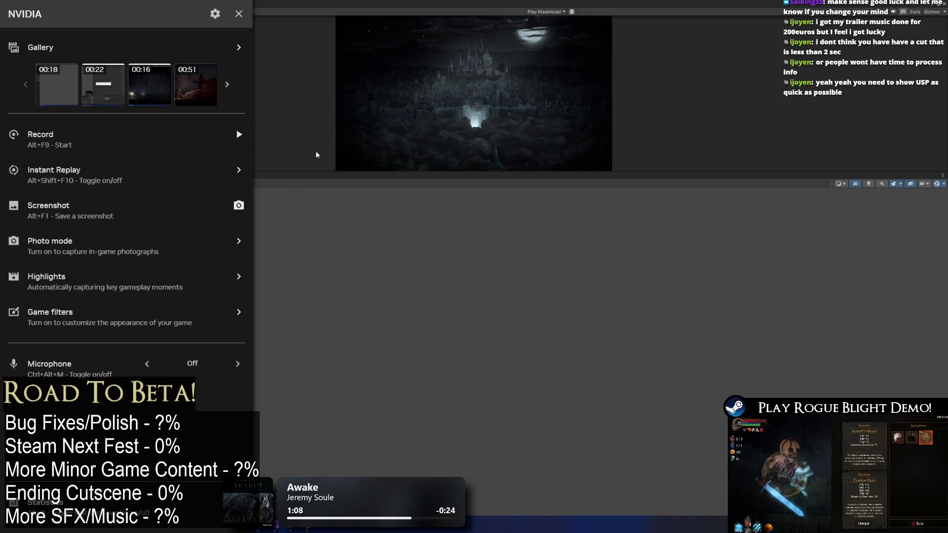
{"action": "left_click", "coordinate": [303, 169]}
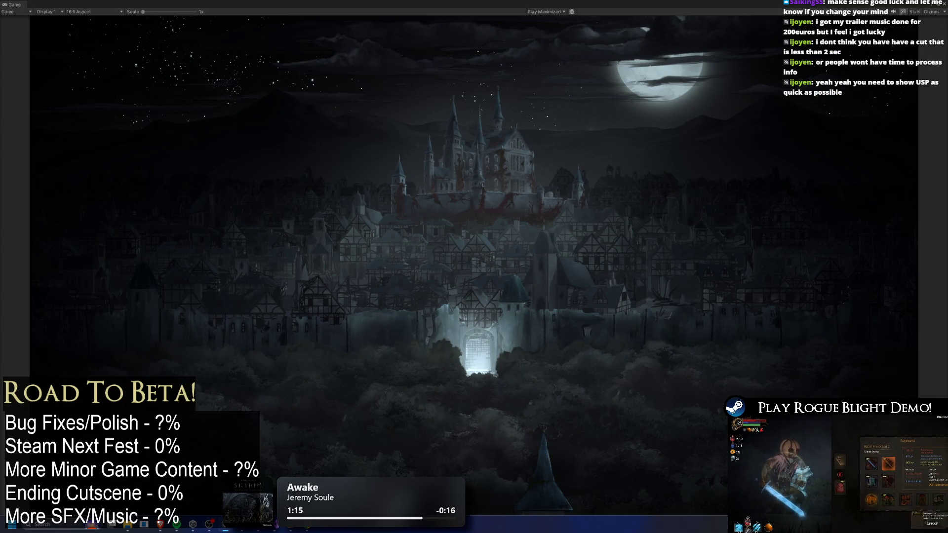
Record the opening cutscene in play mode, ending the capture with Alt+F9
{"action": "key", "text": "alt+z"}
{"action": "left_click", "coordinate": [238, 137]}
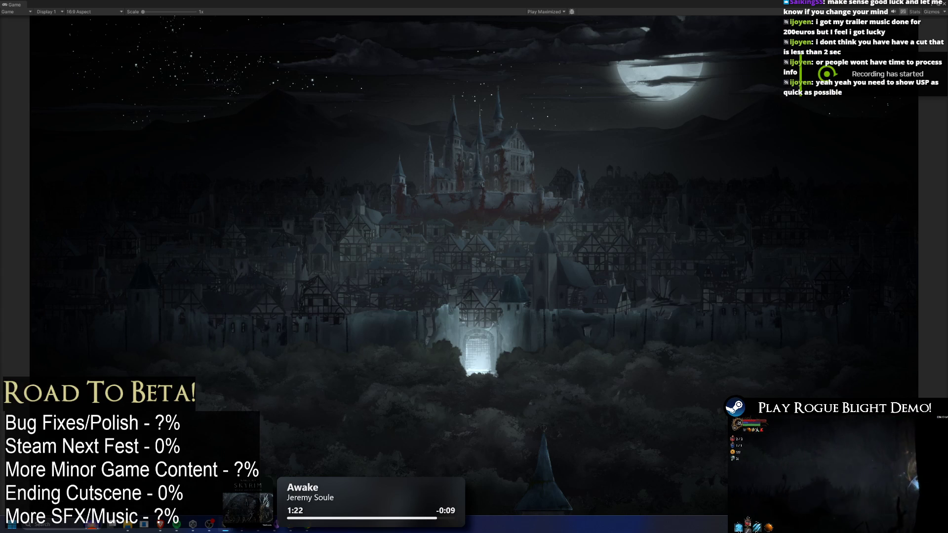
{"action": "key", "text": "ctrl+p"}
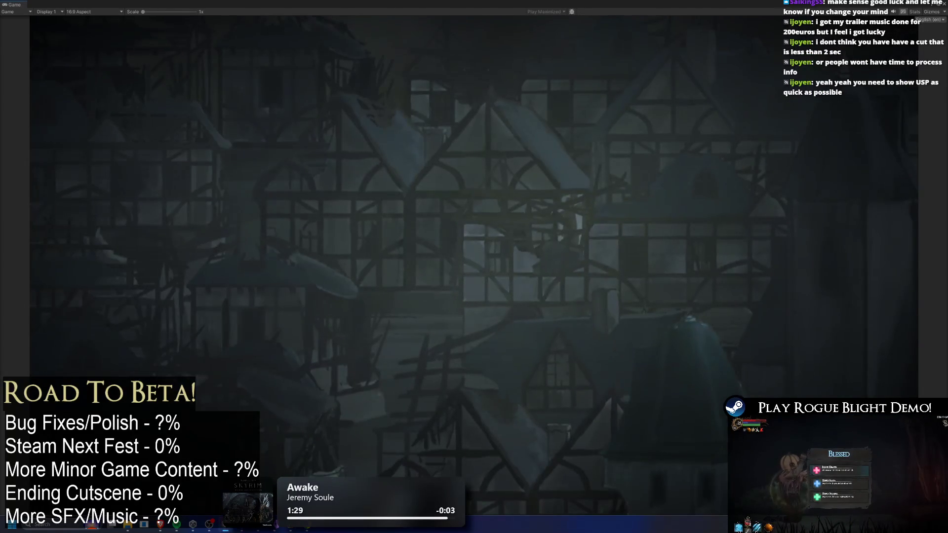
{"action": "key", "text": "alt+z"}
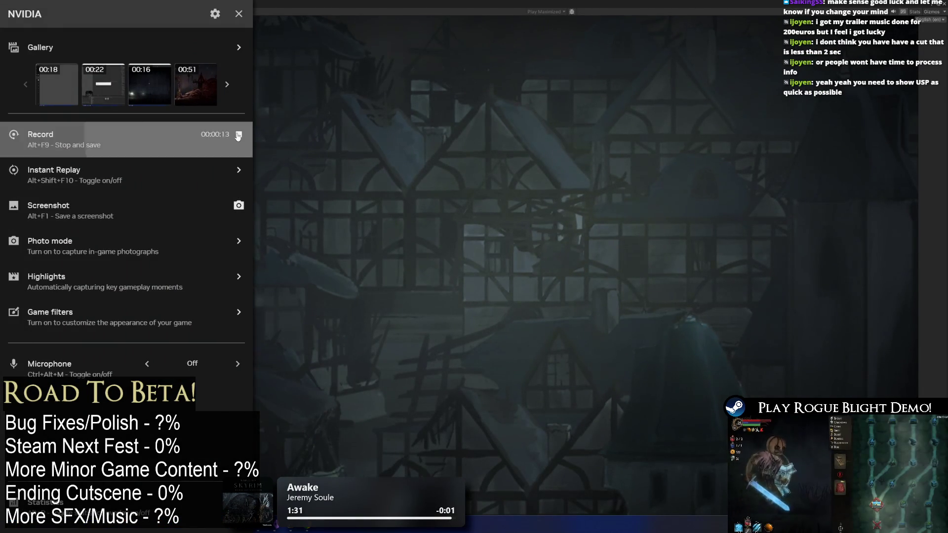
{"action": "key", "text": "alt+F9"}
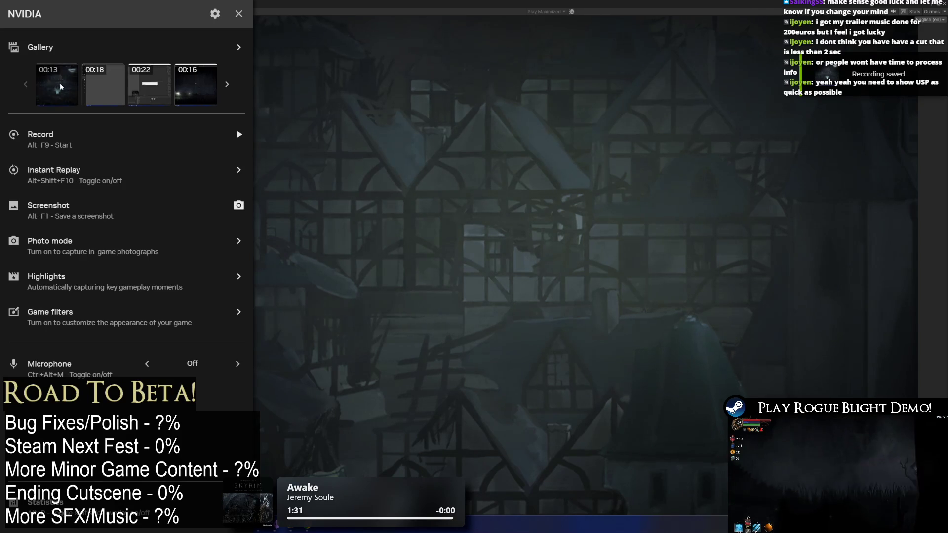
Preview the new 13-second gallery clip, then close it and return to the game
{"action": "left_click", "coordinate": [60, 83]}
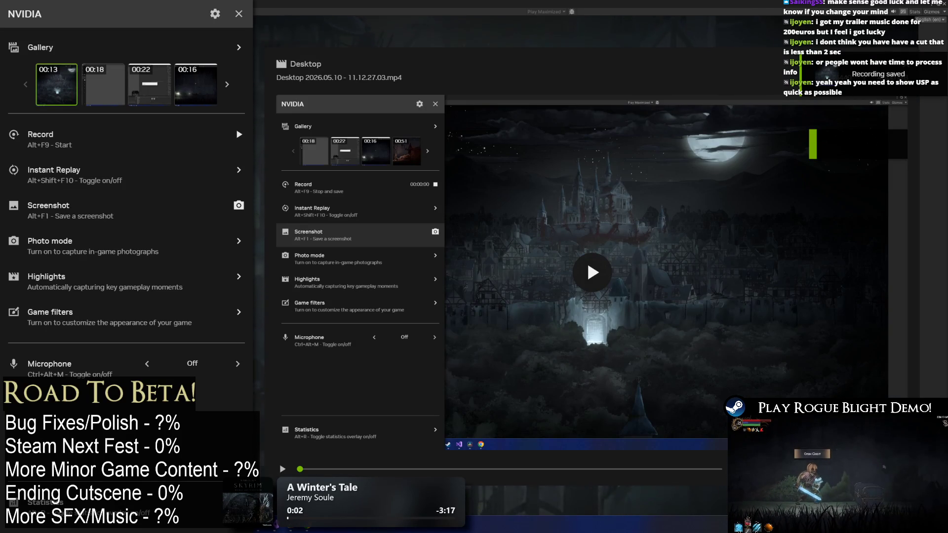
{"action": "key", "text": "alt+z"}
{"action": "left_click", "coordinate": [337, 107]}
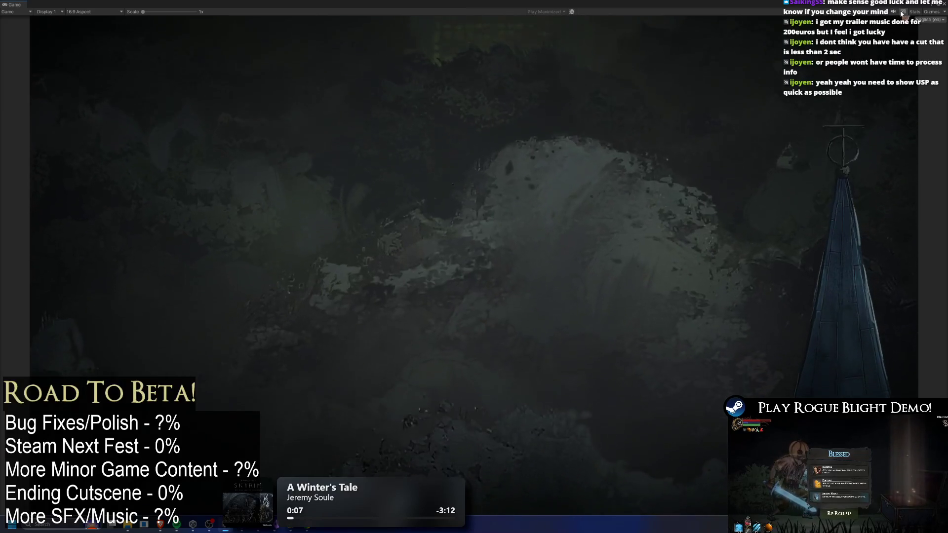
Close the game view and rename the newest desktop recording to 1.mp4
{"action": "left_click", "coordinate": [943, 5]}
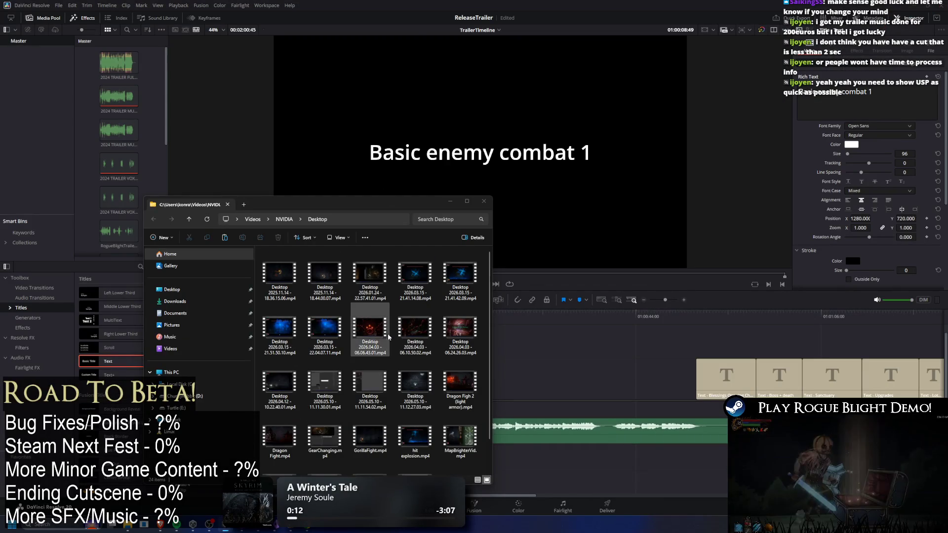
{"action": "scroll", "coordinate": [432, 466], "scroll_direction": "down", "scroll_amount": 2}
{"action": "scroll", "coordinate": [442, 397], "scroll_direction": "up", "scroll_amount": 1}
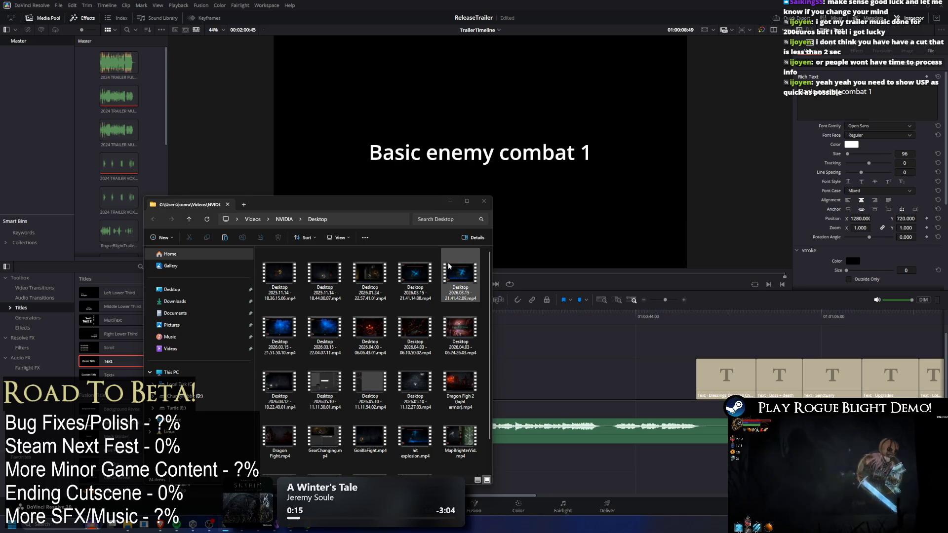
{"action": "left_click", "coordinate": [415, 403]}
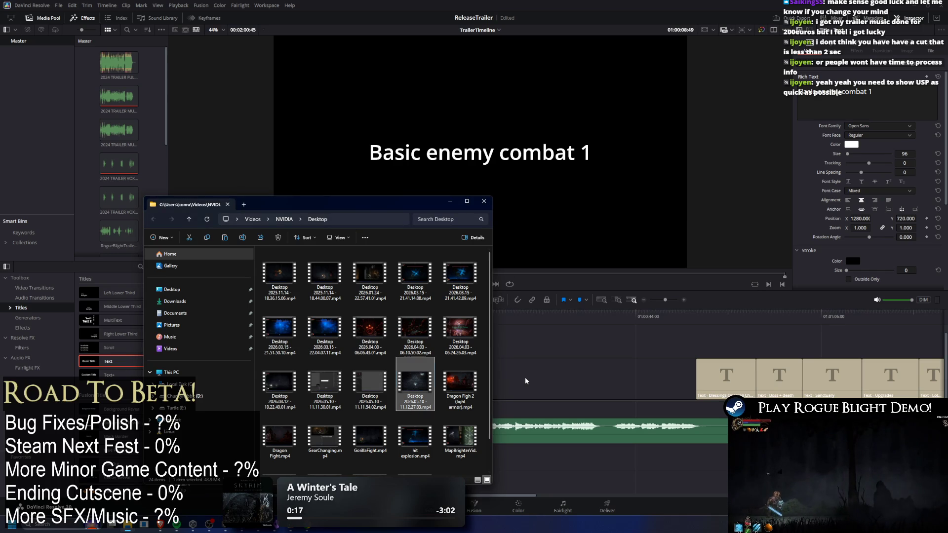
{"action": "key", "text": "F2"}
{"action": "type", "text": "1"}
{"action": "key", "text": "Return"}
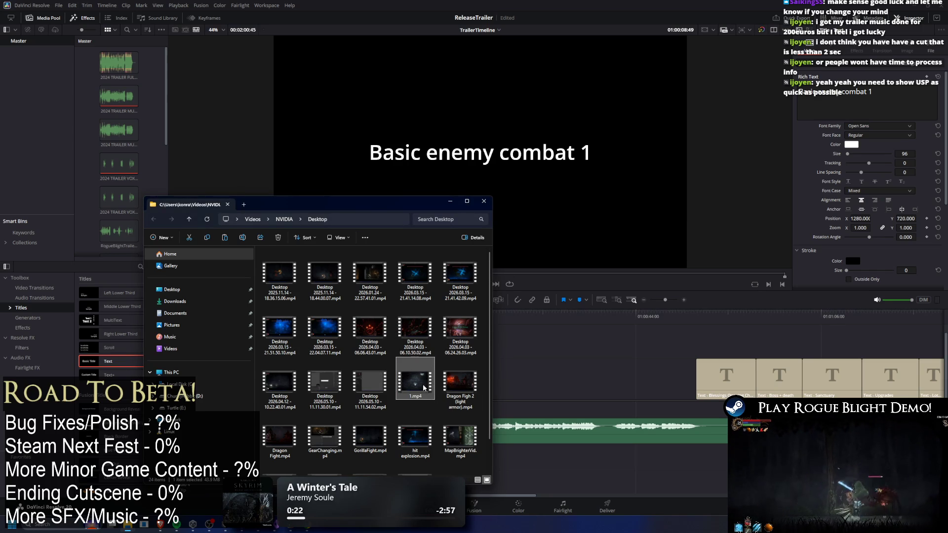
Drag 1.mp4 onto the start of the Resolve trailer timeline
{"action": "left_click", "coordinate": [373, 190]}
{"action": "key", "text": "Home"}
{"action": "mouse_move", "coordinate": [347, 333]}
{"action": "left_mouse_down"}
{"action": "mouse_move", "coordinate": [493, 354]}
{"action": "mouse_move", "coordinate": [509, 422]}
{"action": "mouse_move", "coordinate": [504, 348]}
{"action": "mouse_move", "coordinate": [454, 348]}
{"action": "mouse_move", "coordinate": [513, 381]}
{"action": "mouse_move", "coordinate": [507, 513]}
{"action": "mouse_move", "coordinate": [517, 430]}
{"action": "mouse_move", "coordinate": [506, 467]}
{"action": "mouse_move", "coordinate": [559, 442]}
{"action": "left_mouse_up"}
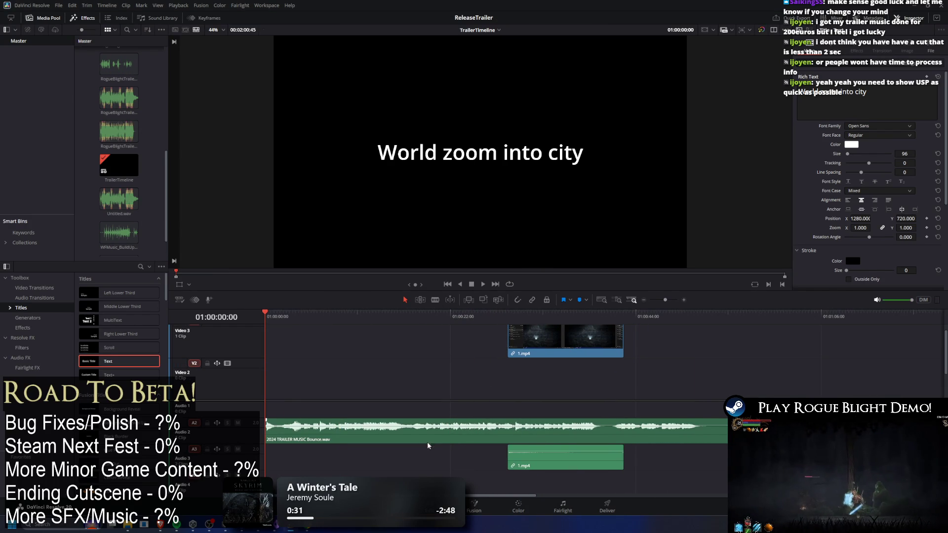
Delete the 1.mp4 audio and move the clip from Video 3 to the start of Video 2
{"action": "scroll", "coordinate": [437, 434], "scroll_direction": "down", "scroll_amount": 3}
{"action": "mouse_move", "coordinate": [395, 456]}
{"action": "left_mouse_down"}
{"action": "mouse_move", "coordinate": [232, 466]}
{"action": "mouse_move", "coordinate": [366, 459]}
{"action": "left_mouse_up"}
{"action": "key", "text": "Delete"}
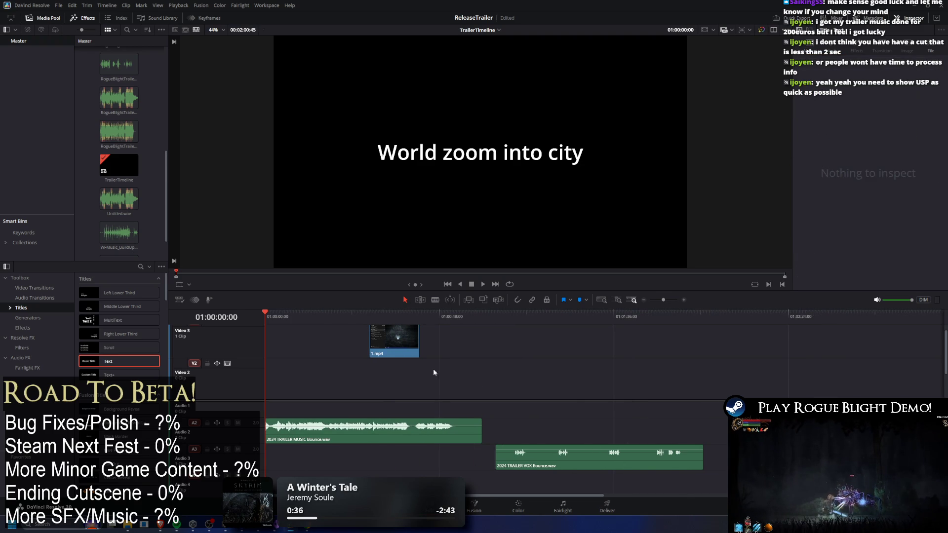
{"action": "left_click_drag", "start_coordinate": [394, 341], "coordinate": [128, 382]}
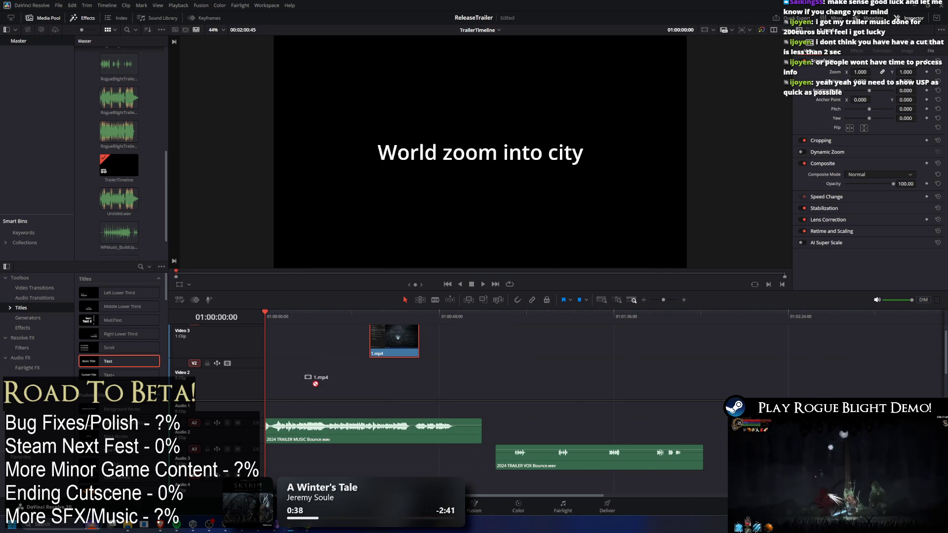
{"action": "mouse_move", "coordinate": [393, 341]}
{"action": "left_mouse_down"}
{"action": "mouse_move", "coordinate": [356, 377]}
{"action": "mouse_move", "coordinate": [307, 378]}
{"action": "left_mouse_up"}
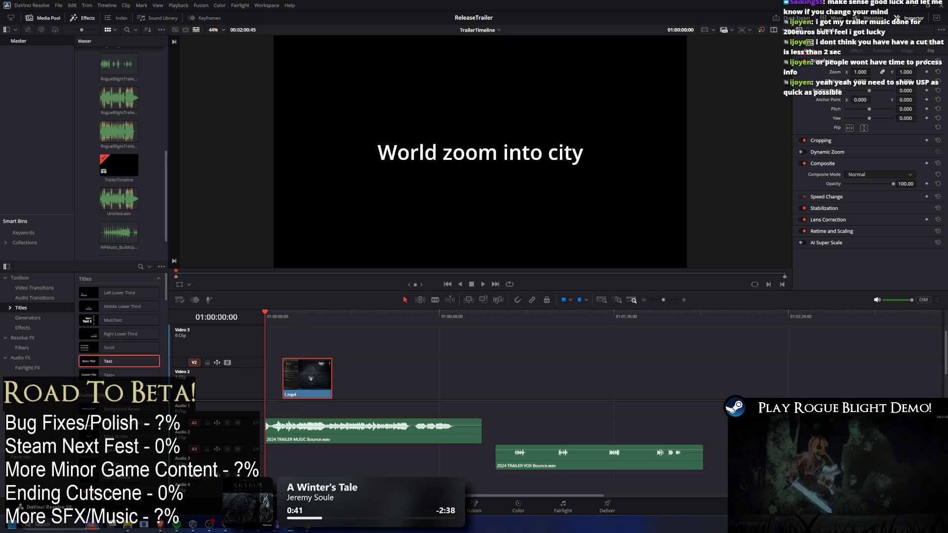
{"action": "scroll", "coordinate": [308, 351], "scroll_direction": "down", "scroll_amount": 2}
{"action": "left_click_drag", "start_coordinate": [308, 350], "coordinate": [270, 340]}
Trim both ends of 1.mp4 to about 1.5 seconds and slightly raise its Zoom to hide the taskbar
{"action": "key", "text": "space"}
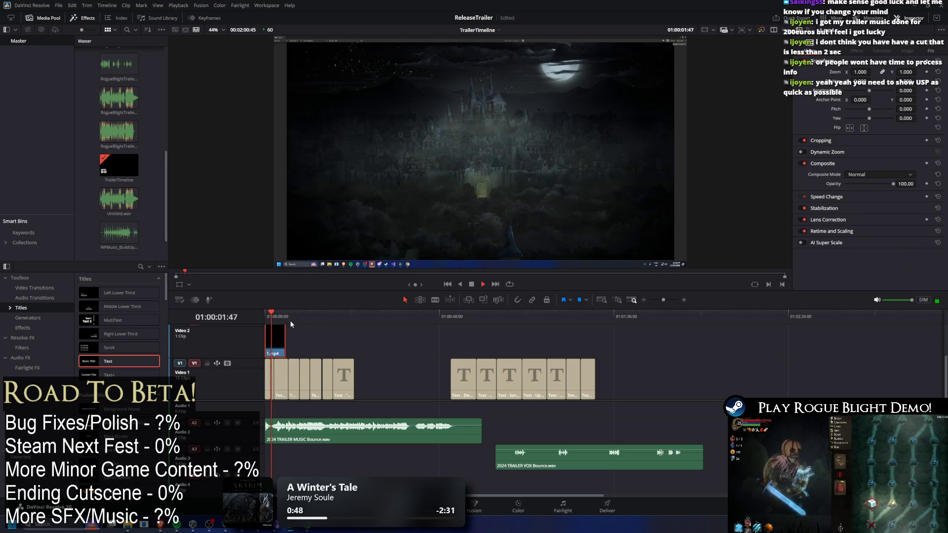
{"action": "key", "text": "space"}
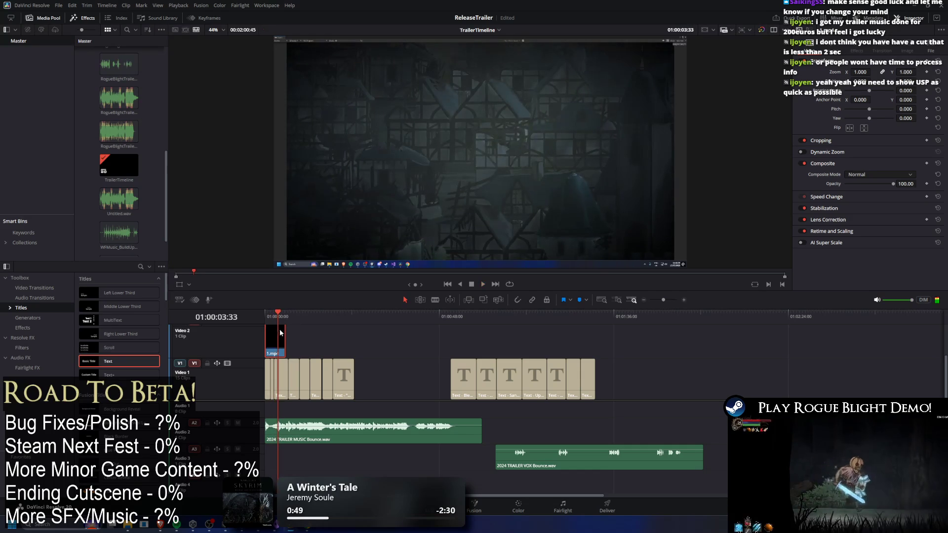
{"action": "scroll", "coordinate": [329, 386], "scroll_direction": "up", "scroll_amount": 5}
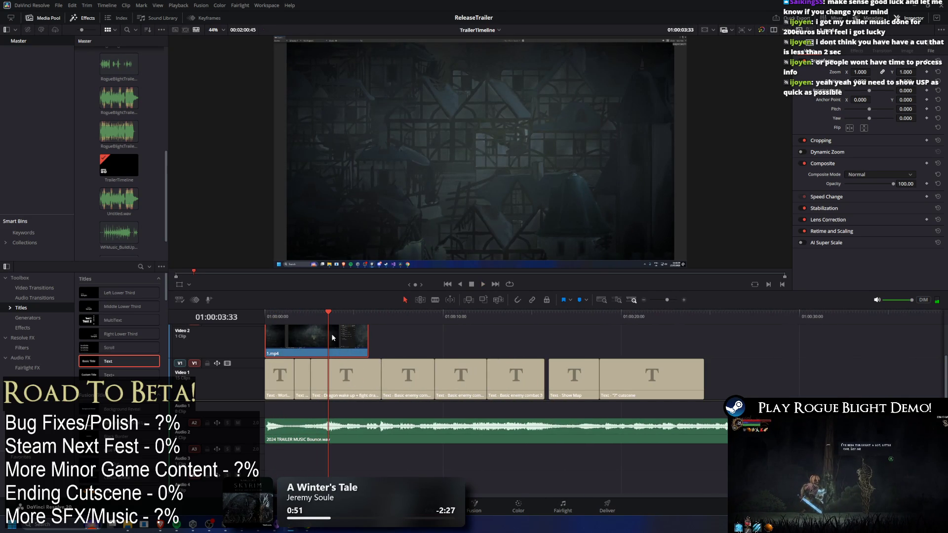
{"action": "left_click", "coordinate": [283, 316]}
{"action": "mouse_move", "coordinate": [284, 318]}
{"action": "left_mouse_down"}
{"action": "mouse_move", "coordinate": [276, 341]}
{"action": "mouse_move", "coordinate": [276, 318]}
{"action": "mouse_move", "coordinate": [304, 318]}
{"action": "mouse_move", "coordinate": [288, 319]}
{"action": "left_mouse_up"}
{"action": "key", "text": "ctrl+shift+bracketleft"}
{"action": "key", "text": "Home"}
{"action": "key", "text": "space"}
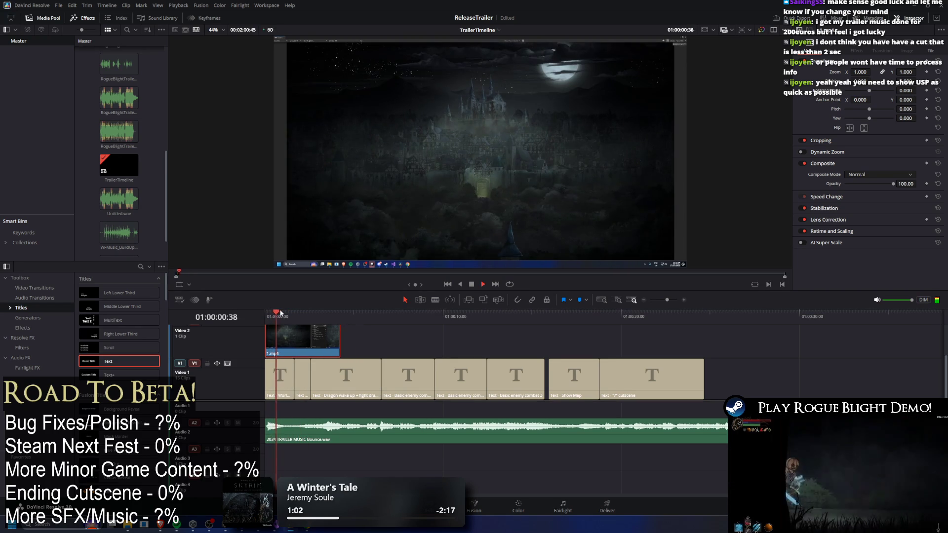
{"action": "mouse_move", "coordinate": [305, 313]}
{"action": "left_mouse_down"}
{"action": "mouse_move", "coordinate": [270, 316]}
{"action": "mouse_move", "coordinate": [287, 315]}
{"action": "mouse_move", "coordinate": [301, 336]}
{"action": "mouse_move", "coordinate": [265, 339]}
{"action": "mouse_move", "coordinate": [292, 316]}
{"action": "left_mouse_up"}
{"action": "left_click_drag", "start_coordinate": [344, 341], "coordinate": [292, 340]}
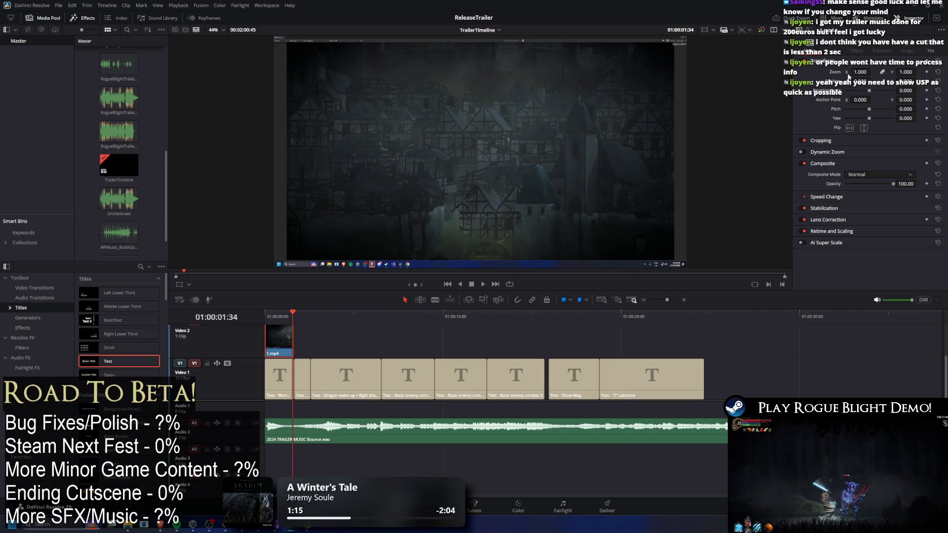
{"action": "left_click_drag", "start_coordinate": [855, 72], "coordinate": [862, 72]}
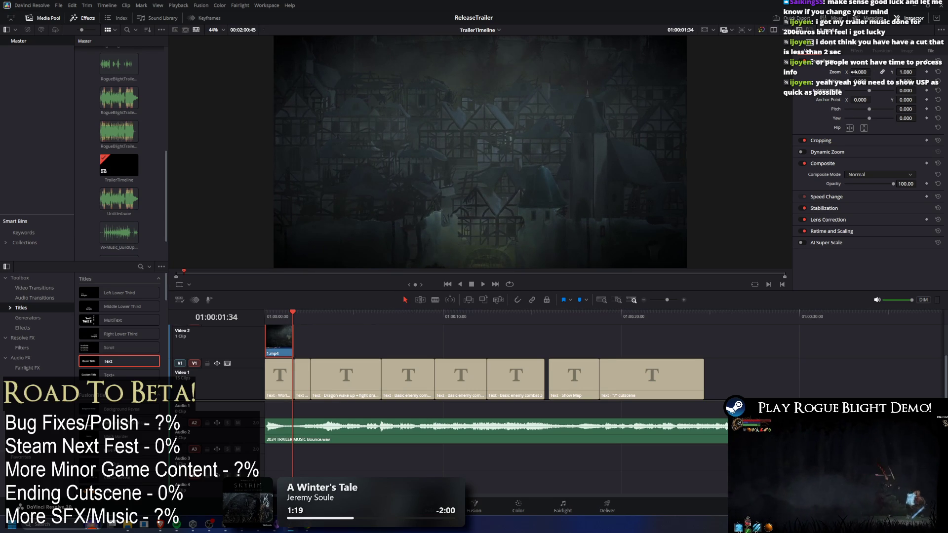
{"action": "left_click", "coordinate": [268, 313]}
{"action": "key", "text": "space"}
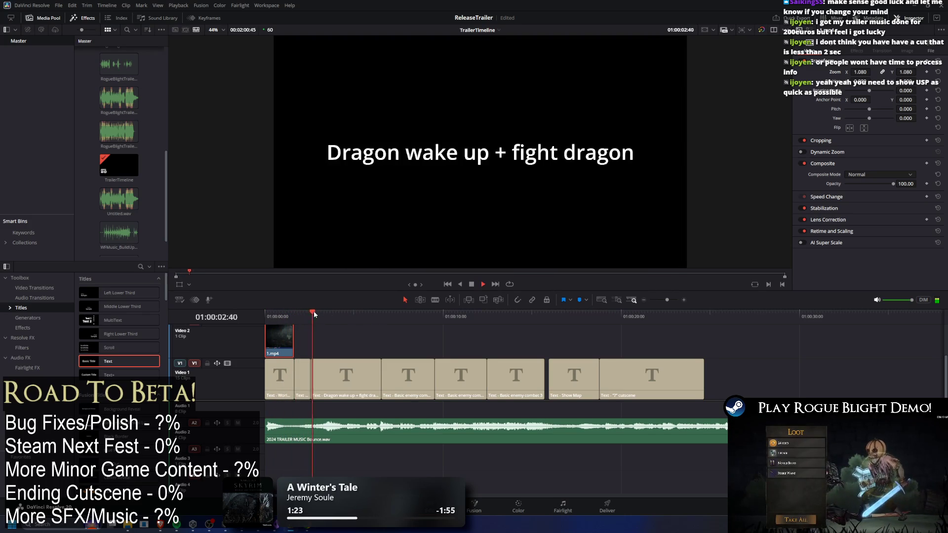
{"action": "key", "text": "space"}
{"action": "left_click", "coordinate": [263, 313]}
{"action": "key", "text": "space"}
{"action": "key", "text": "space"}
{"action": "scroll", "coordinate": [296, 361], "scroll_direction": "up", "scroll_amount": 1}
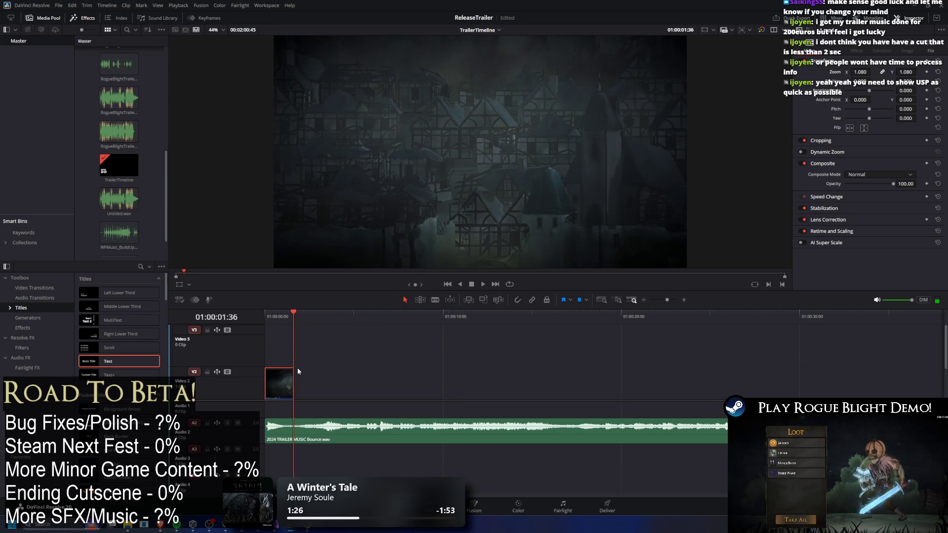
{"action": "left_click_drag", "start_coordinate": [292, 326], "coordinate": [290, 327]}
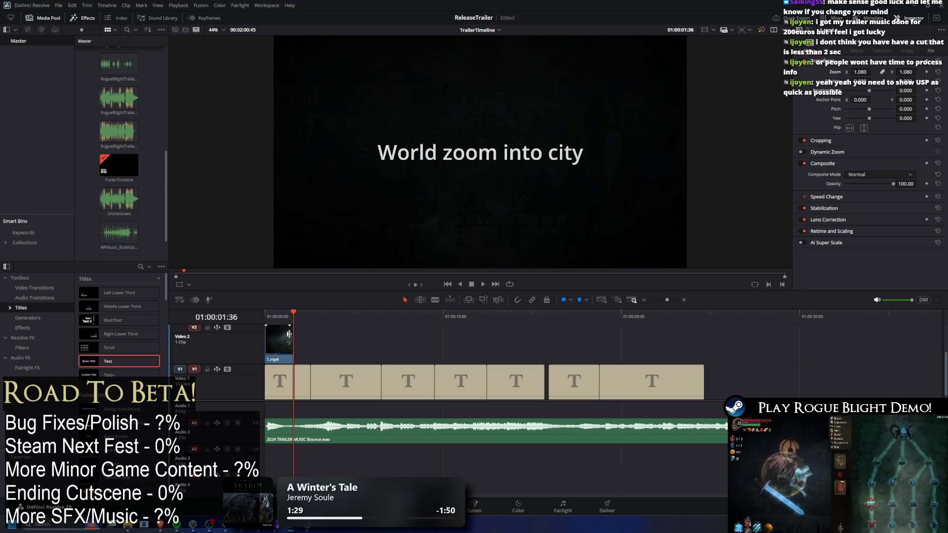
{"action": "left_click", "coordinate": [280, 384]}
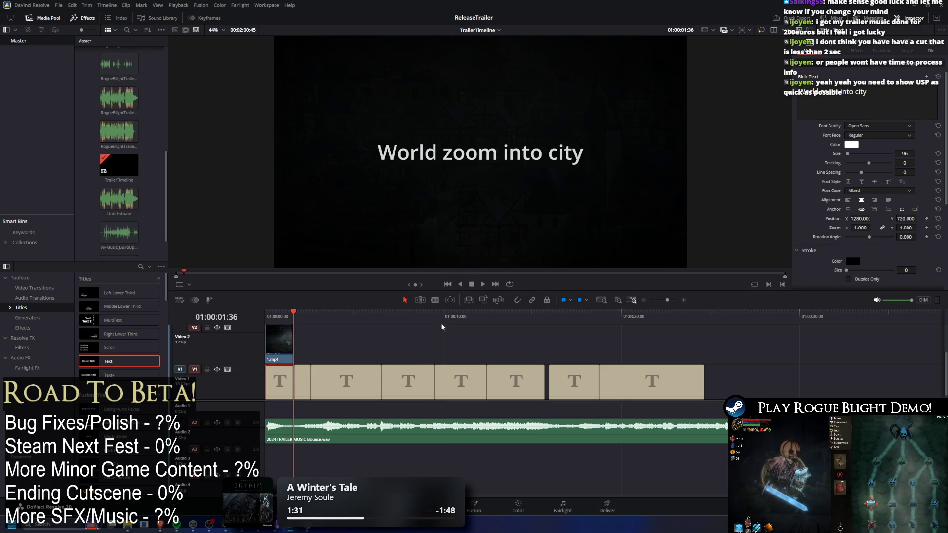
{"action": "mouse_move", "coordinate": [274, 388]}
{"action": "left_mouse_down"}
{"action": "mouse_move", "coordinate": [574, 339]}
{"action": "mouse_move", "coordinate": [789, 350]}
{"action": "left_mouse_up"}
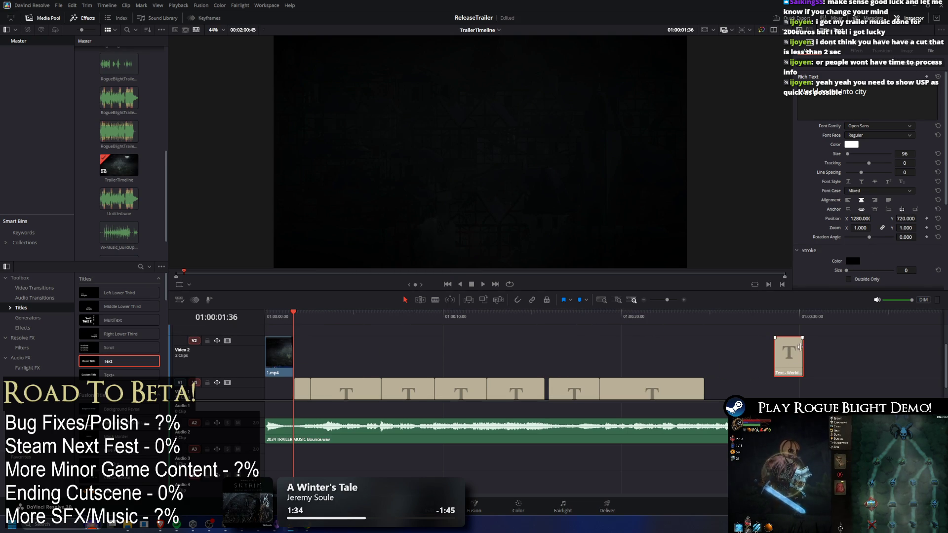
{"action": "scroll", "coordinate": [794, 365], "scroll_direction": "down", "scroll_amount": 5}
{"action": "left_click_drag", "start_coordinate": [404, 364], "coordinate": [884, 363]}
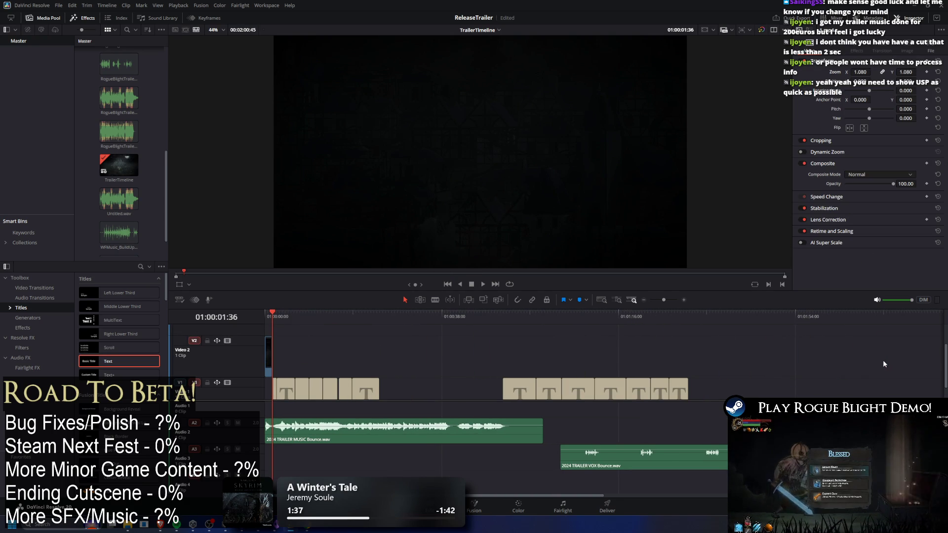
{"action": "key", "text": "Home"}
{"action": "key", "text": "space"}
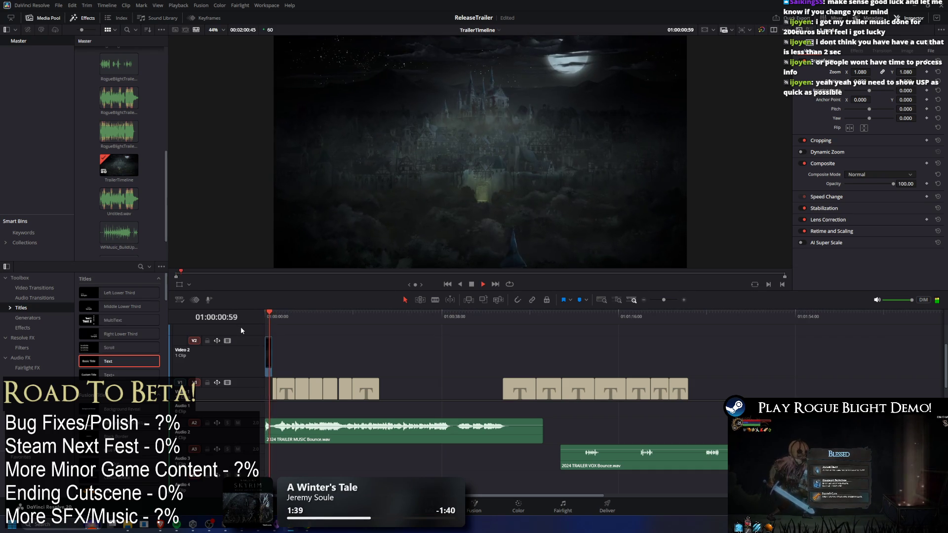
{"action": "key", "text": "space"}
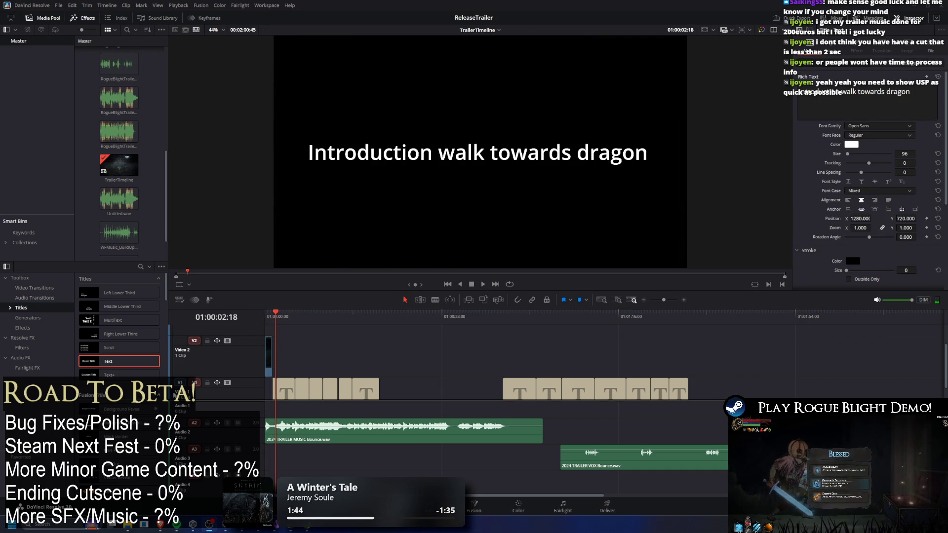
{"action": "key", "text": "Home"}
{"action": "key", "text": "space"}
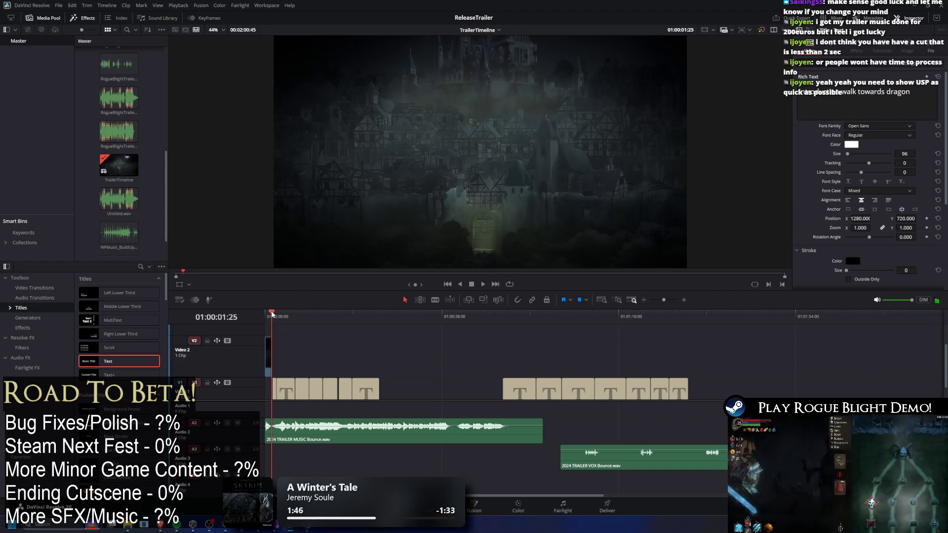
{"action": "key", "text": "Home"}
{"action": "key", "text": "space"}
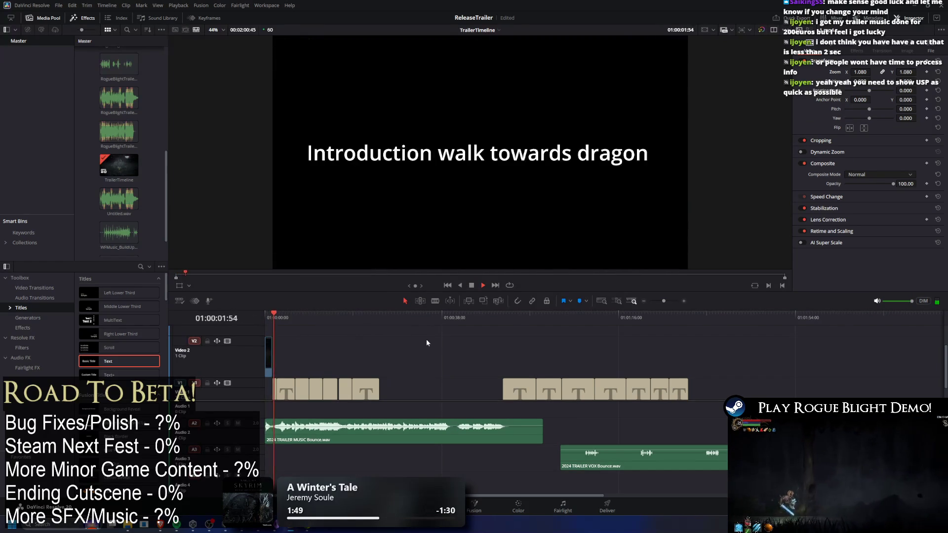
{"action": "left_click", "coordinate": [266, 313]}
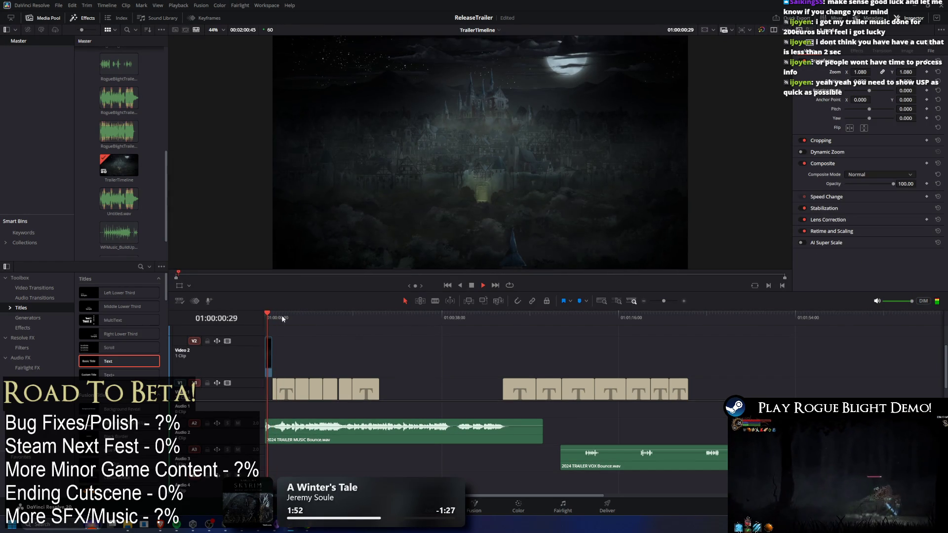
{"action": "key", "text": "space"}
{"action": "left_click", "coordinate": [268, 316]}
{"action": "key", "text": "space"}
{"action": "left_click", "coordinate": [257, 313]}
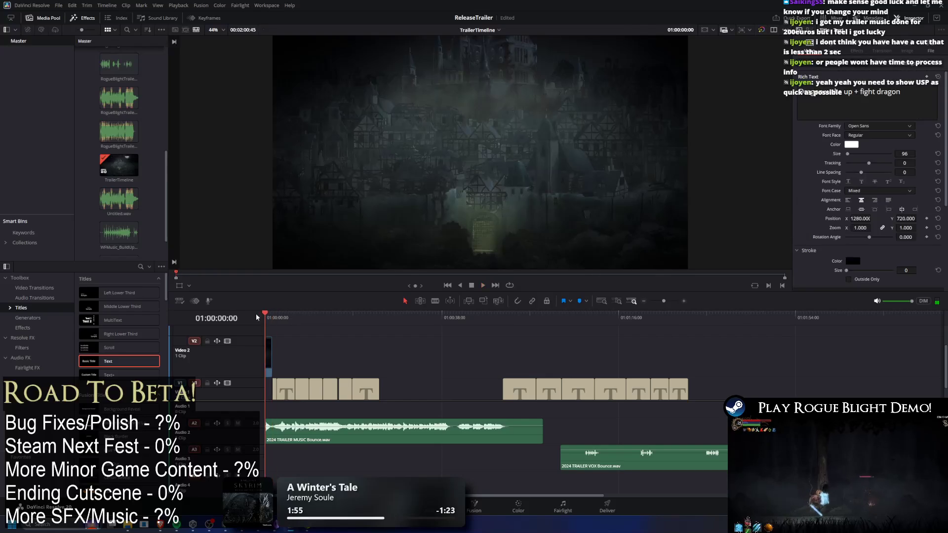
{"action": "key", "text": "space"}
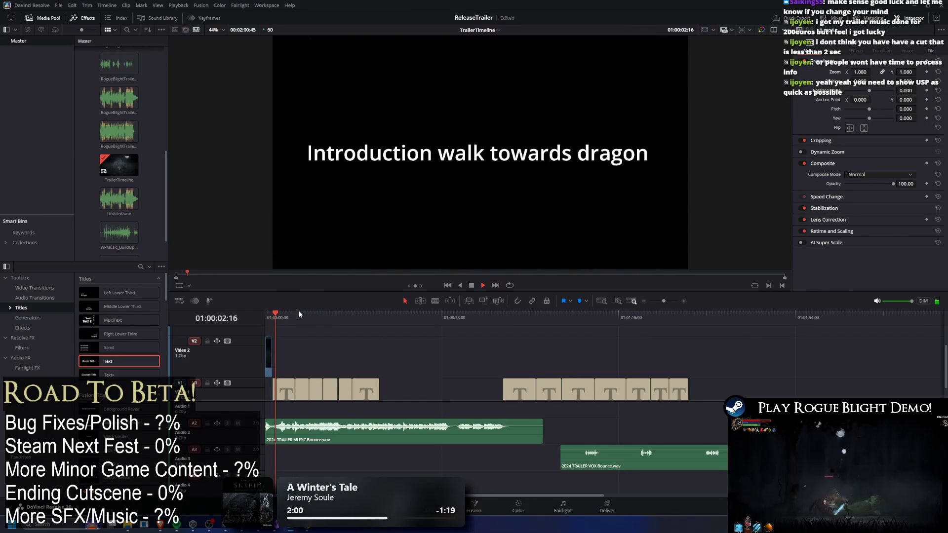
{"action": "left_click", "coordinate": [259, 312]}
{"action": "key", "text": "space"}
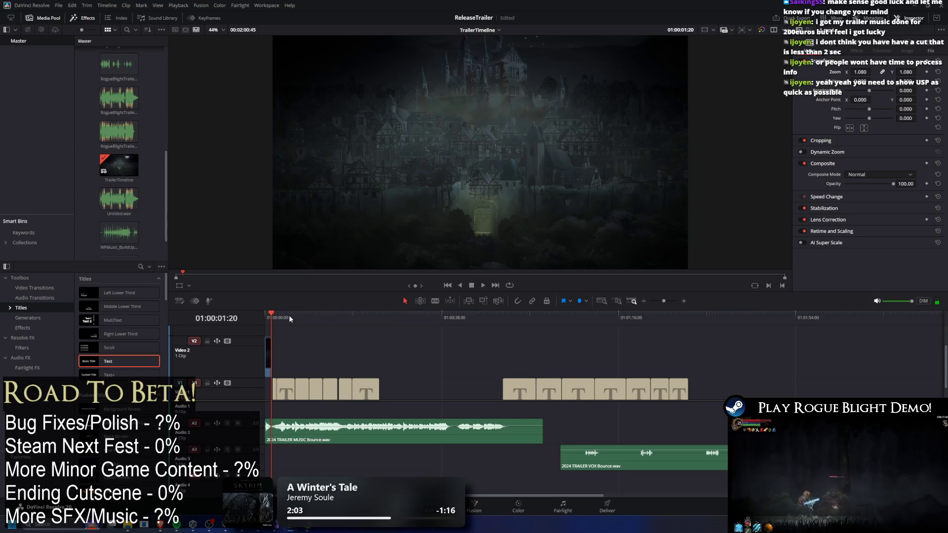
{"action": "left_click", "coordinate": [261, 313]}
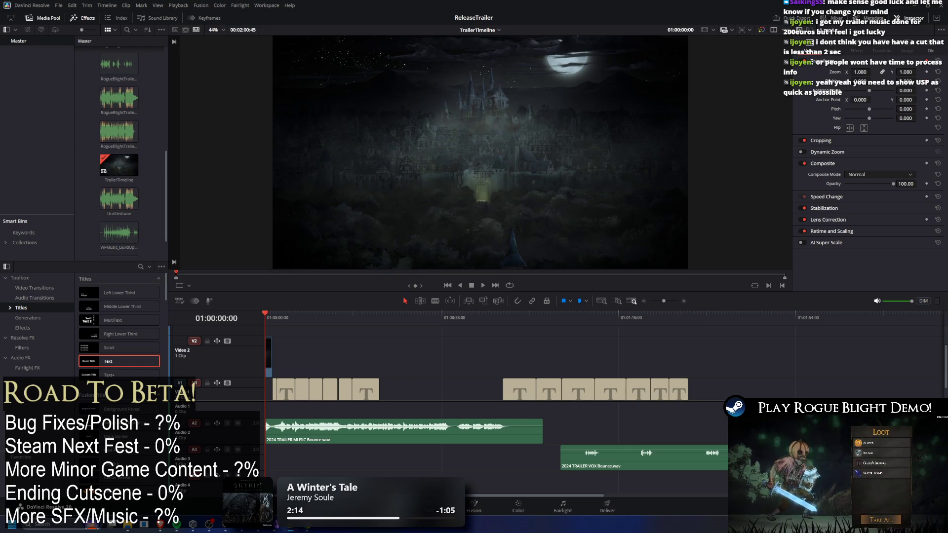
{"action": "left_click", "coordinate": [271, 316]}
{"action": "left_click_drag", "start_coordinate": [272, 316], "coordinate": [266, 317]}
{"action": "key", "text": "space"}
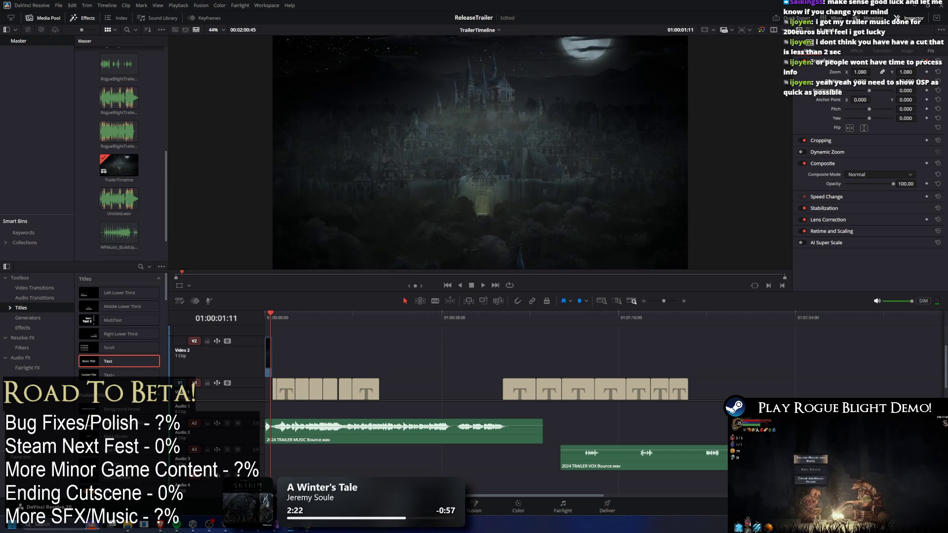
{"action": "key", "text": "space"}
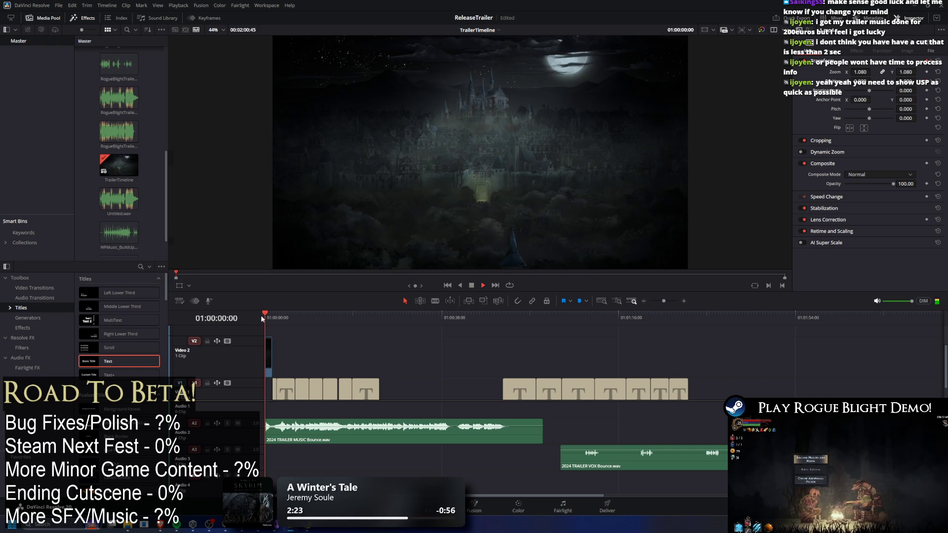
{"action": "key", "text": "Home"}
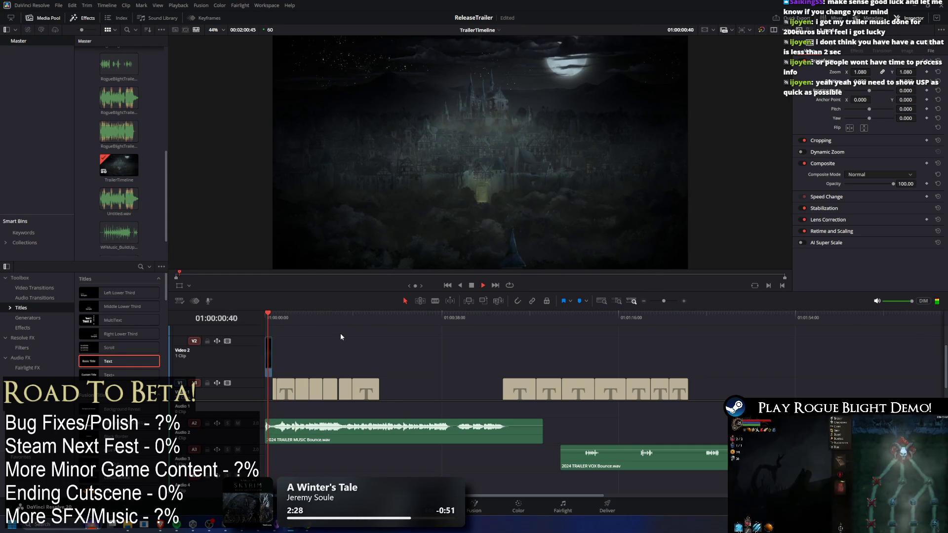
{"action": "key", "text": "space"}
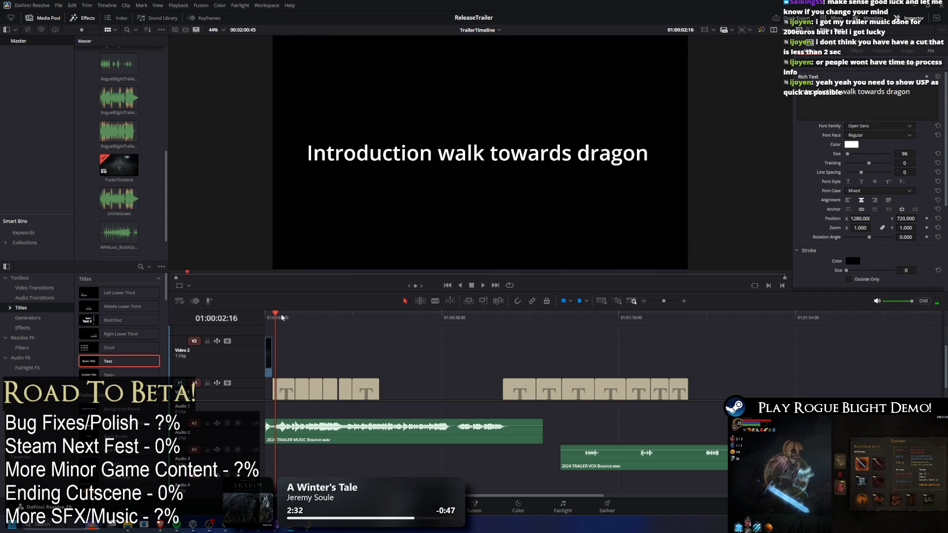
{"action": "key", "text": "Home"}
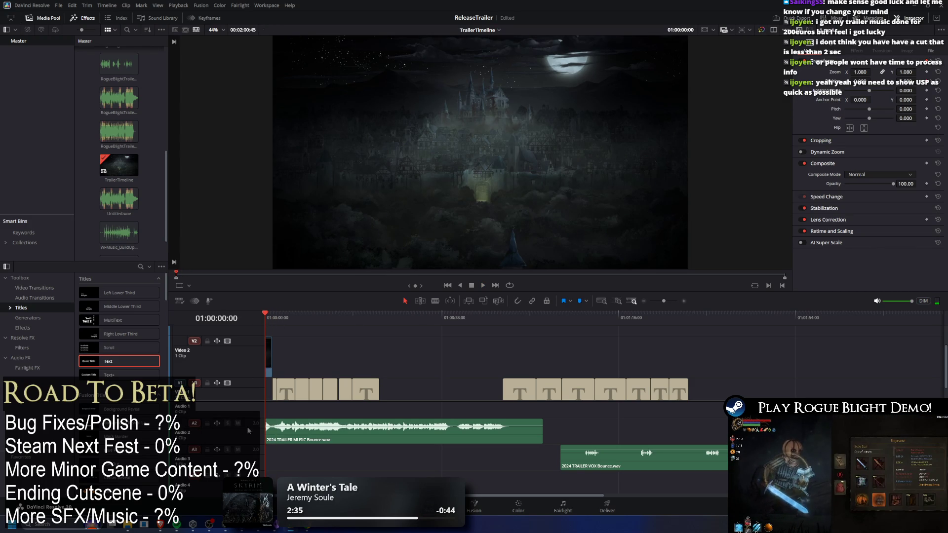
{"action": "left_click", "coordinate": [238, 424]}
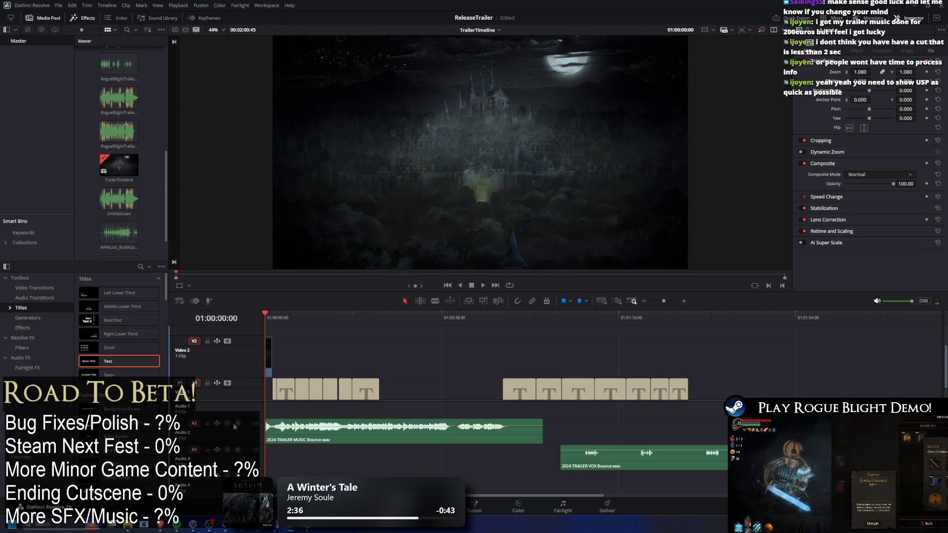
Play the trailer opening without music up to the 'Introduction walk towards dragon' title
{"action": "key", "text": "space"}
{"action": "key", "text": "space"}
{"action": "left_click", "coordinate": [265, 314]}
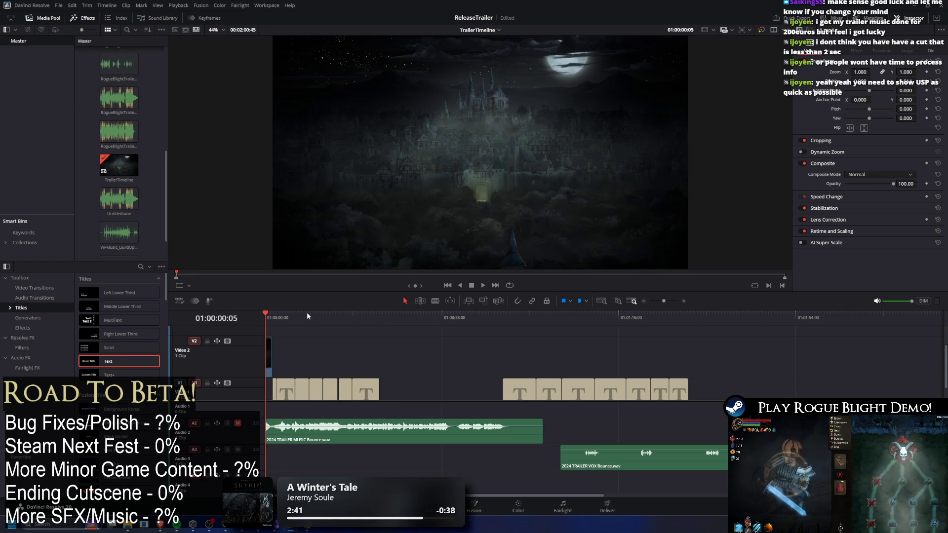
{"action": "key", "text": "space"}
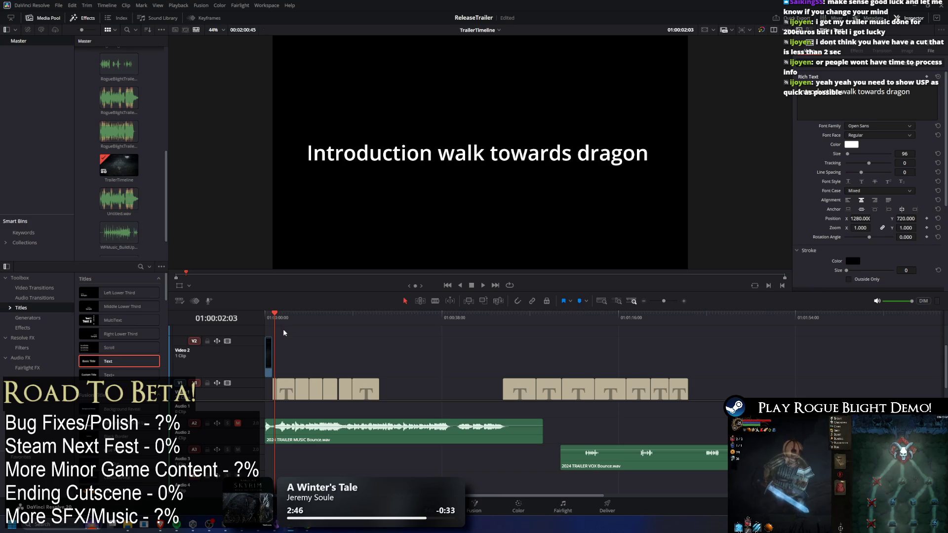
{"action": "left_click", "coordinate": [267, 313]}
{"action": "key", "text": "space"}
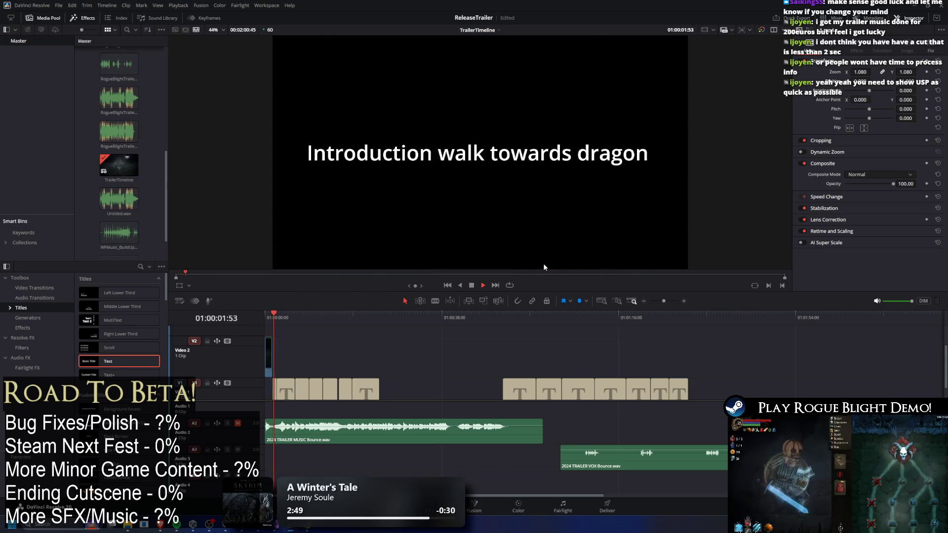
{"action": "key", "text": "space"}
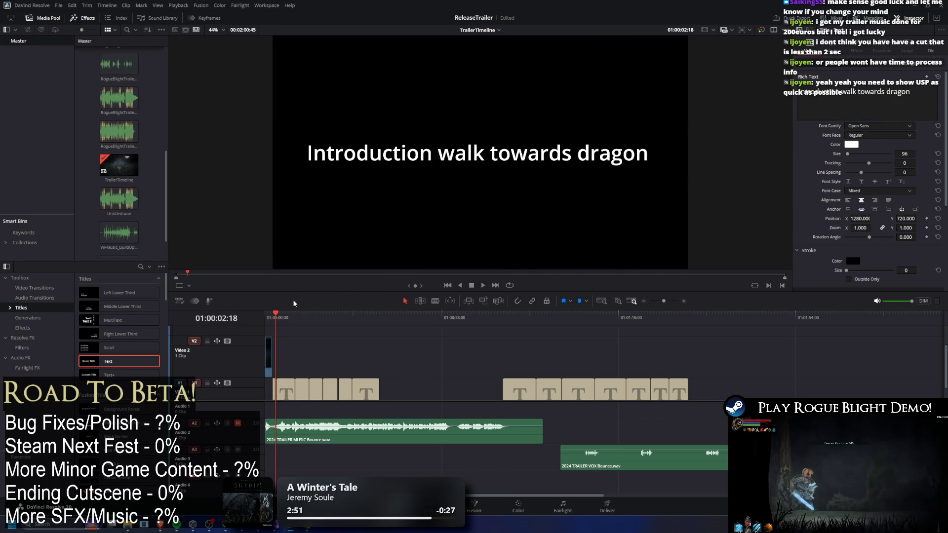
{"action": "left_click", "coordinate": [275, 317]}
{"action": "left_click_drag", "start_coordinate": [274, 318], "coordinate": [270, 315]}
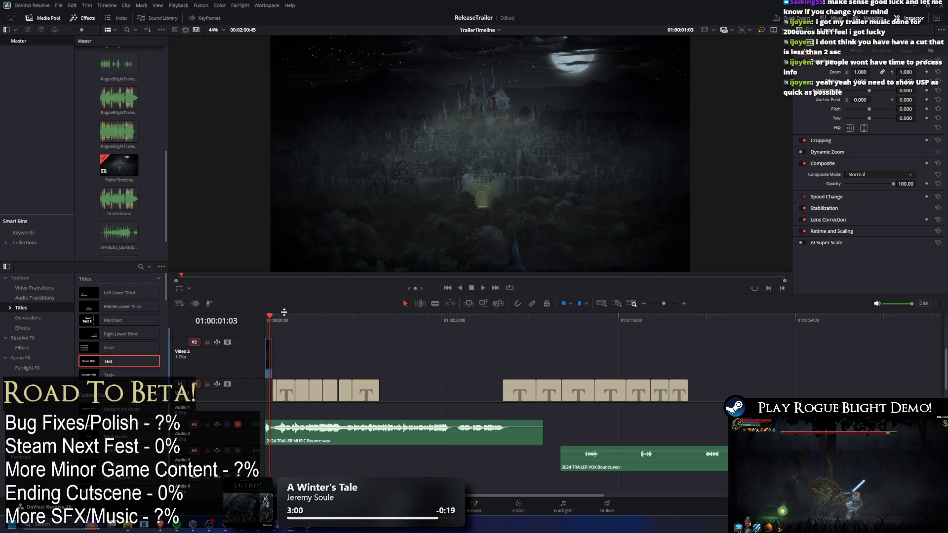
{"action": "key", "text": "space"}
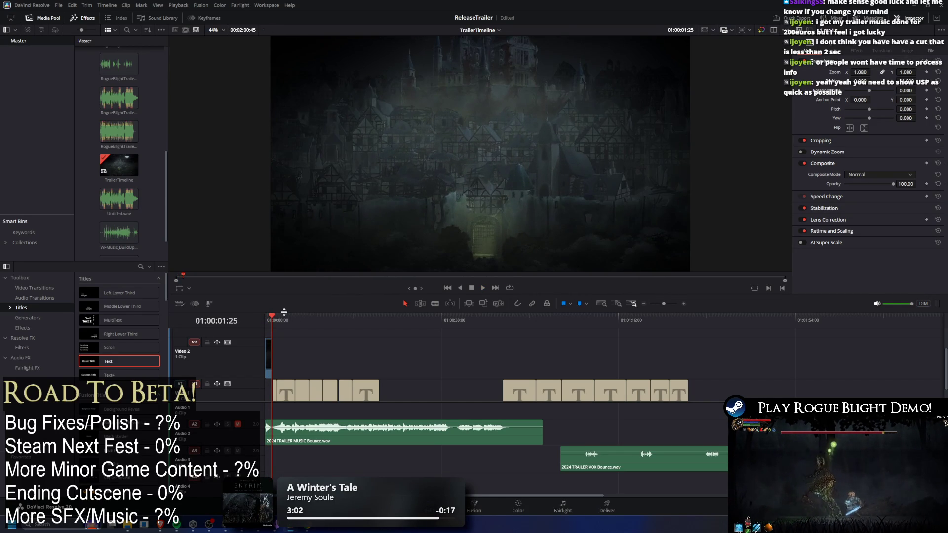
Review the moonlit castle opening again and split the music clip where 1.mp4 ends
{"action": "key", "text": "Home"}
{"action": "key", "text": "space"}
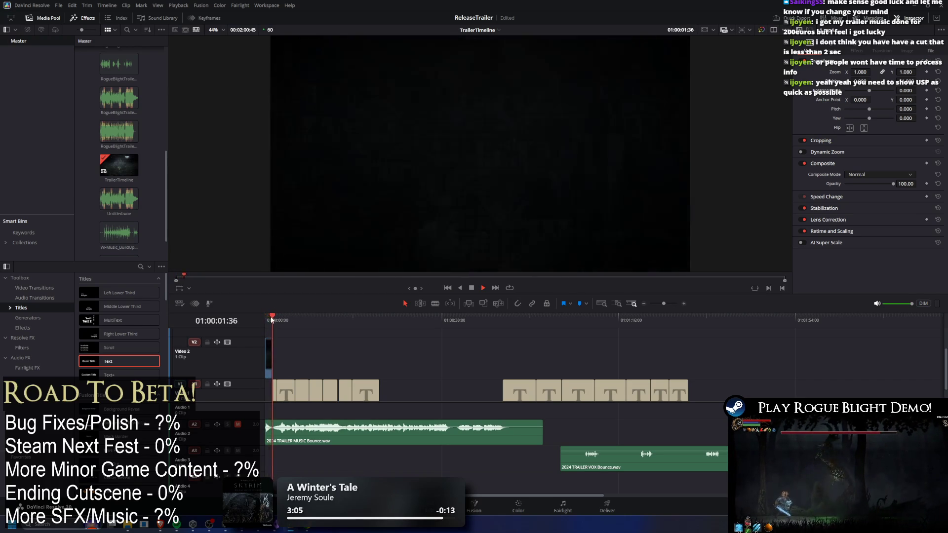
{"action": "left_click", "coordinate": [269, 320]}
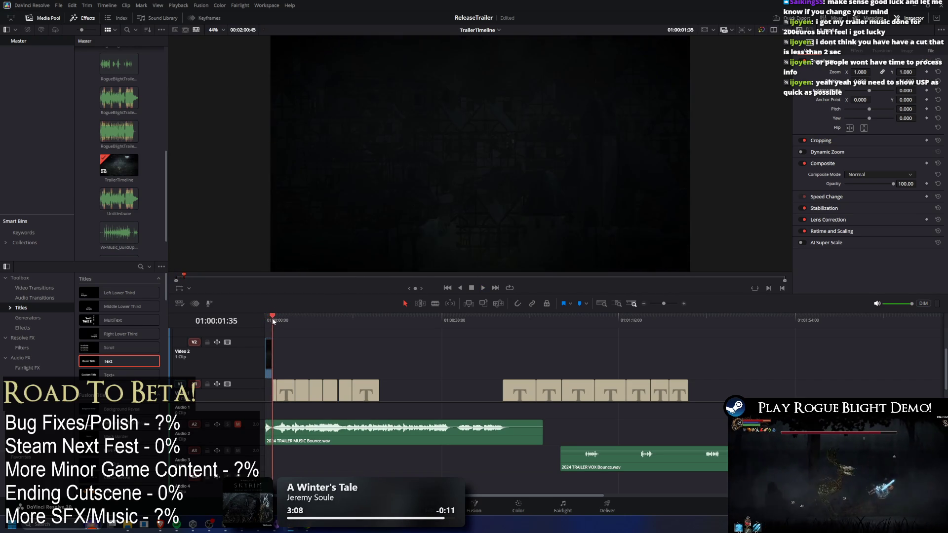
{"action": "left_click", "coordinate": [272, 321]}
{"action": "left_click_drag", "start_coordinate": [272, 321], "coordinate": [266, 321]}
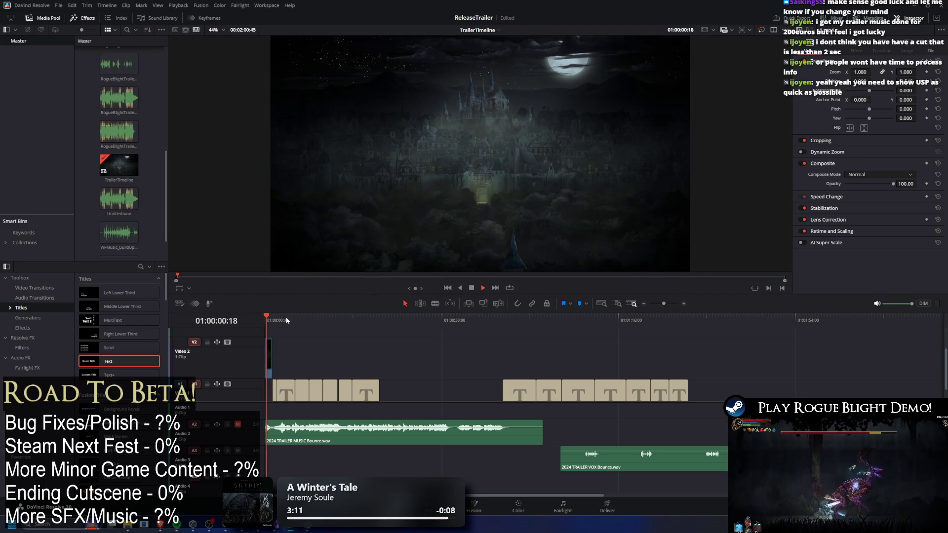
{"action": "key", "text": "space"}
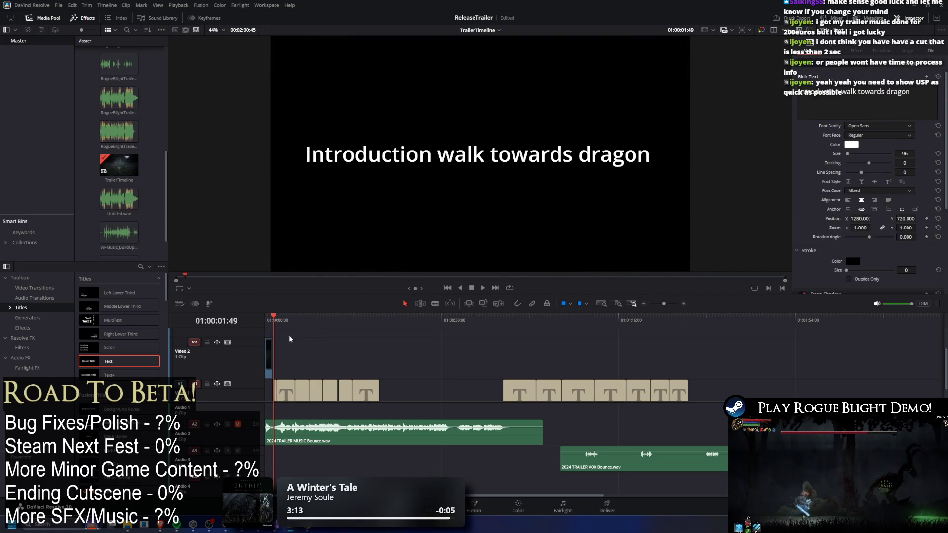
{"action": "key", "text": "Home"}
{"action": "scroll", "coordinate": [296, 434], "scroll_direction": "up", "scroll_amount": 6}
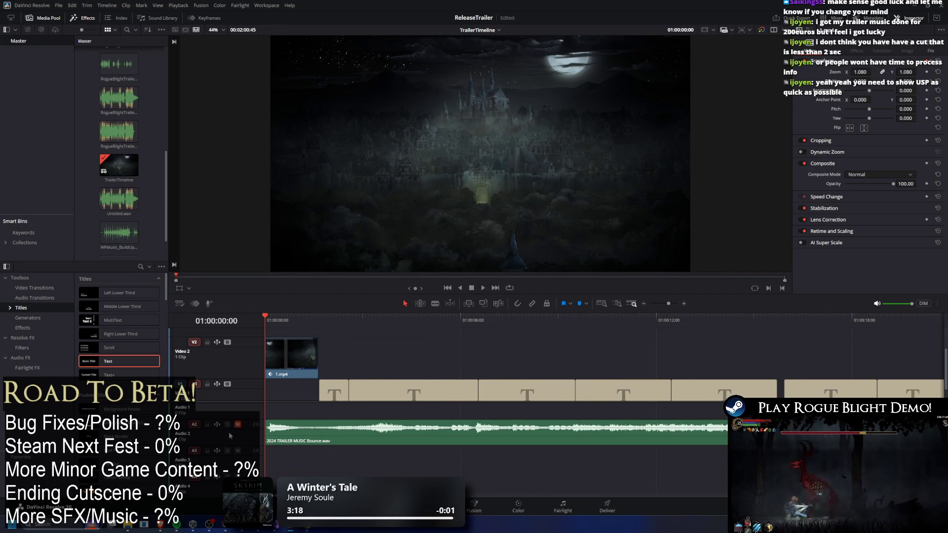
{"action": "left_click", "coordinate": [315, 430]}
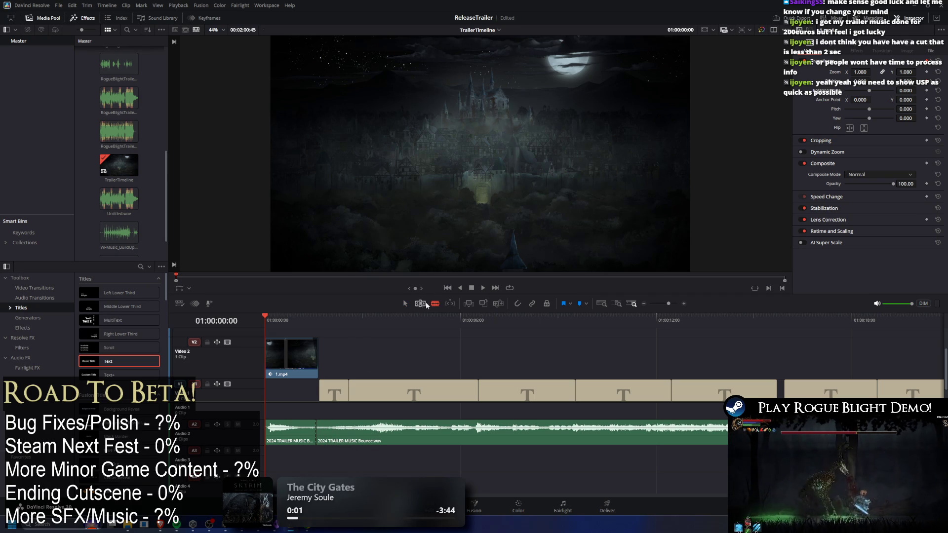
Play the opening and trim the start of the second music piece a little later
{"action": "key", "text": "a"}
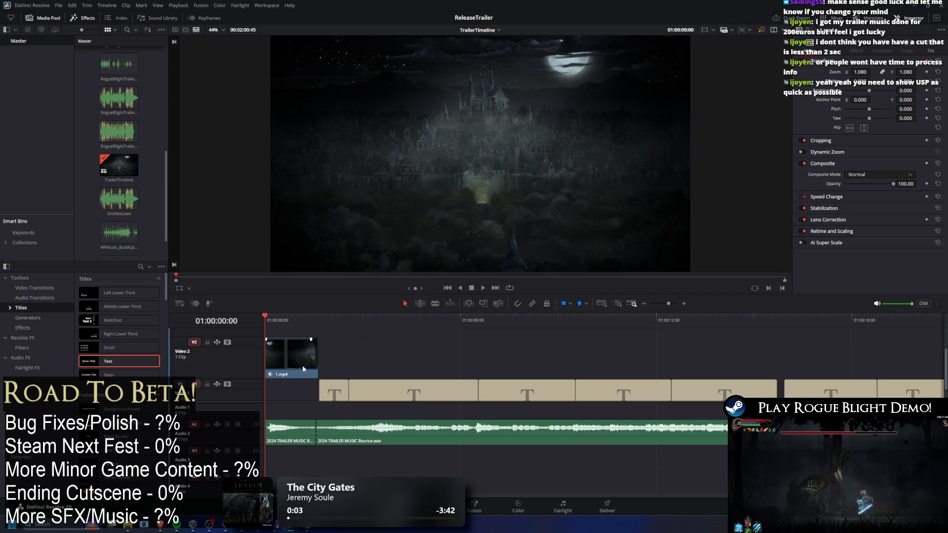
{"action": "key", "text": "space"}
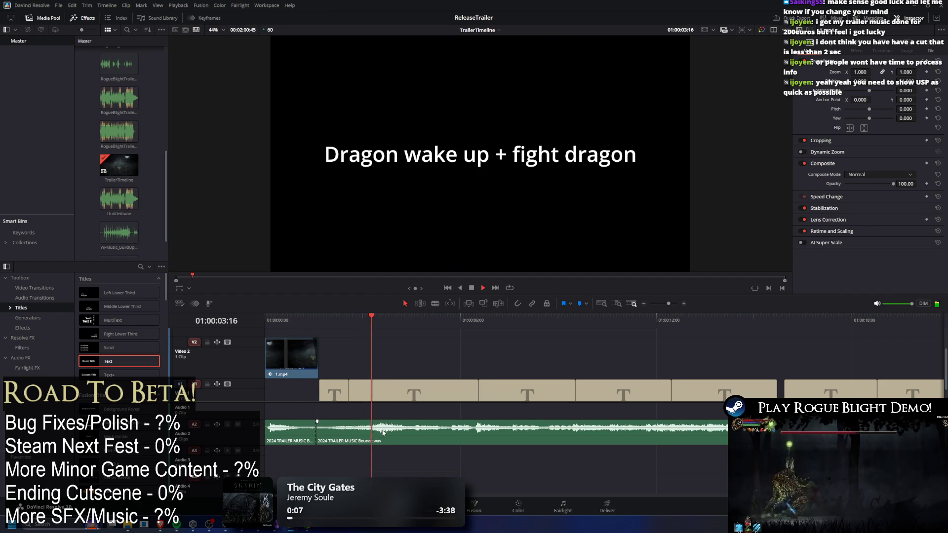
{"action": "key", "text": "space"}
{"action": "mouse_move", "coordinate": [317, 429]}
{"action": "left_mouse_down"}
{"action": "mouse_move", "coordinate": [365, 429]}
{"action": "mouse_move", "coordinate": [348, 437]}
{"action": "mouse_move", "coordinate": [326, 428]}
{"action": "left_mouse_up"}
Replay the lead-in, move the music cut about 6 frames earlier, and show Audio Transitions
{"action": "left_click", "coordinate": [297, 320]}
{"action": "key", "text": "space"}
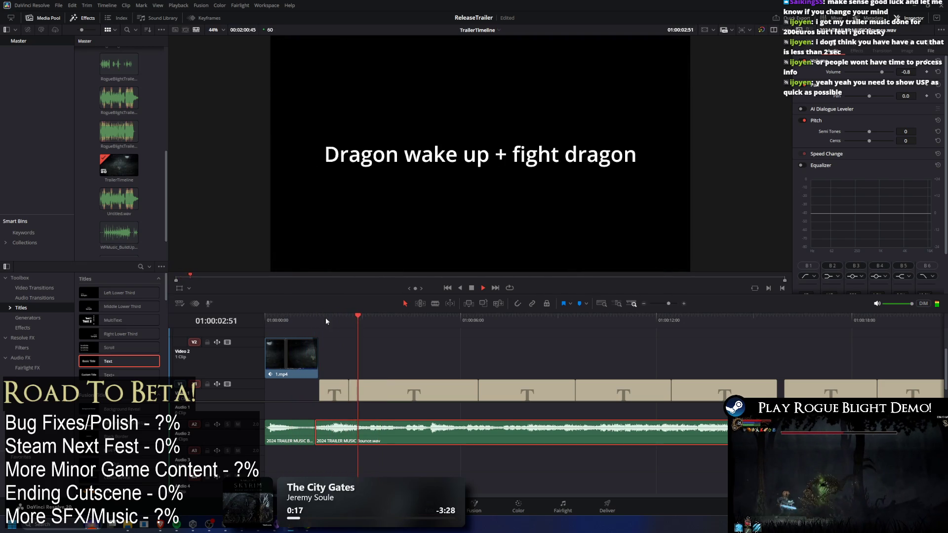
{"action": "left_click", "coordinate": [287, 320]}
{"action": "key", "text": "space"}
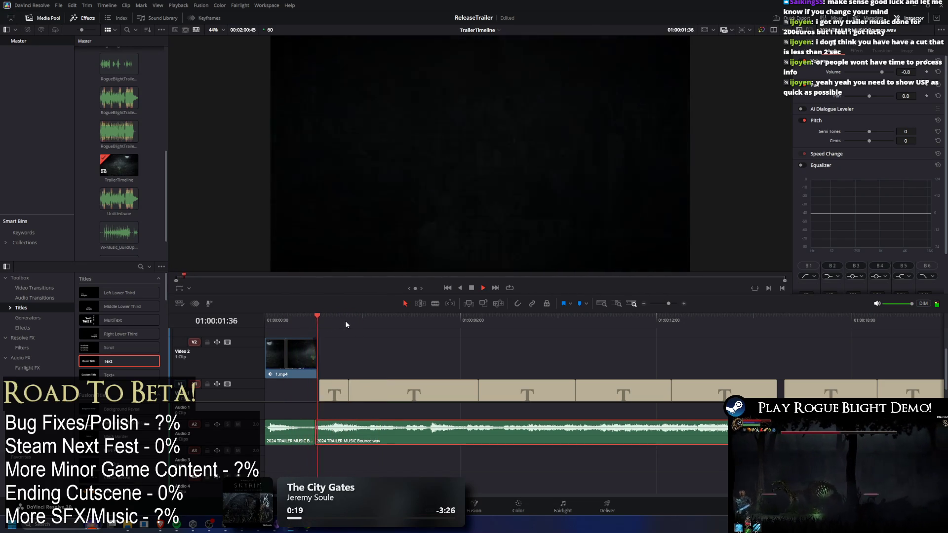
{"action": "left_click", "coordinate": [291, 320]}
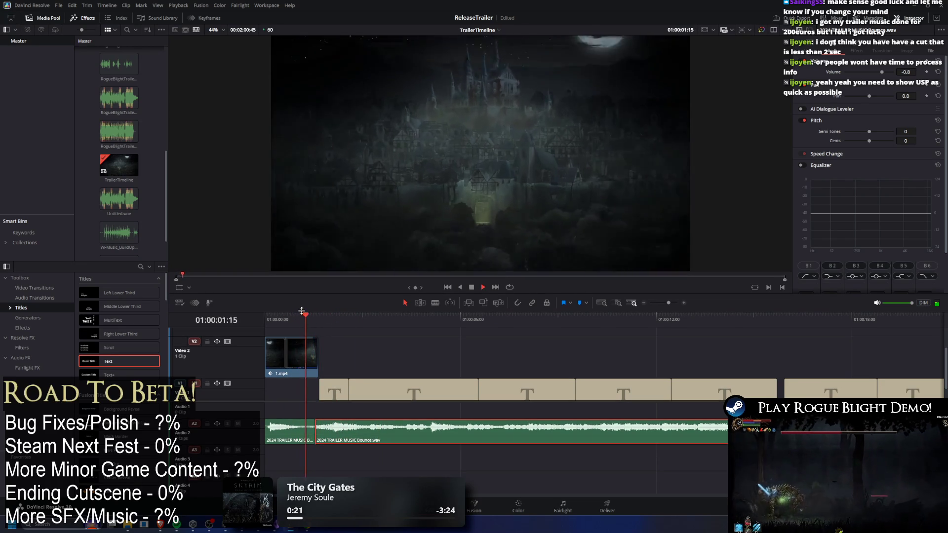
{"action": "left_click_drag", "start_coordinate": [309, 432], "coordinate": [313, 432]}
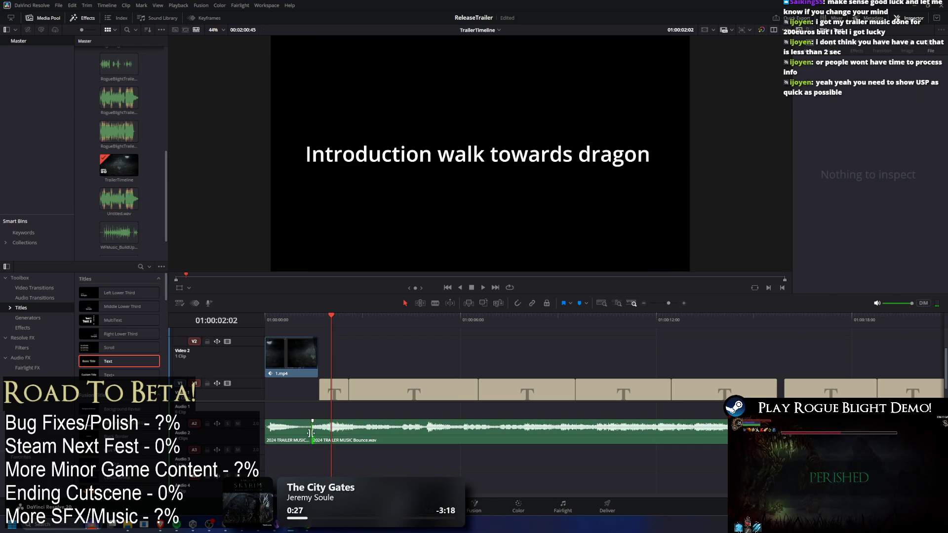
{"action": "left_click", "coordinate": [51, 297]}
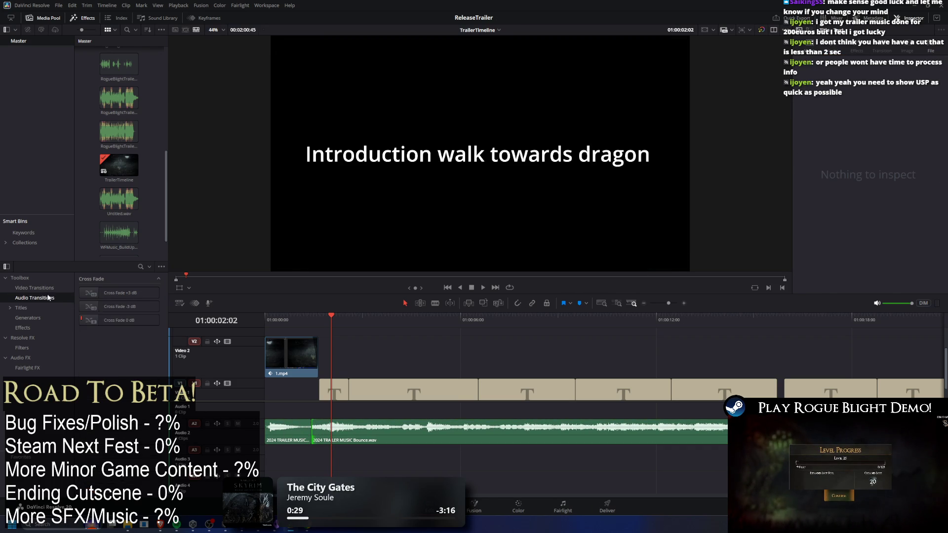
Apply a Cross Fade -3 dB at the music cut and replay the lead-in to the title
{"action": "mouse_move", "coordinate": [93, 307]}
{"action": "left_mouse_down"}
{"action": "mouse_move", "coordinate": [314, 429]}
{"action": "mouse_move", "coordinate": [299, 430]}
{"action": "left_mouse_up"}
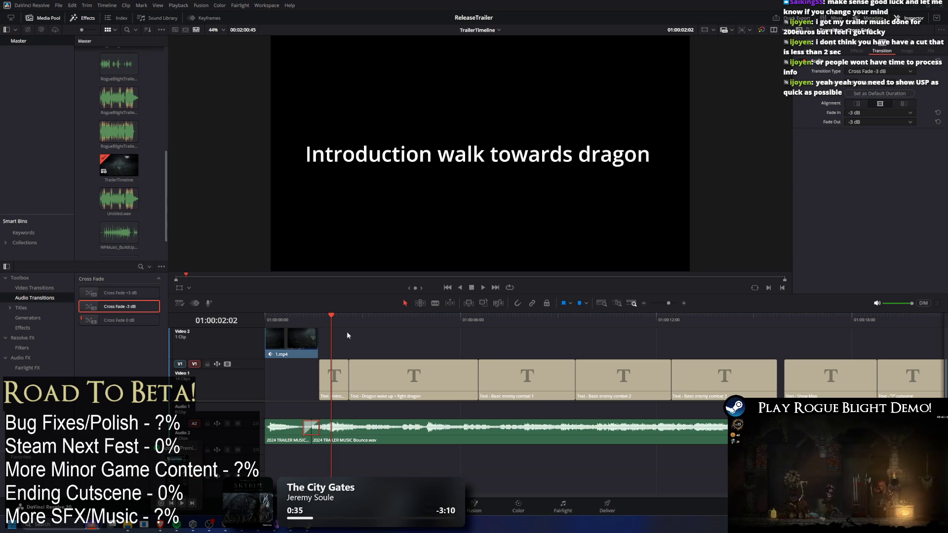
{"action": "left_click", "coordinate": [270, 318]}
{"action": "key", "text": "space"}
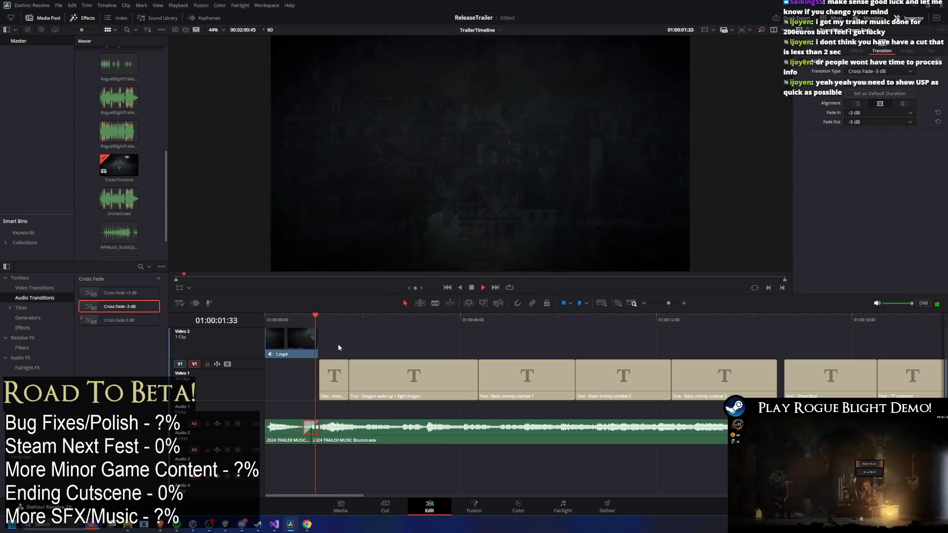
{"action": "left_click", "coordinate": [315, 318]}
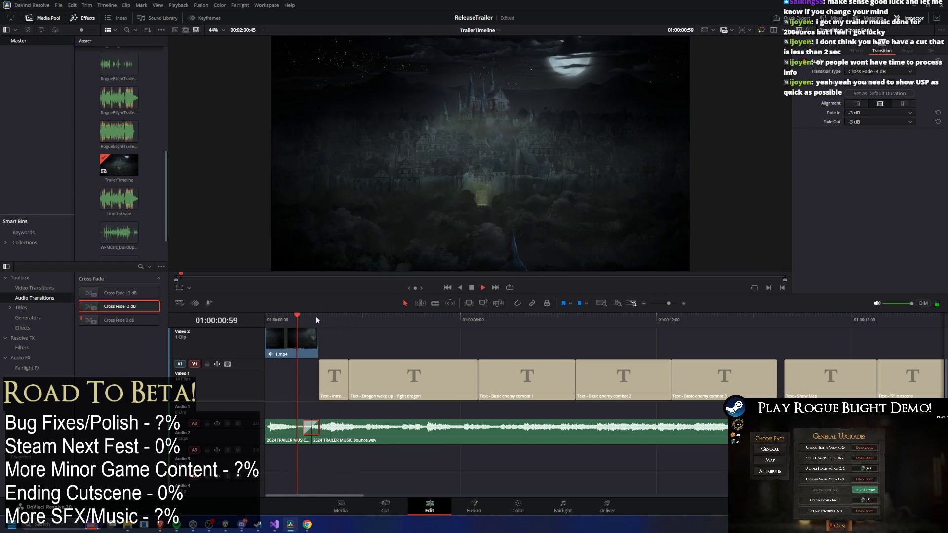
{"action": "left_click", "coordinate": [300, 318]}
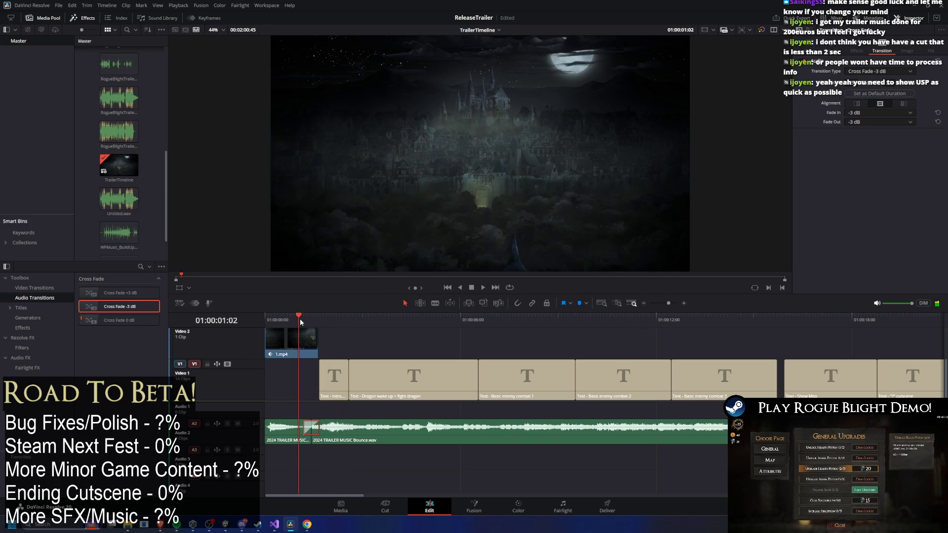
{"action": "left_click", "coordinate": [310, 317]}
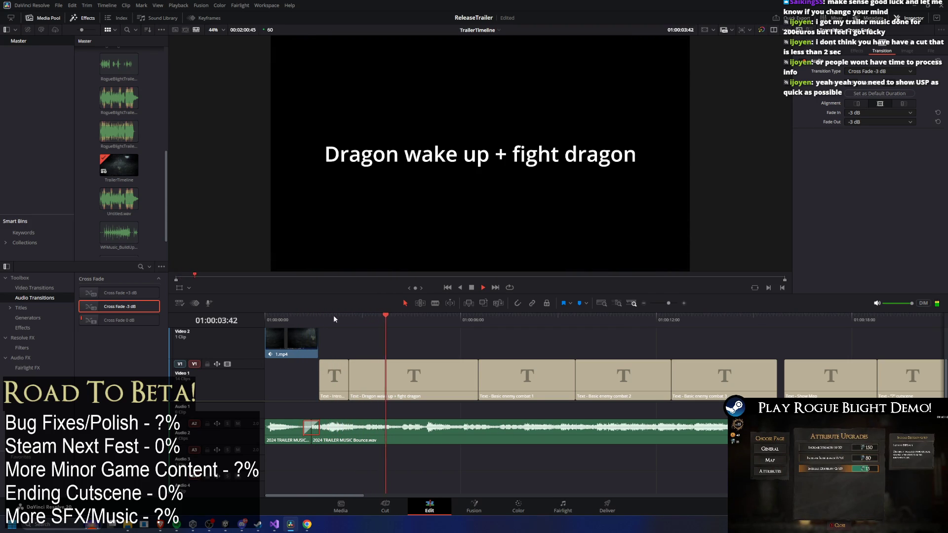
{"action": "left_click_drag", "start_coordinate": [332, 315], "coordinate": [252, 315]}
{"action": "key", "text": "space"}
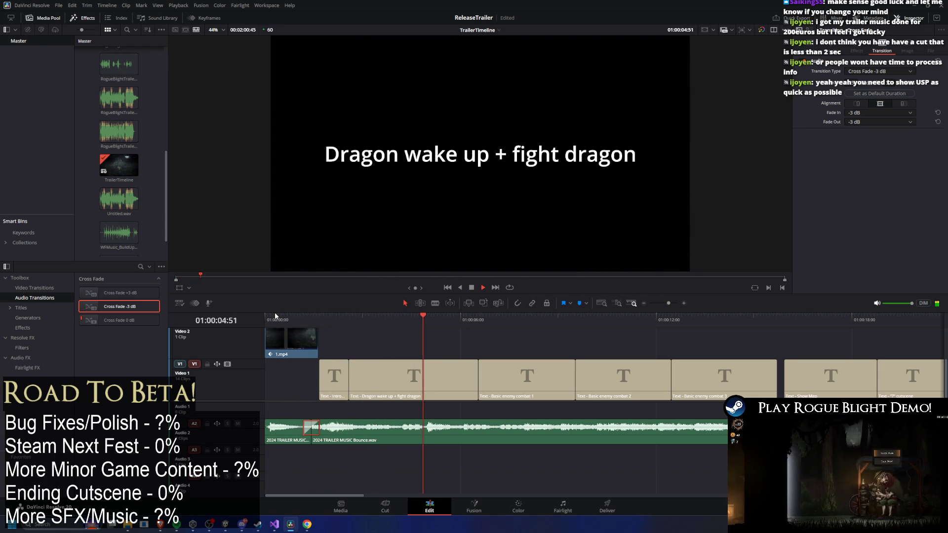
Shorten the music cross-fade and replay the trailer opening
{"action": "left_click_drag", "start_coordinate": [319, 427], "coordinate": [315, 427]}
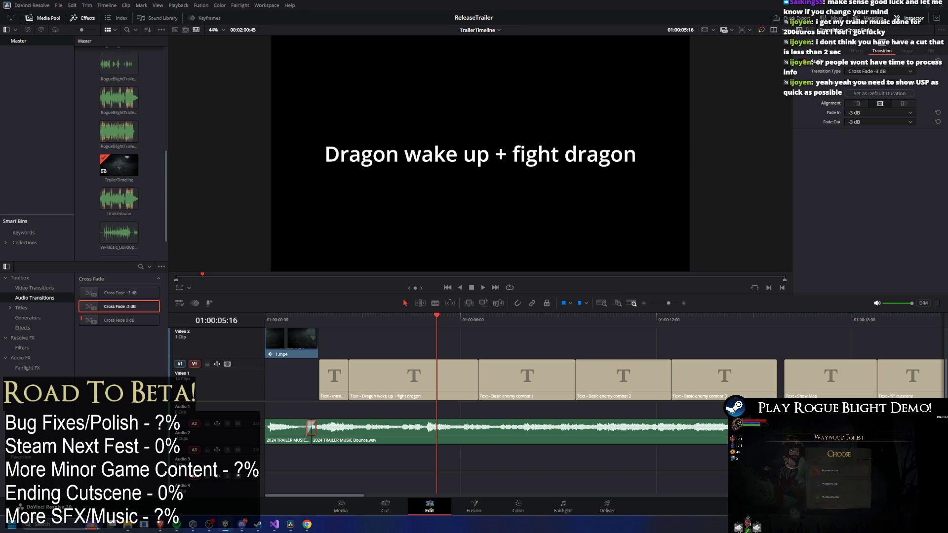
{"action": "key", "text": "q"}
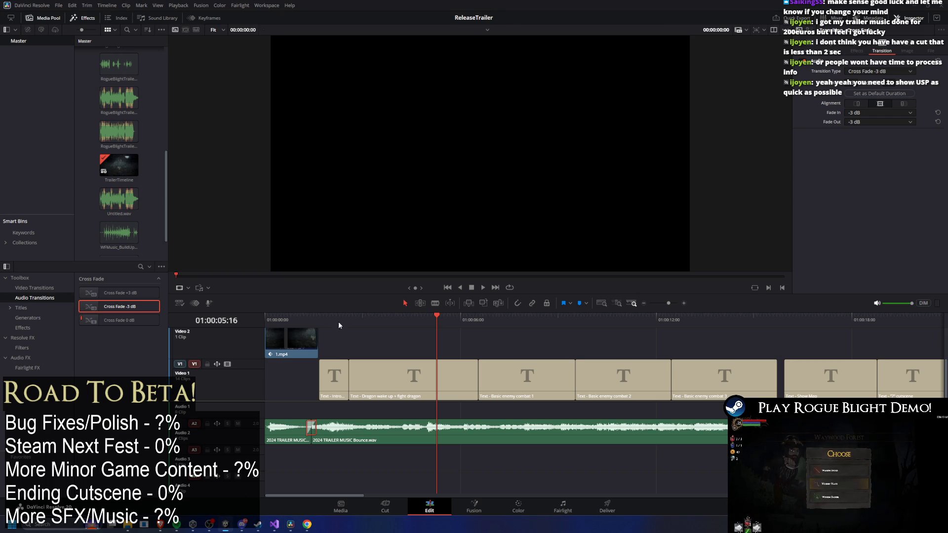
{"action": "key", "text": "Home"}
{"action": "key", "text": "space"}
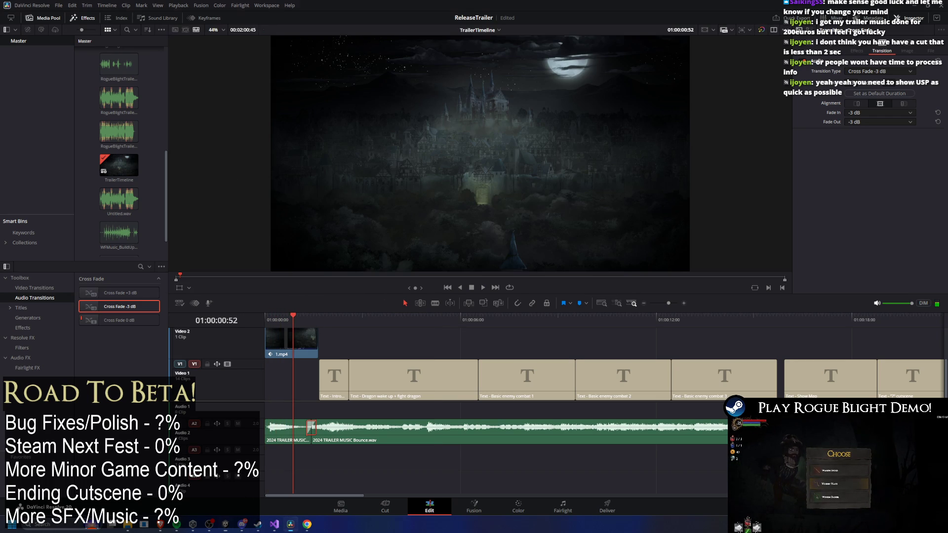
{"action": "left_click_drag", "start_coordinate": [288, 308], "coordinate": [259, 320]}
{"action": "key", "text": "space"}
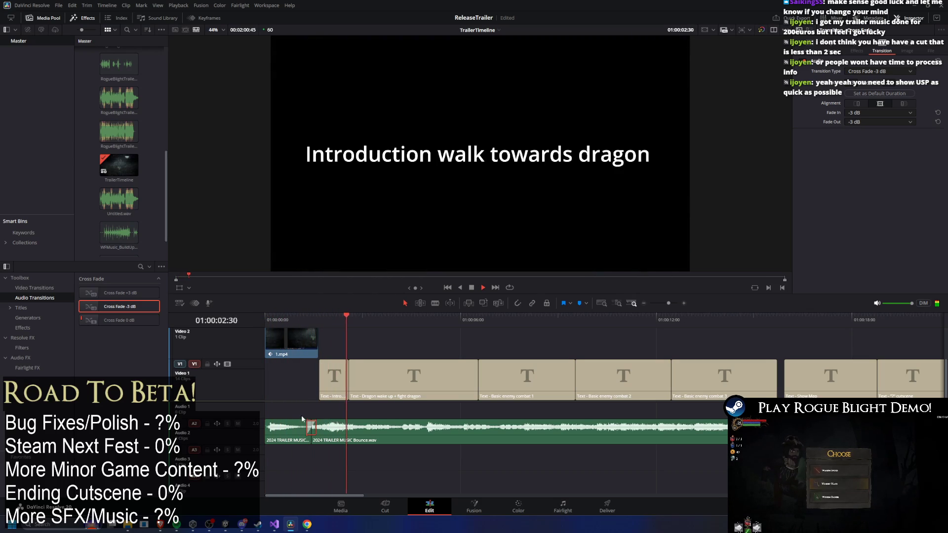
Lengthen the music cross-fade and play through to the intro title
{"action": "left_click_drag", "start_coordinate": [309, 427], "coordinate": [298, 427]}
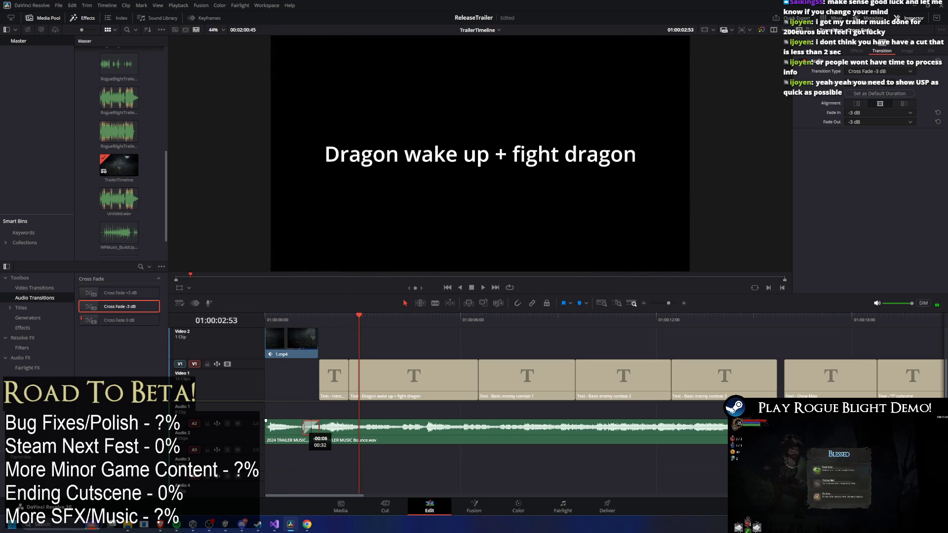
{"action": "left_click_drag", "start_coordinate": [296, 315], "coordinate": [265, 315]}
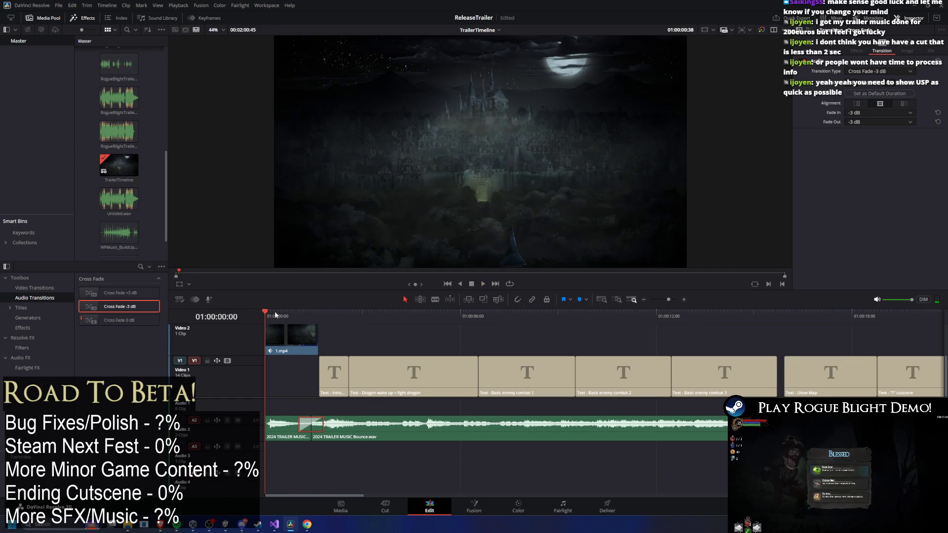
{"action": "key", "text": "space"}
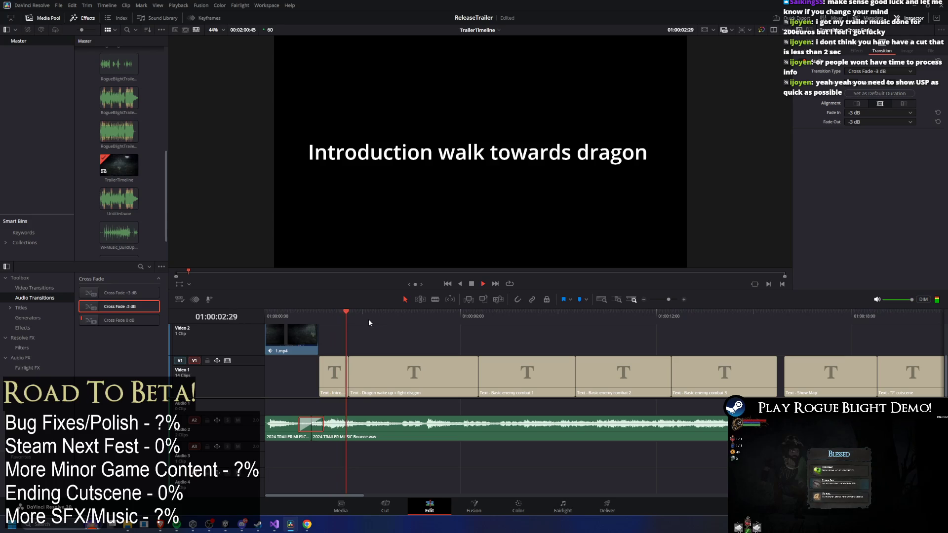
{"action": "left_click", "coordinate": [306, 316]}
{"action": "mouse_move", "coordinate": [306, 316]}
{"action": "left_mouse_down"}
{"action": "mouse_move", "coordinate": [344, 319]}
{"action": "mouse_move", "coordinate": [320, 318]}
{"action": "left_mouse_up"}
Trim the cross-fade's left edge, shift it earlier, try a 0 dB cross-fade, and replay
{"action": "left_click_drag", "start_coordinate": [299, 424], "coordinate": [314, 429]}
{"action": "left_click", "coordinate": [357, 451]}
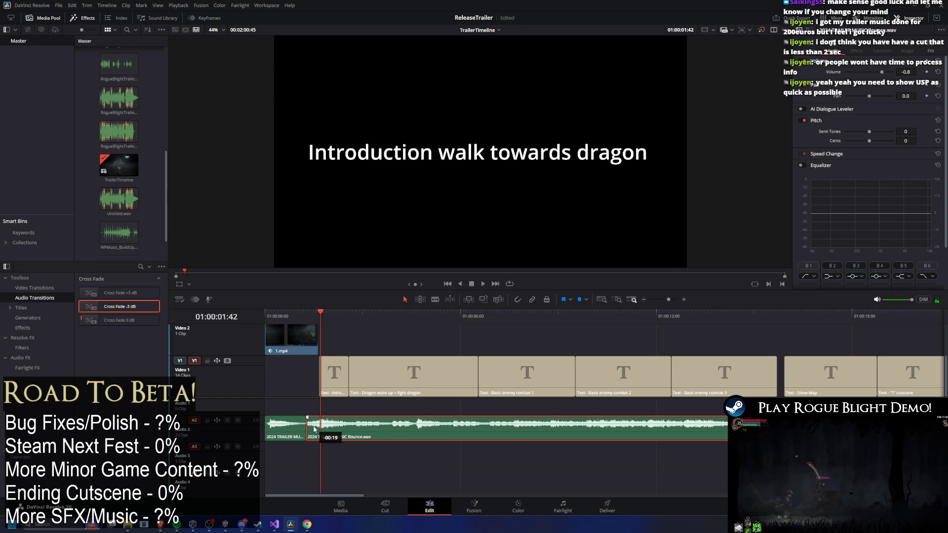
{"action": "left_click_drag", "start_coordinate": [111, 323], "coordinate": [314, 428]}
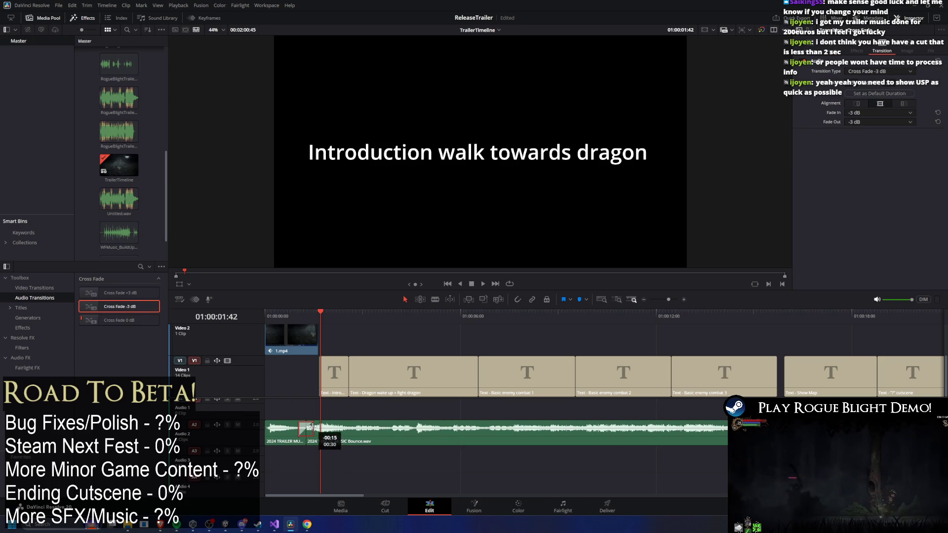
{"action": "left_click", "coordinate": [266, 315]}
{"action": "key", "text": "space"}
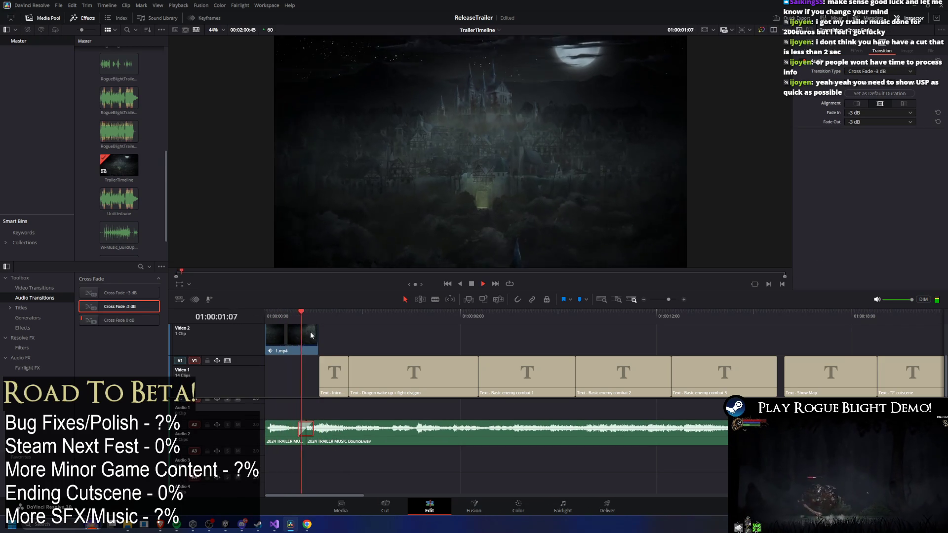
{"action": "left_click", "coordinate": [276, 315]}
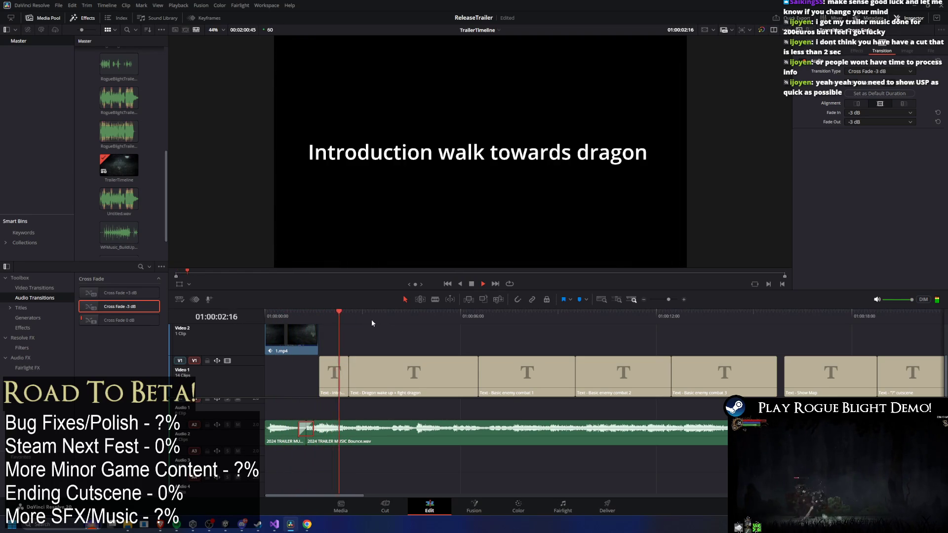
{"action": "left_click", "coordinate": [312, 317]}
{"action": "mouse_move", "coordinate": [310, 319]}
{"action": "left_mouse_down"}
{"action": "mouse_move", "coordinate": [324, 337]}
{"action": "mouse_move", "coordinate": [319, 322]}
{"action": "left_mouse_up"}
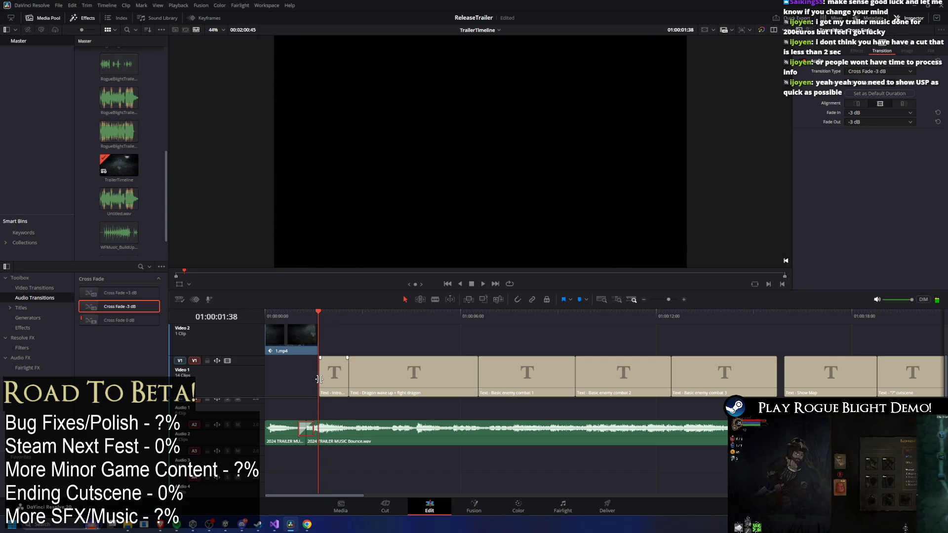
Replay the castle shot through the intro and Dragon titles, then switch to the running game
{"action": "left_click", "coordinate": [318, 324]}
{"action": "key", "text": "space"}
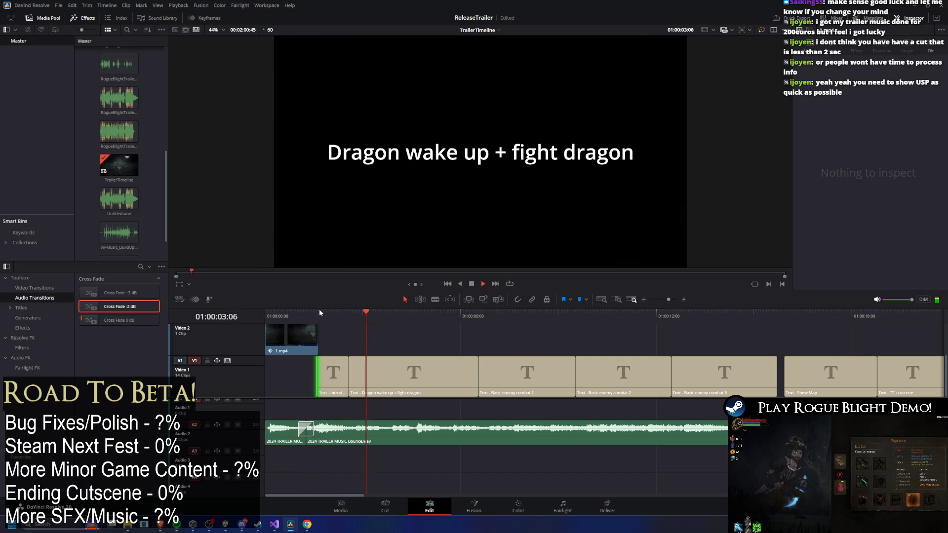
{"action": "key", "text": "Home"}
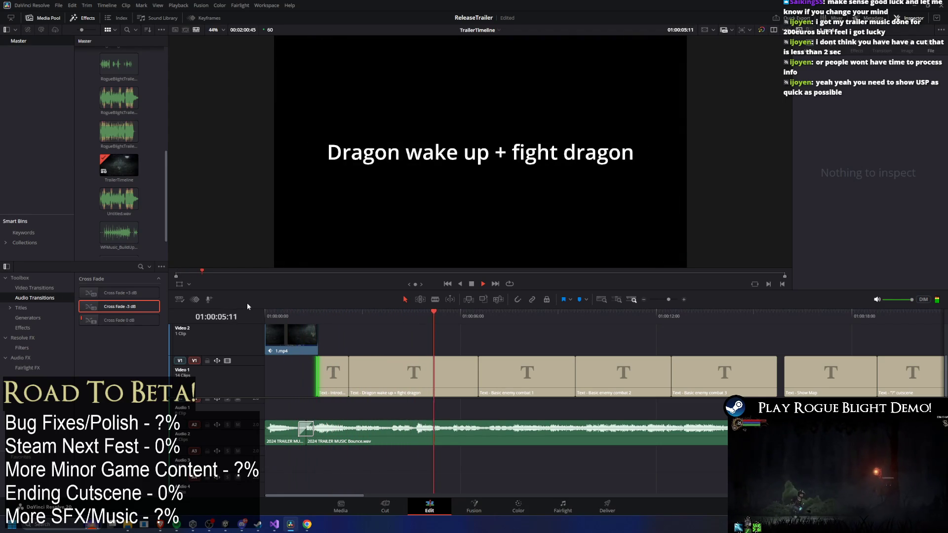
{"action": "key", "text": "Home"}
{"action": "key", "text": "space"}
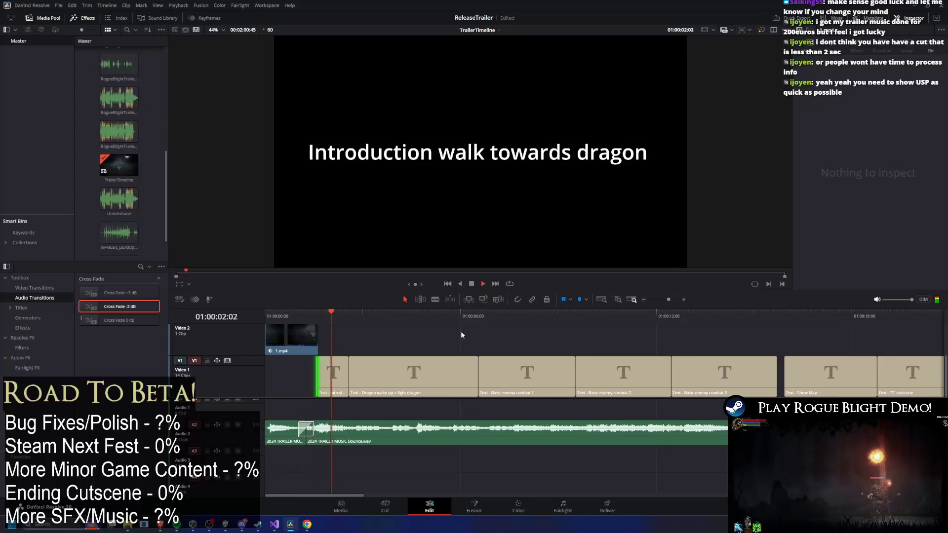
{"action": "mouse_move", "coordinate": [274, 322]}
{"action": "left_mouse_down"}
{"action": "mouse_move", "coordinate": [311, 324]}
{"action": "mouse_move", "coordinate": [281, 325]}
{"action": "mouse_move", "coordinate": [306, 314]}
{"action": "left_mouse_up"}
{"action": "key", "text": "space"}
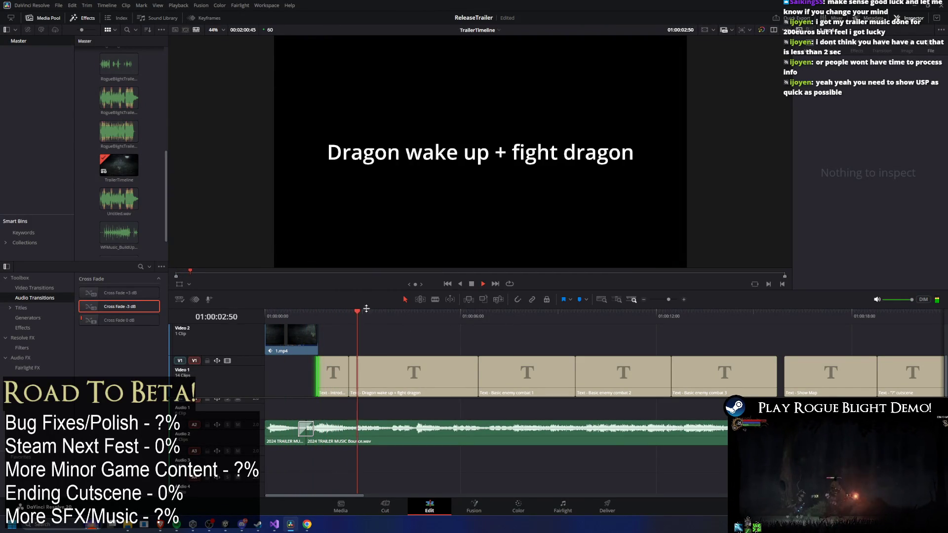
{"action": "left_click_drag", "start_coordinate": [296, 316], "coordinate": [271, 316]}
{"action": "key", "text": "space"}
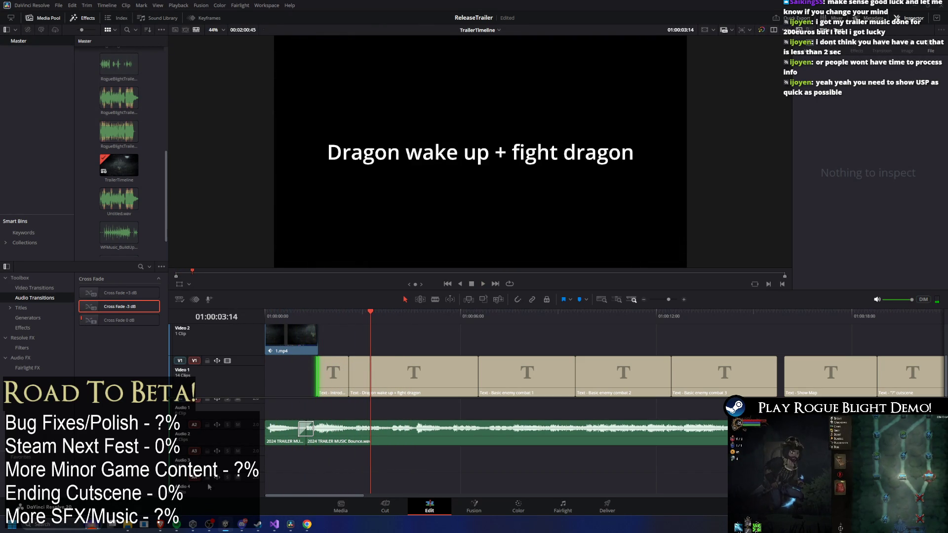
{"action": "key", "text": "alt+Tab"}
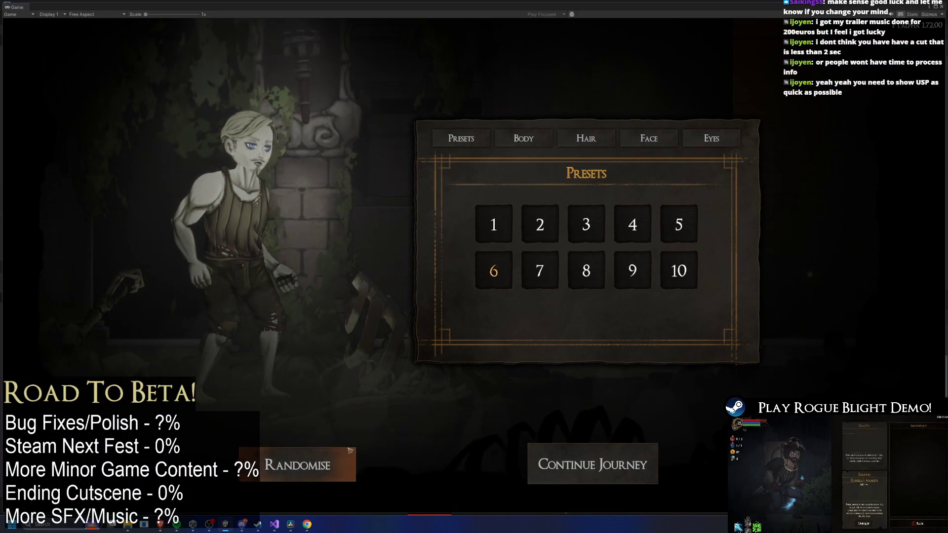
Choose Continue Journey to enter The Sanctuary, then return to Unity's Animator graph
{"action": "left_click", "coordinate": [586, 467]}
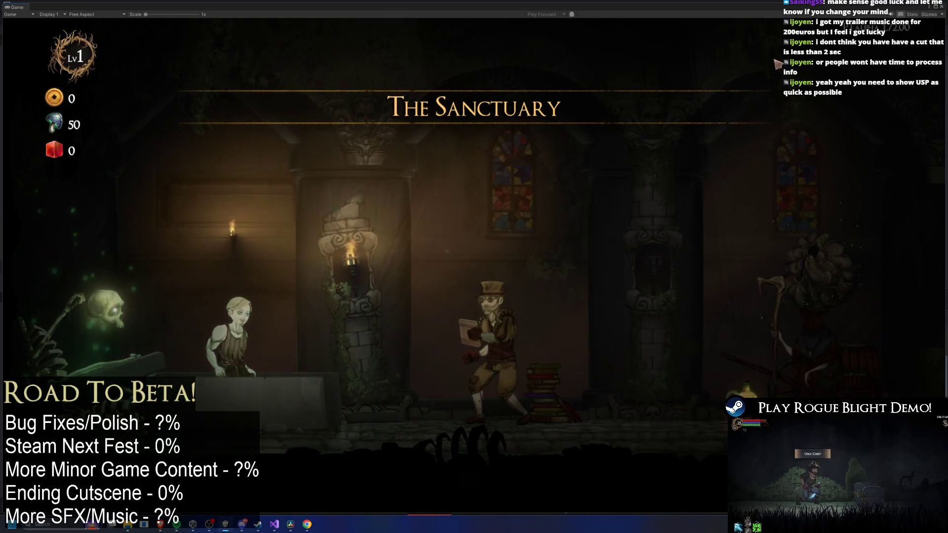
{"action": "key", "text": "alt+Tab"}
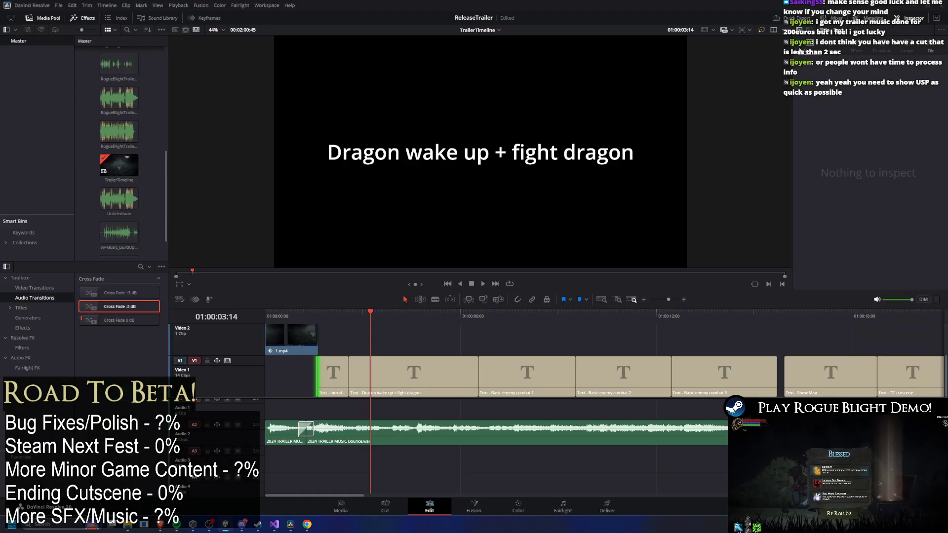
{"action": "key", "text": "alt+Tab"}
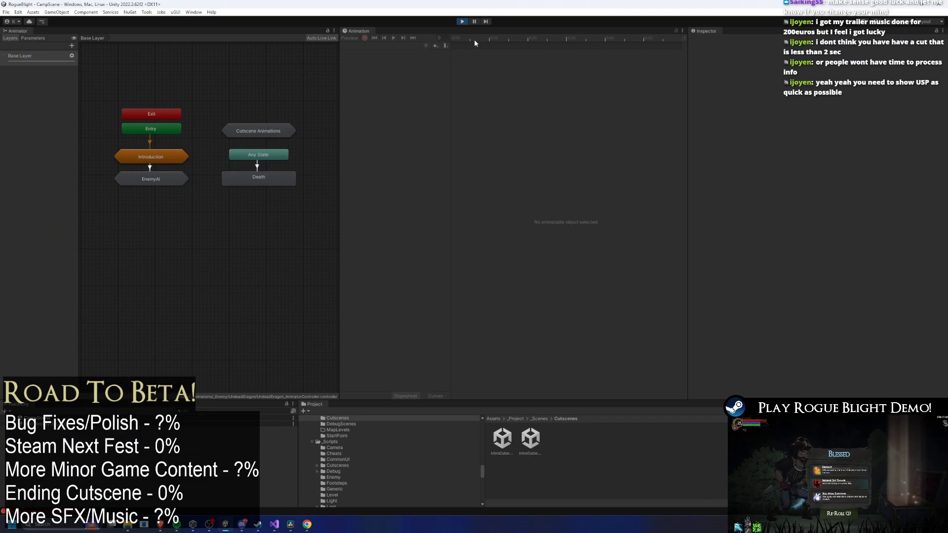
Stop the game, select the StartPoint scene, re-enter play mode, and return to Resolve's timeline
{"action": "left_click", "coordinate": [463, 21]}
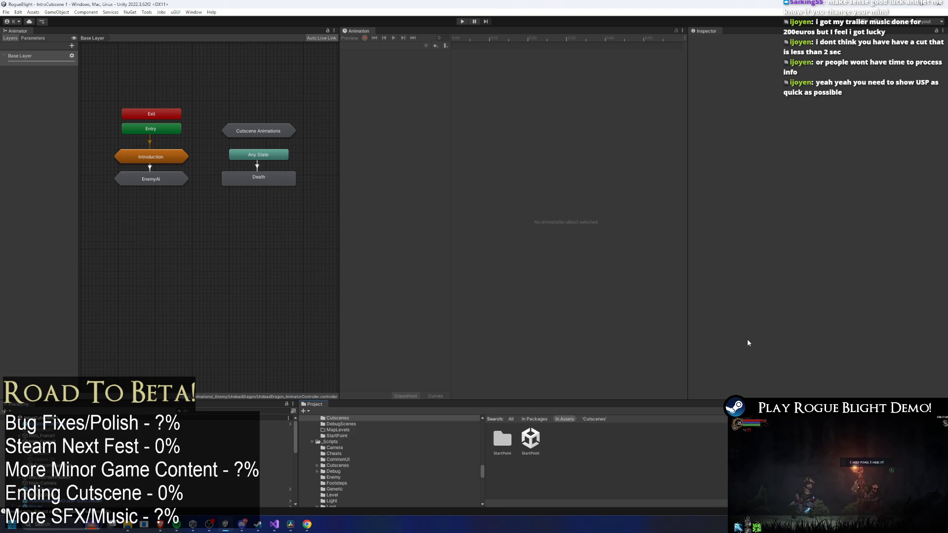
{"action": "left_click", "coordinate": [530, 438]}
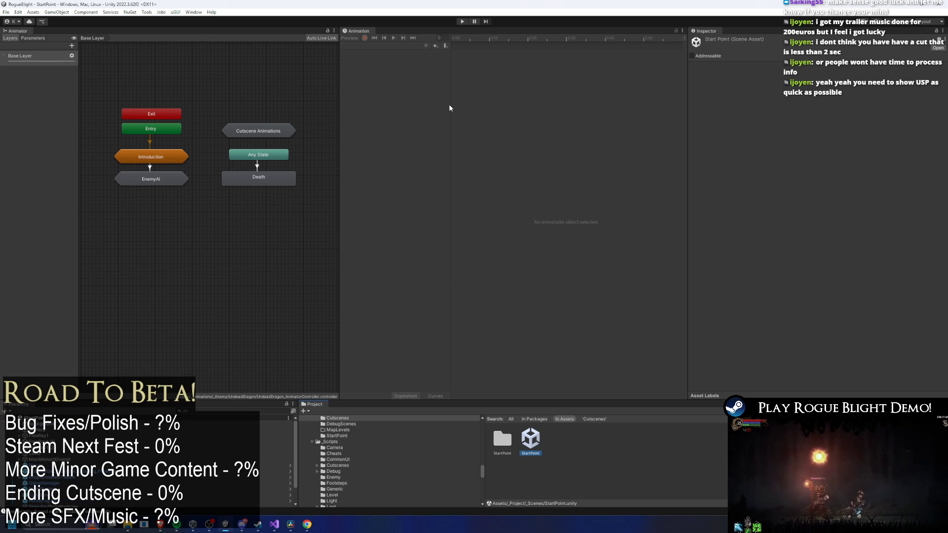
{"action": "left_click", "coordinate": [463, 21]}
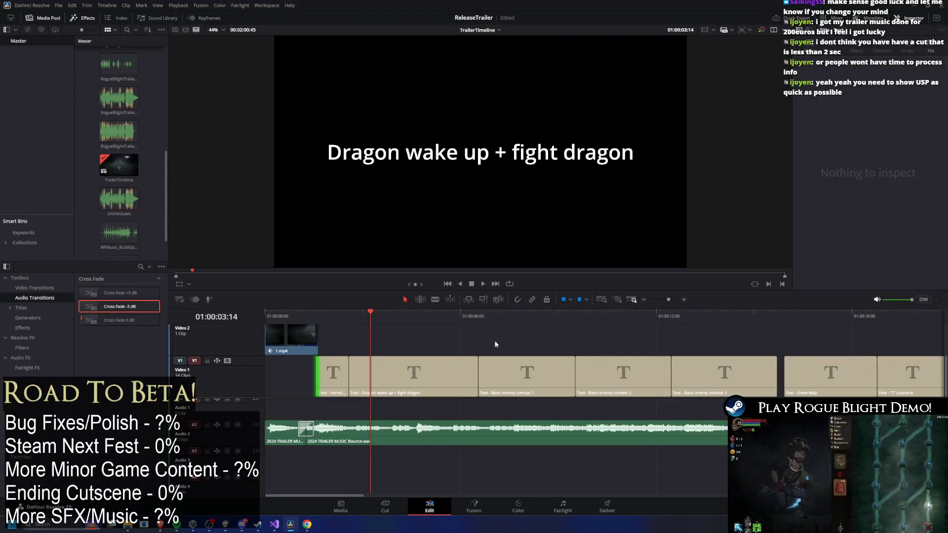
{"action": "left_click", "coordinate": [315, 312]}
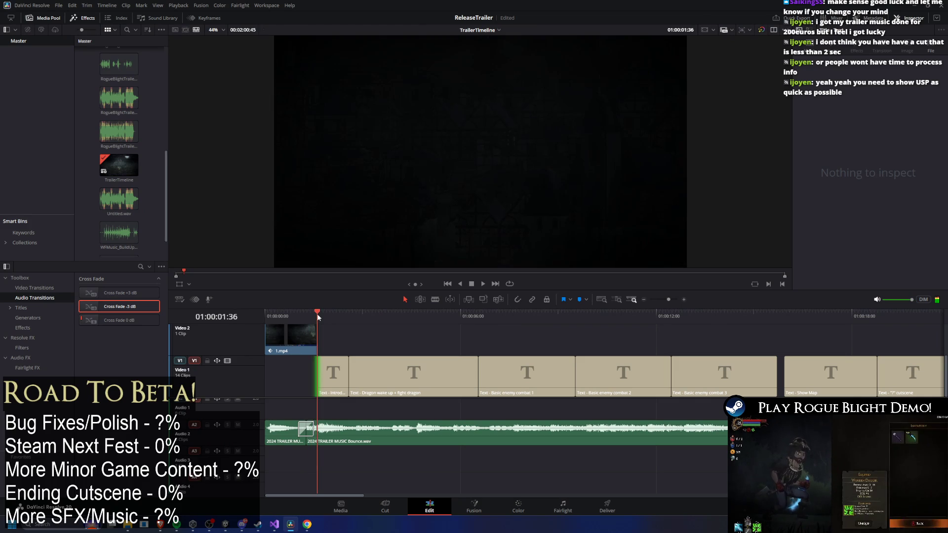
Load save slot 1, walk to the merchant, start Story Mode, and take the Wooden Sword
{"action": "key", "text": "alt+Tab"}
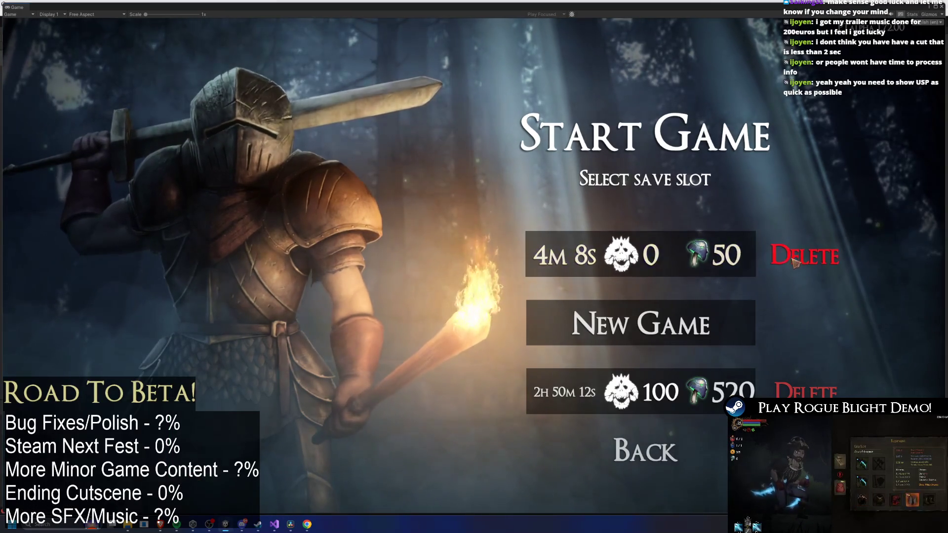
{"action": "left_click", "coordinate": [727, 267]}
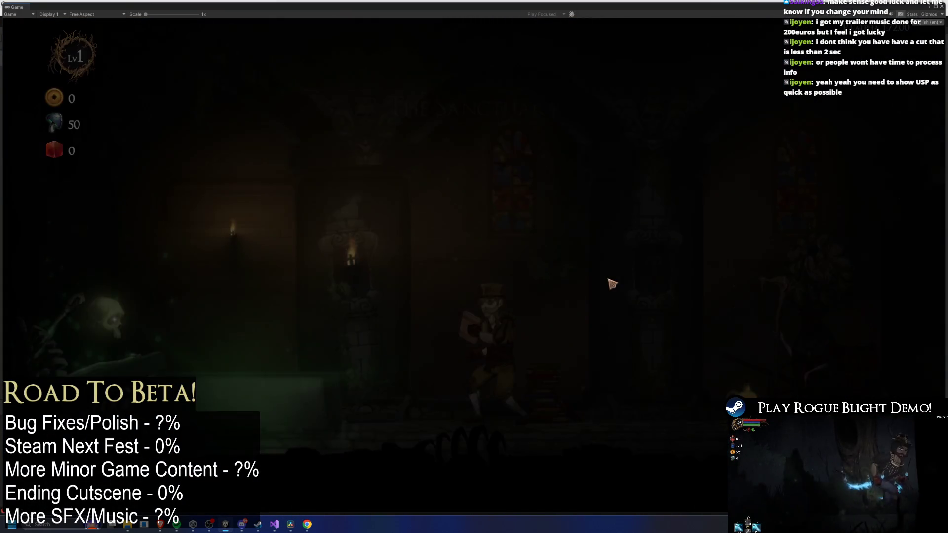
{"action": "key", "text": "d"}
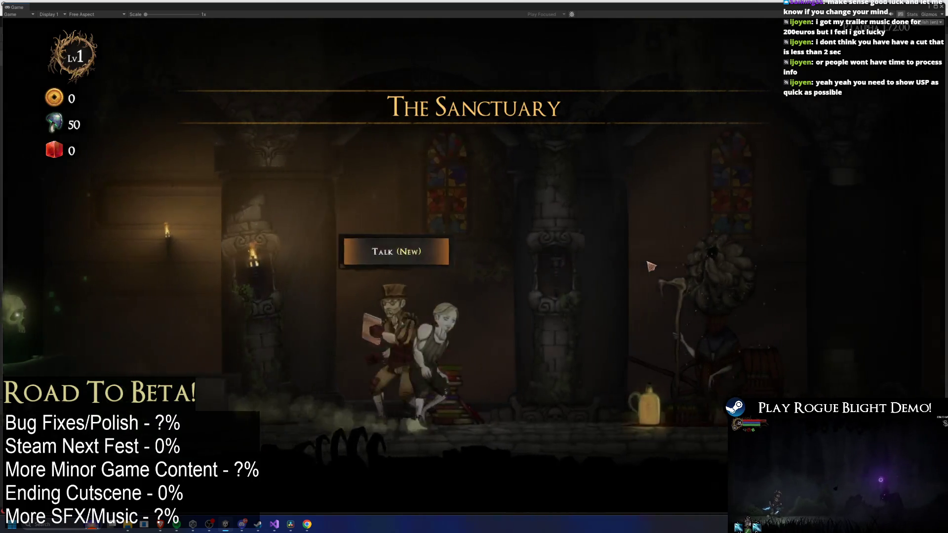
{"action": "key", "text": "d"}
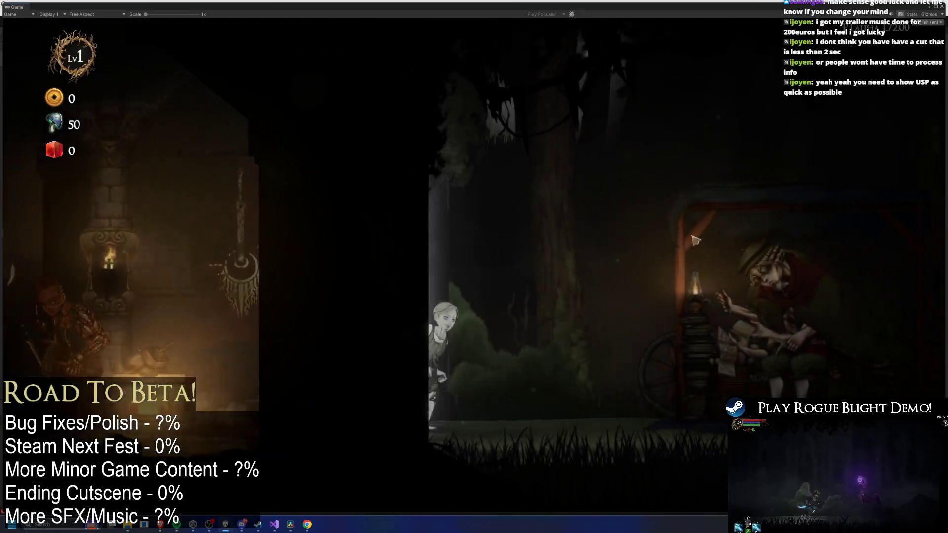
{"action": "key", "text": "d"}
{"action": "left_click", "coordinate": [680, 138]}
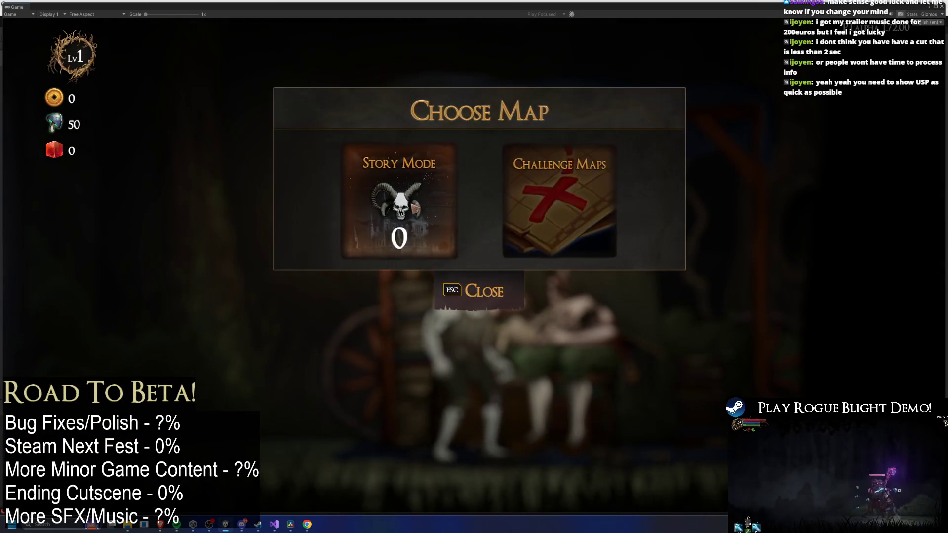
{"action": "left_click", "coordinate": [429, 204]}
{"action": "left_click", "coordinate": [560, 235]}
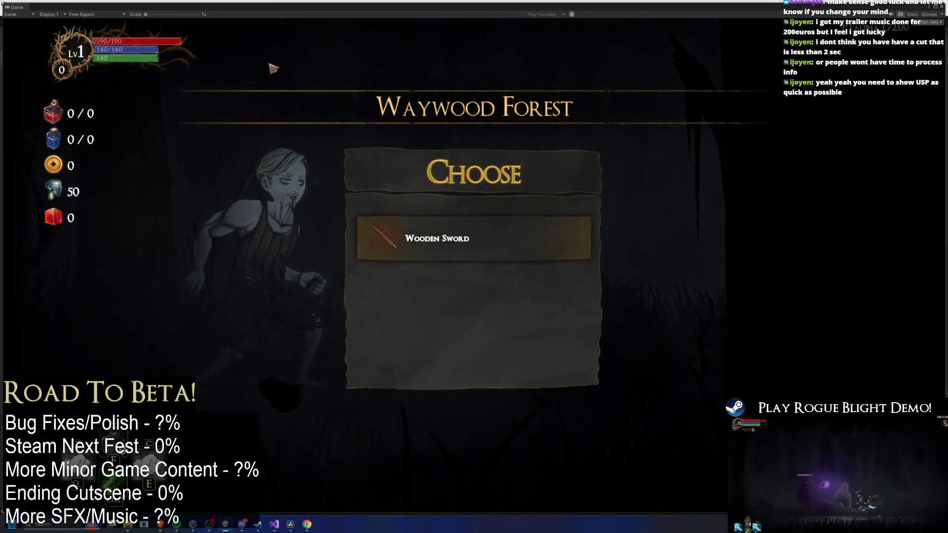
{"action": "left_click", "coordinate": [474, 252]}
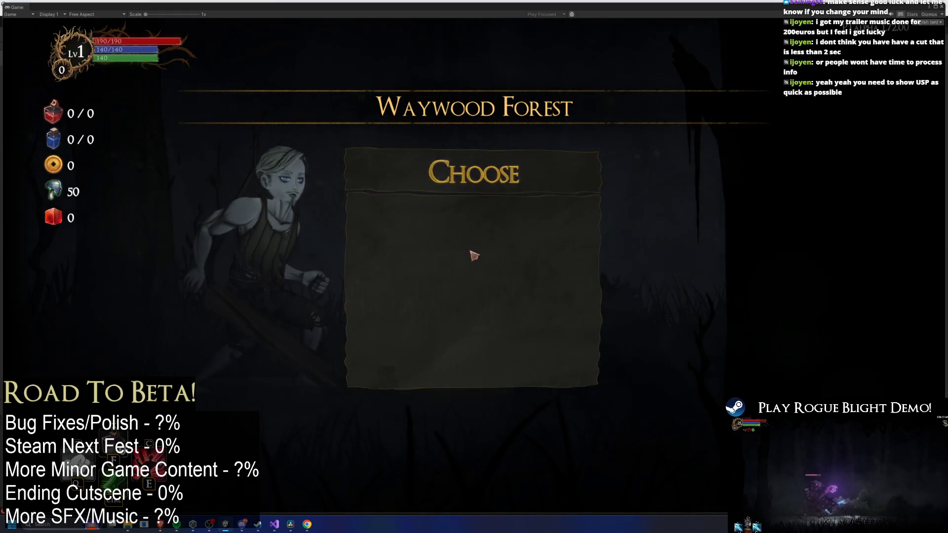
Dock the Game view beside the Animator, maximize Unity, and widen the Game view
{"action": "mouse_move", "coordinate": [810, 5]}
{"action": "left_mouse_down"}
{"action": "mouse_move", "coordinate": [695, 45]}
{"action": "mouse_move", "coordinate": [777, 43]}
{"action": "left_mouse_up"}
{"action": "left_click", "coordinate": [538, 7]}
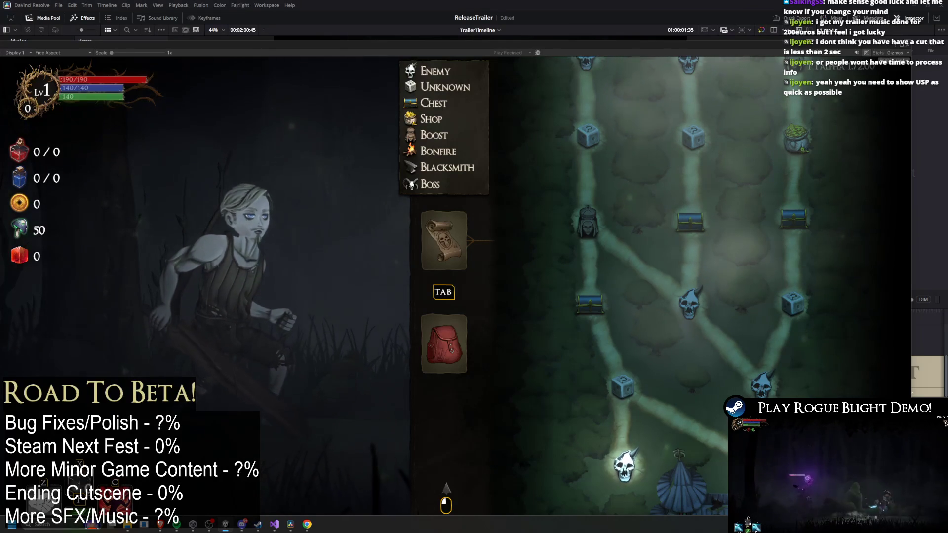
{"action": "double_click", "coordinate": [303, 35]}
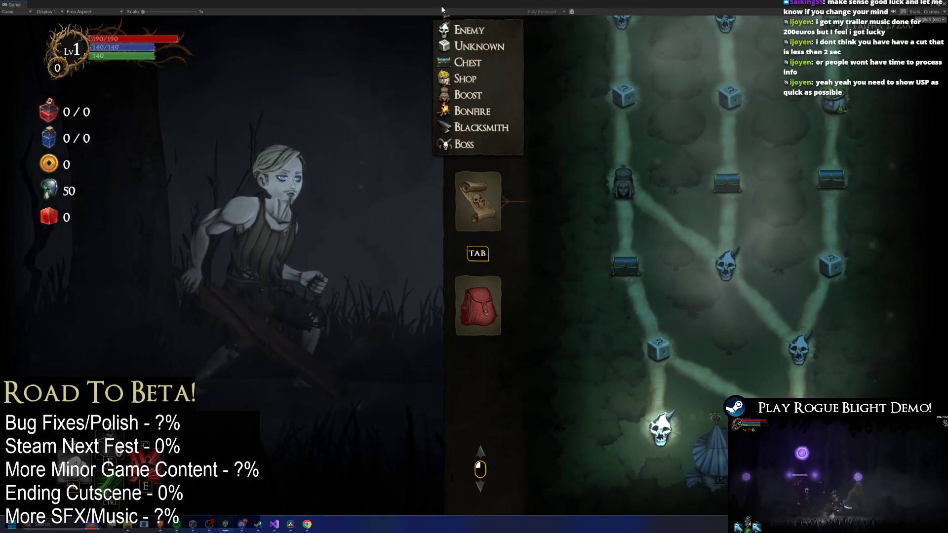
{"action": "double_click", "coordinate": [10, 5]}
{"action": "mouse_move", "coordinate": [394, 141]}
{"action": "left_mouse_down"}
{"action": "mouse_move", "coordinate": [394, 357]}
{"action": "mouse_move", "coordinate": [345, 356]}
{"action": "mouse_move", "coordinate": [151, 225]}
{"action": "left_mouse_up"}
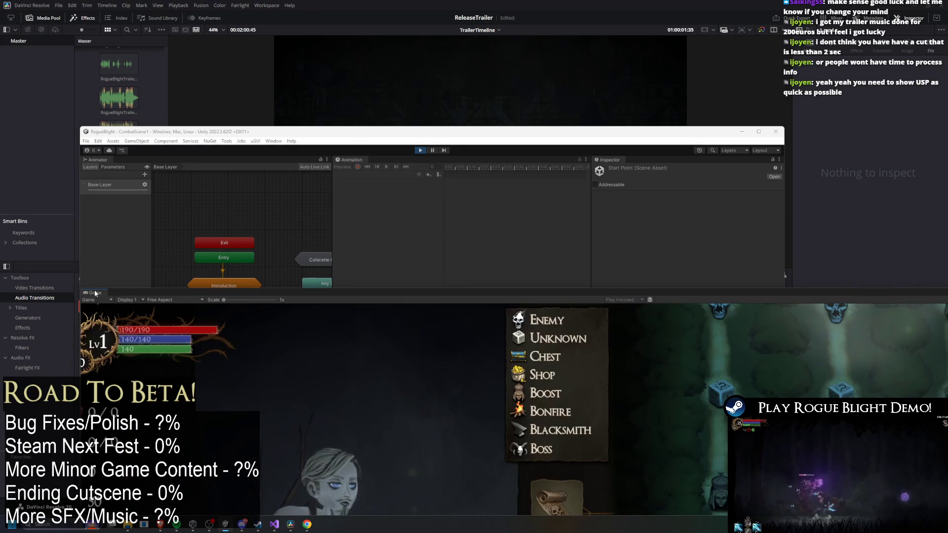
{"action": "mouse_move", "coordinate": [92, 292]}
{"action": "left_mouse_down"}
{"action": "mouse_move", "coordinate": [148, 162]}
{"action": "mouse_move", "coordinate": [162, 159]}
{"action": "left_mouse_up"}
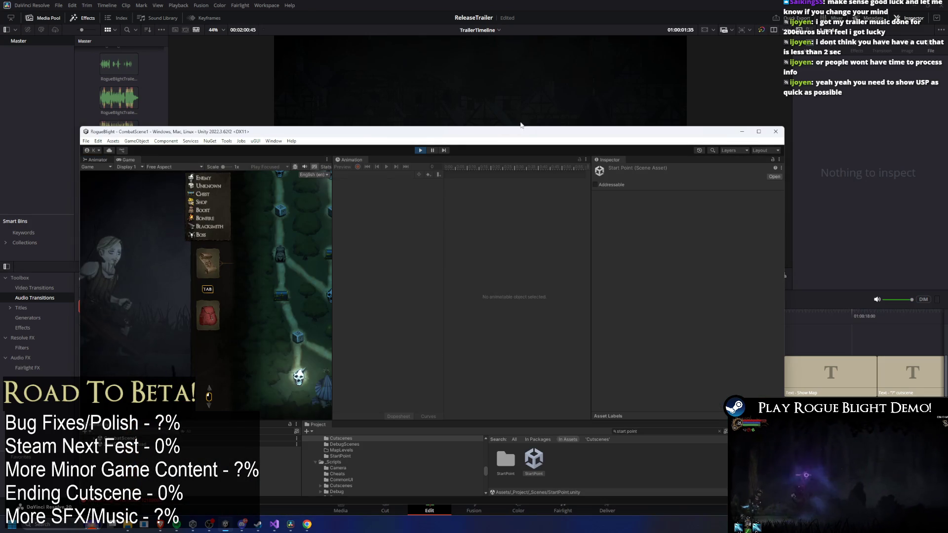
{"action": "double_click", "coordinate": [591, 126]}
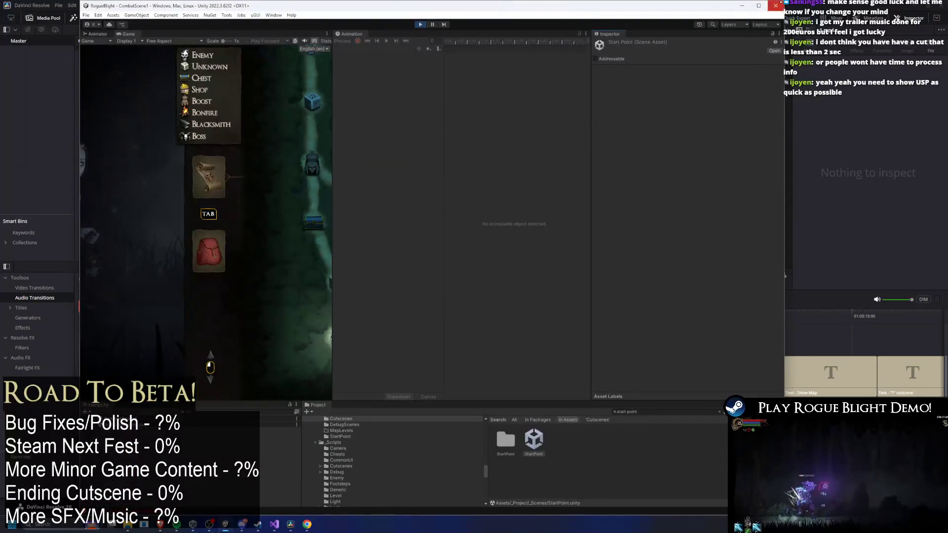
{"action": "key", "text": "super+Up"}
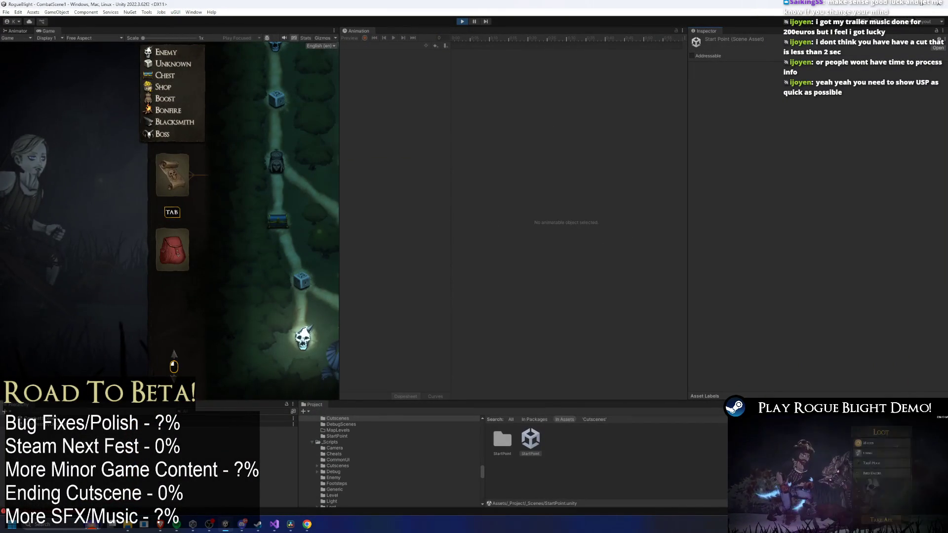
{"action": "mouse_move", "coordinate": [340, 177]}
{"action": "left_mouse_down"}
{"action": "mouse_move", "coordinate": [515, 165]}
{"action": "mouse_move", "coordinate": [700, 178]}
{"action": "left_mouse_up"}
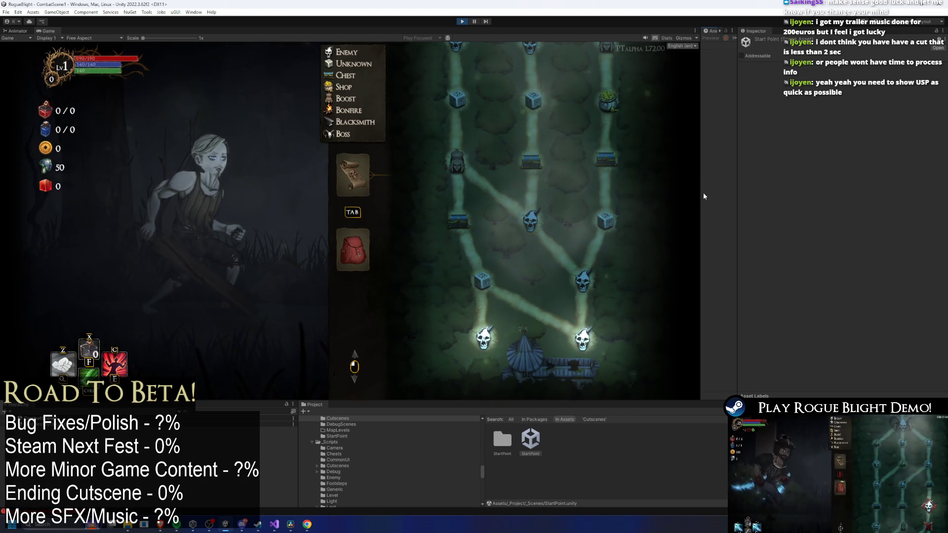
{"action": "left_click", "coordinate": [94, 38]}
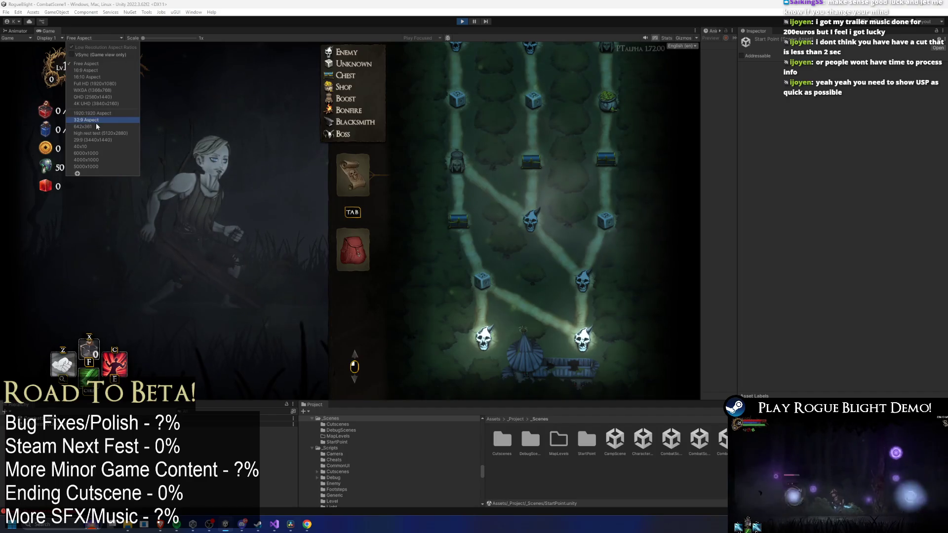
Set the Unity game view aspect to 16:9 after briefly trying 1920:1920
{"action": "left_click", "coordinate": [93, 113]}
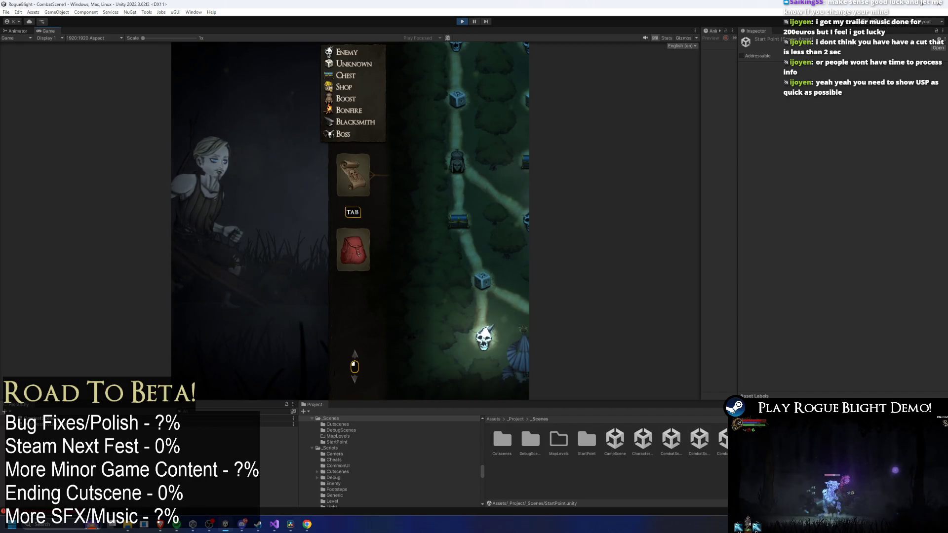
{"action": "left_click", "coordinate": [71, 37]}
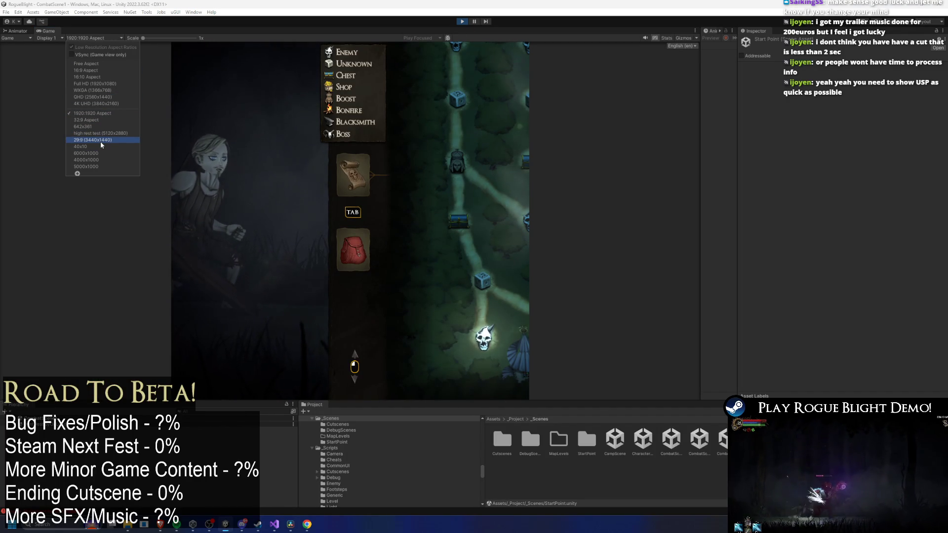
{"action": "left_click", "coordinate": [98, 70]}
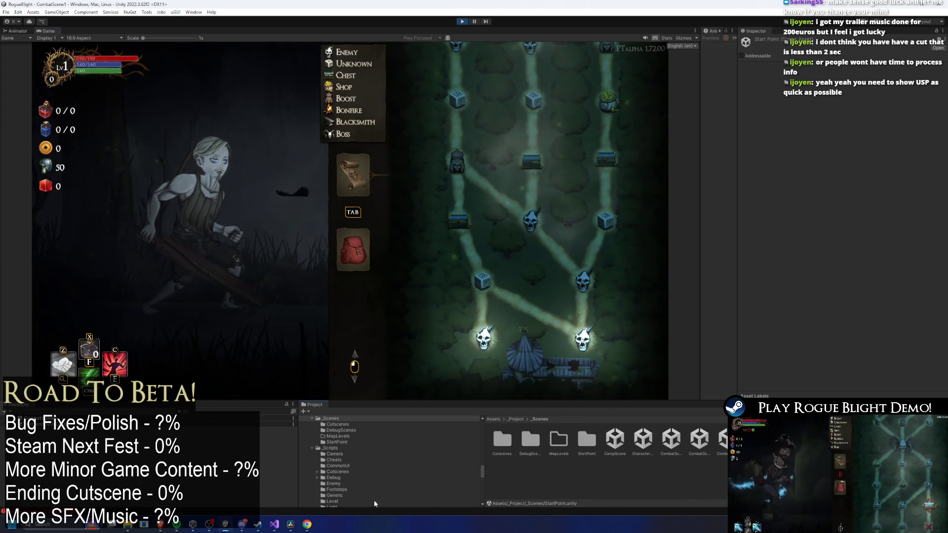
Scrub the Resolve trailer playhead forward to check the titles, then return to Unity
{"action": "left_click", "coordinate": [291, 525]}
{"action": "left_click_drag", "start_coordinate": [318, 313], "coordinate": [333, 314]}
{"action": "key", "text": "alt+Tab"}
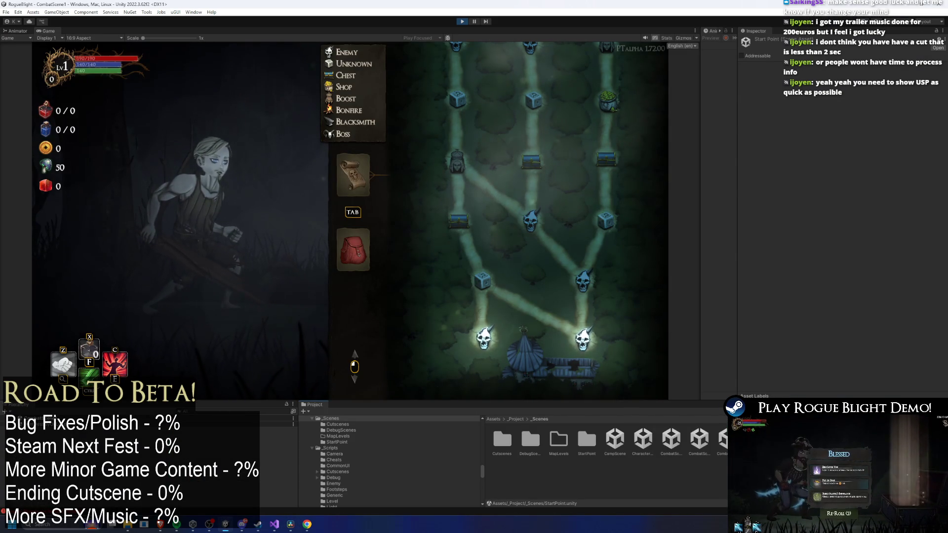
Find TEST_MAP and change TESTNODE_Forest's Scene To Go To to CombatScene2
{"action": "type", "text": "map"}
{"action": "left_click", "coordinate": [523, 450]}
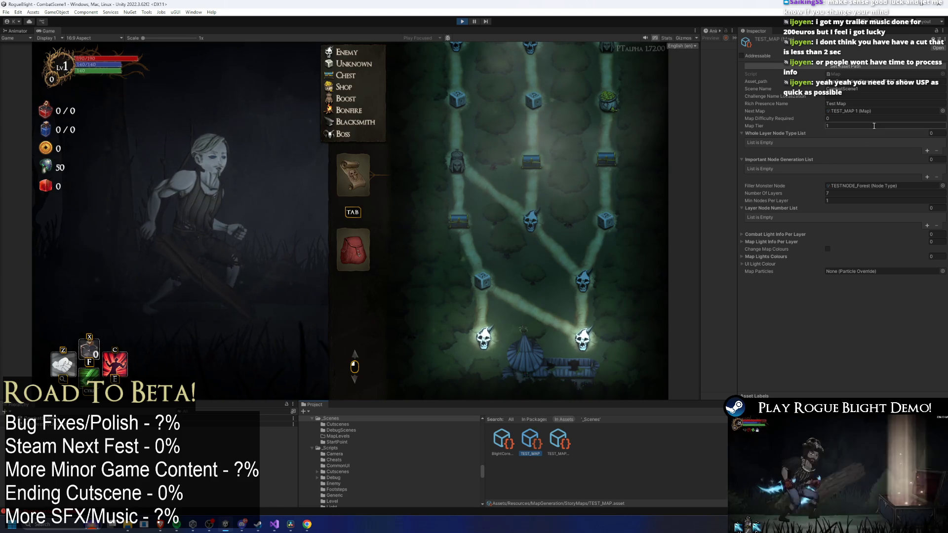
{"action": "left_click", "coordinate": [874, 110]}
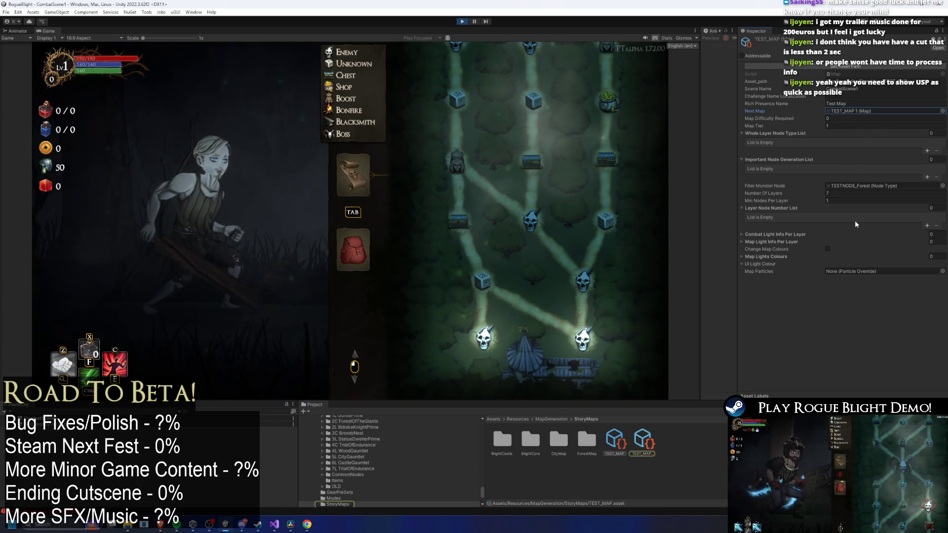
{"action": "double_click", "coordinate": [861, 185]}
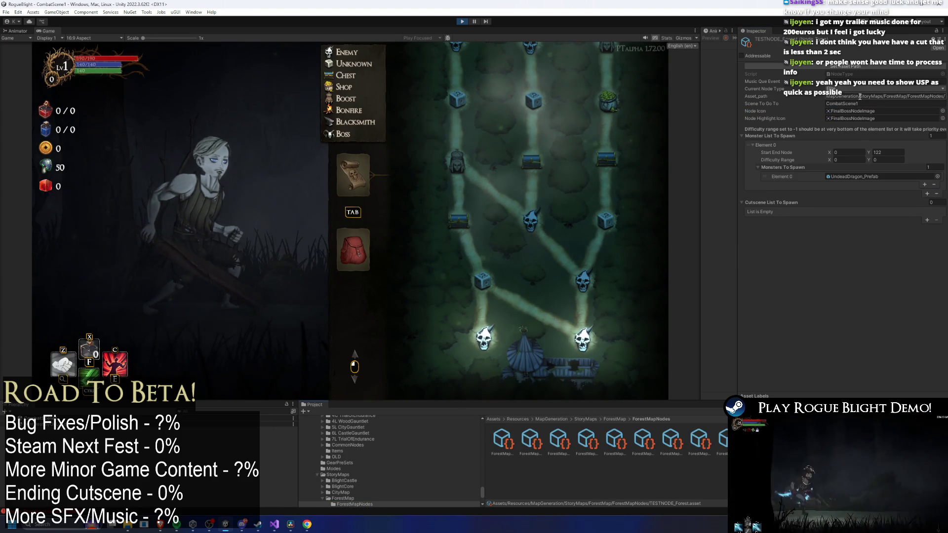
{"action": "key", "text": "BackSpace"}
{"action": "type", "text": "2"}
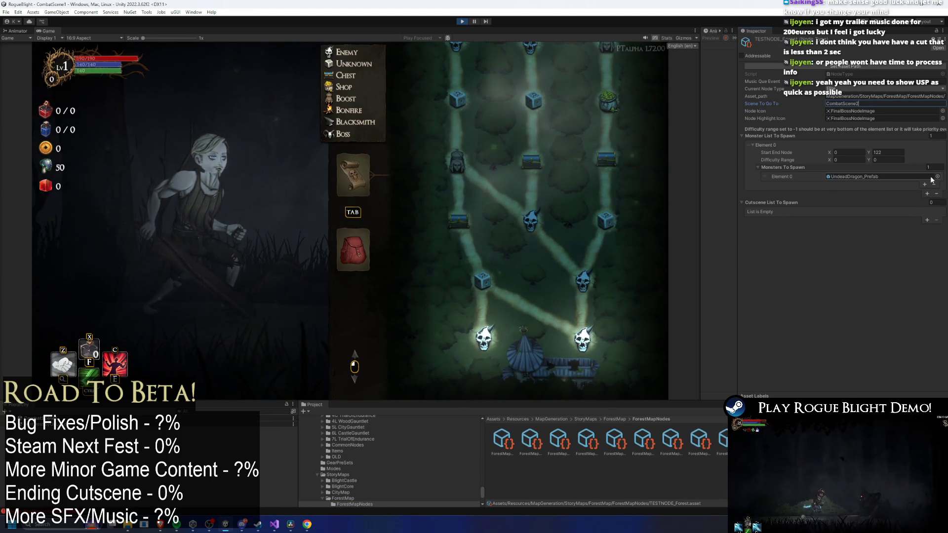
{"action": "key", "text": "Return"}
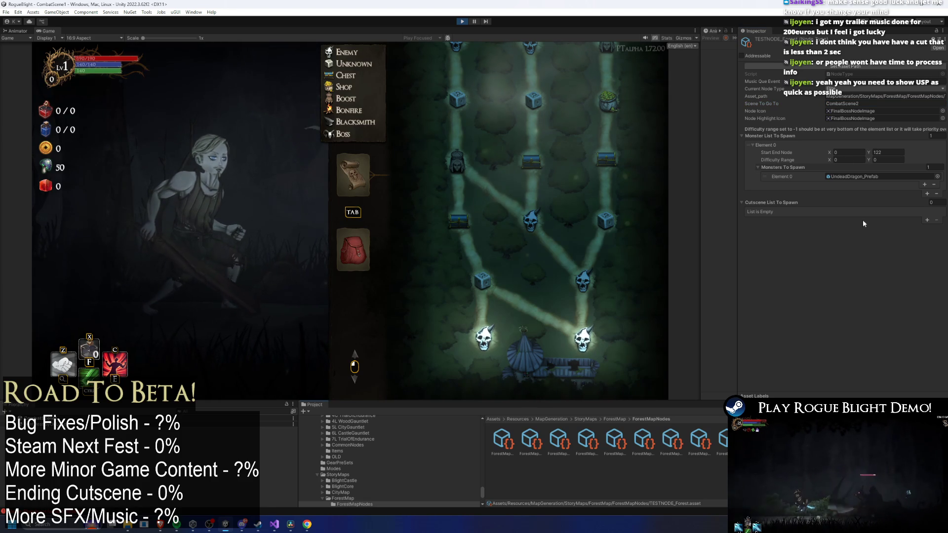
Check the map's Scene Name via ForestMapNodes, save, and pause the running game
{"action": "type", "text": "ForestMapNodes"}
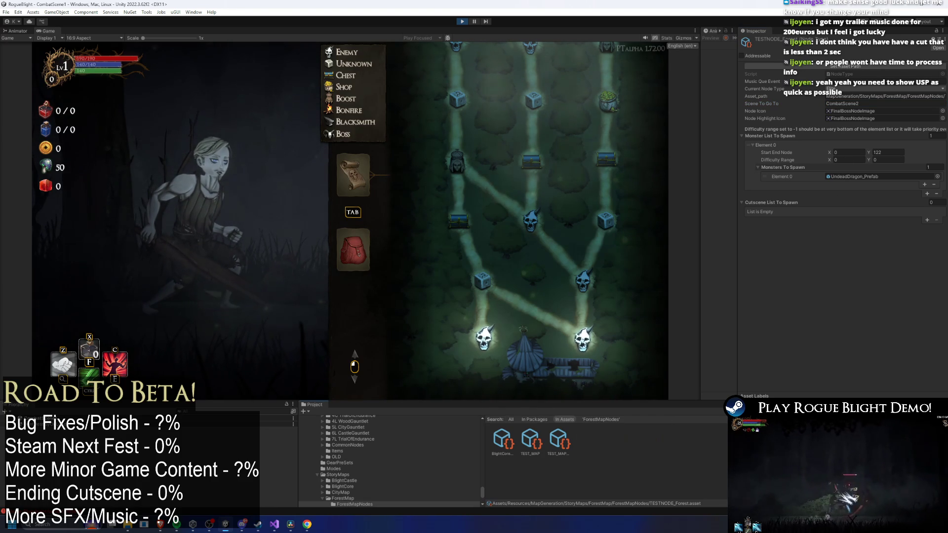
{"action": "left_click", "coordinate": [541, 454]}
{"action": "left_click", "coordinate": [858, 90]}
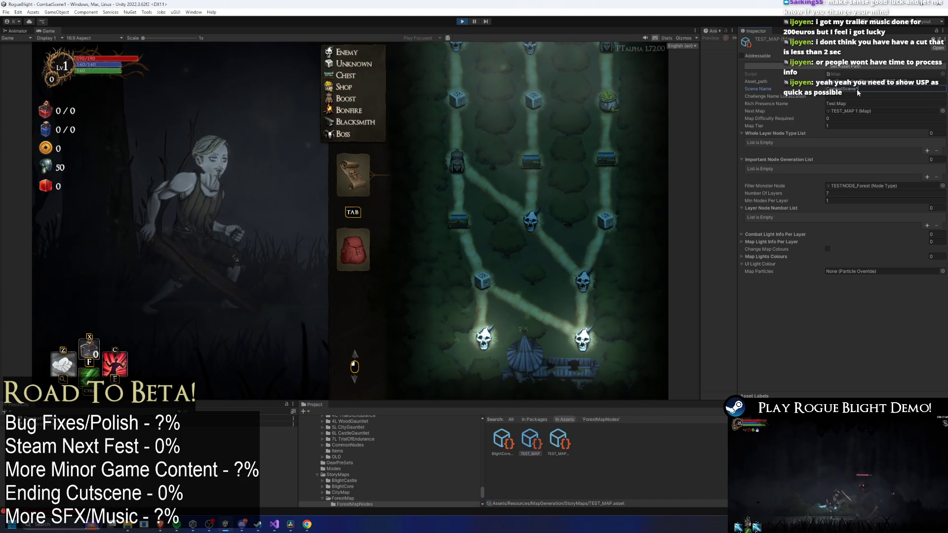
{"action": "key", "text": "ctrl+s"}
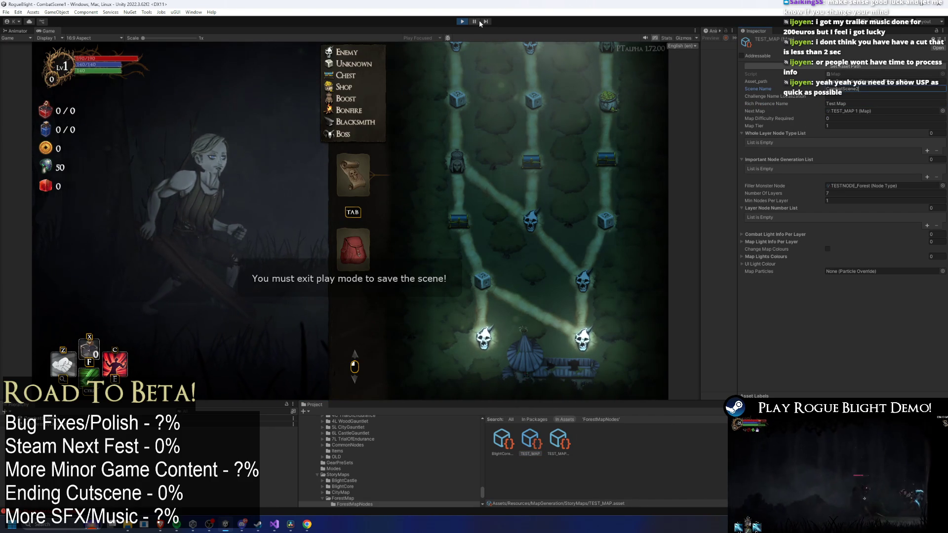
{"action": "left_click", "coordinate": [370, 230]}
{"action": "key", "text": "Escape"}
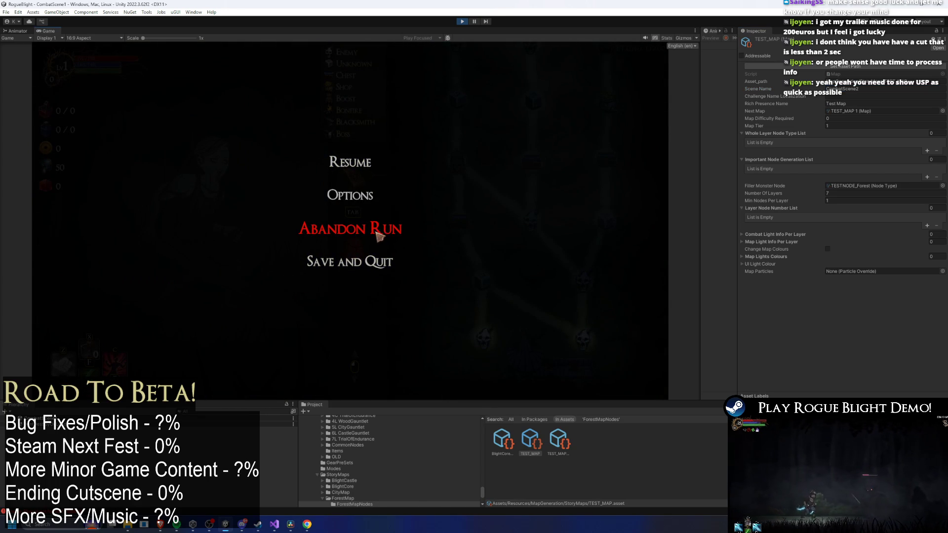
Resume, then choose Abandon Run from the pause menu and walk toward the Talk (New) NPC
{"action": "left_click", "coordinate": [380, 93]}
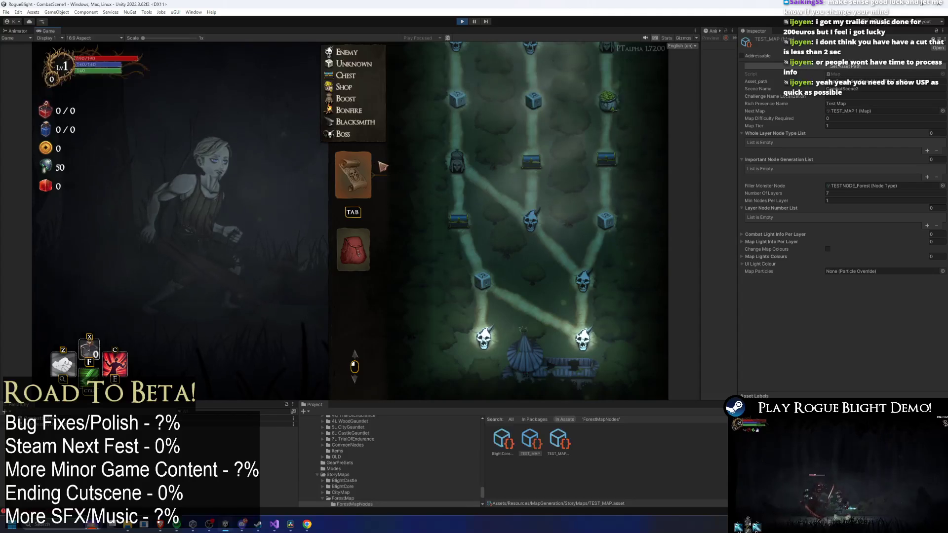
{"action": "scroll", "coordinate": [417, 192], "scroll_direction": "up", "scroll_amount": 5}
{"action": "scroll", "coordinate": [417, 192], "scroll_direction": "down", "scroll_amount": 5}
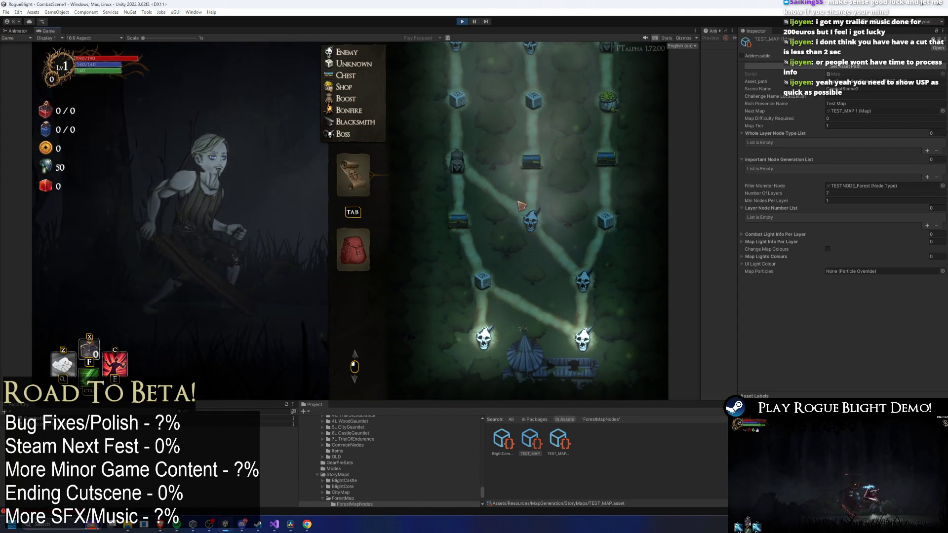
{"action": "key", "text": "Escape"}
{"action": "left_click", "coordinate": [390, 108]}
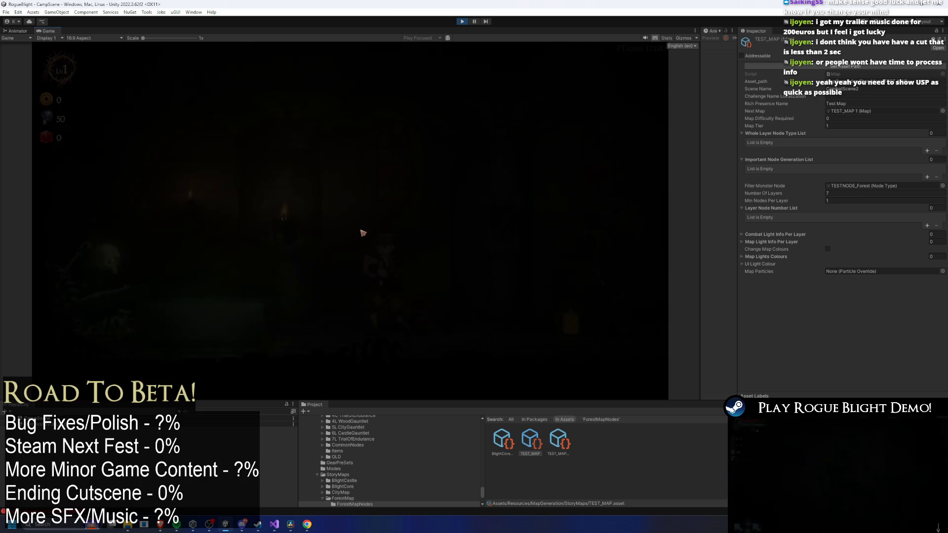
{"action": "key", "text": "d"}
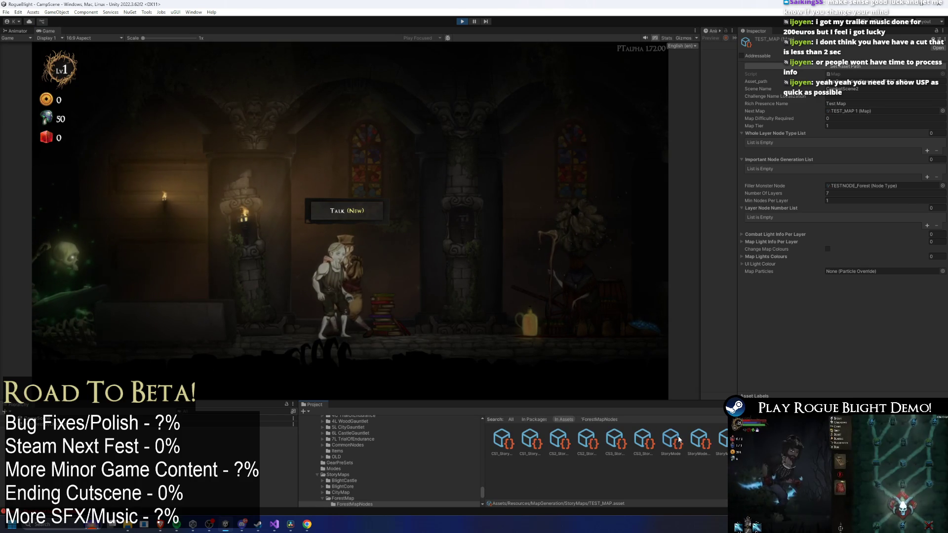
Assign a map to Element 0 of the StoryMode asset
{"action": "left_click", "coordinate": [671, 440]}
{"action": "left_click", "coordinate": [939, 82]}
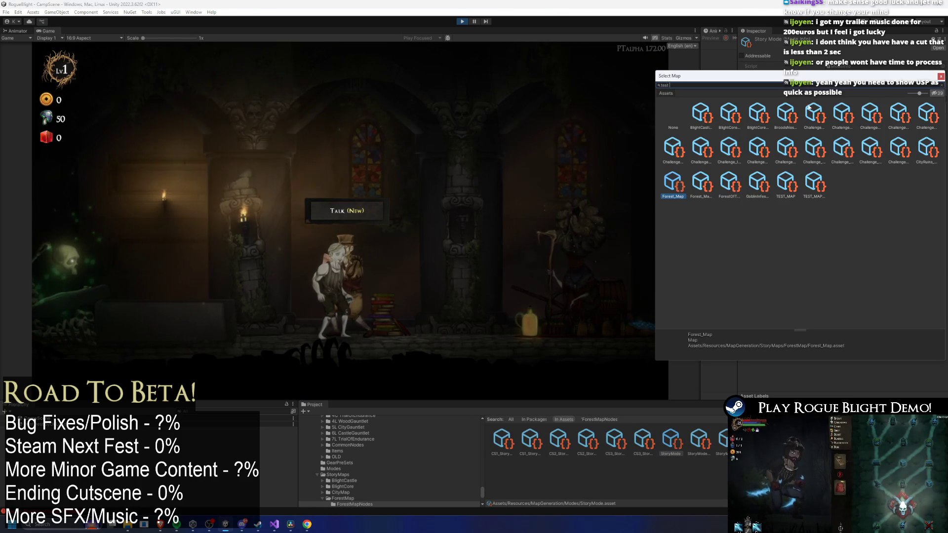
{"action": "double_click", "coordinate": [735, 115]}
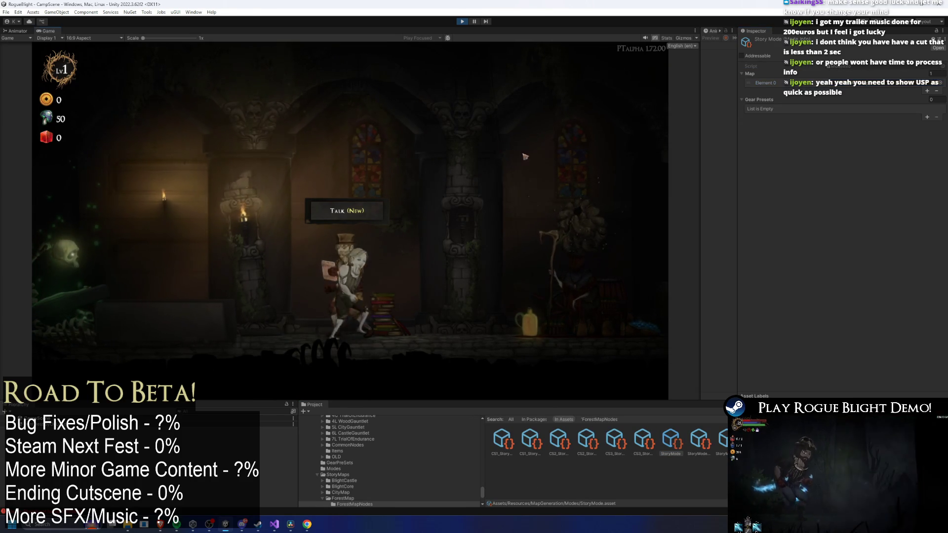
In the game, visit the hub NPC and start the Story Mode map via Select Maps
{"action": "left_click", "coordinate": [599, 170]}
{"action": "key", "text": "d"}
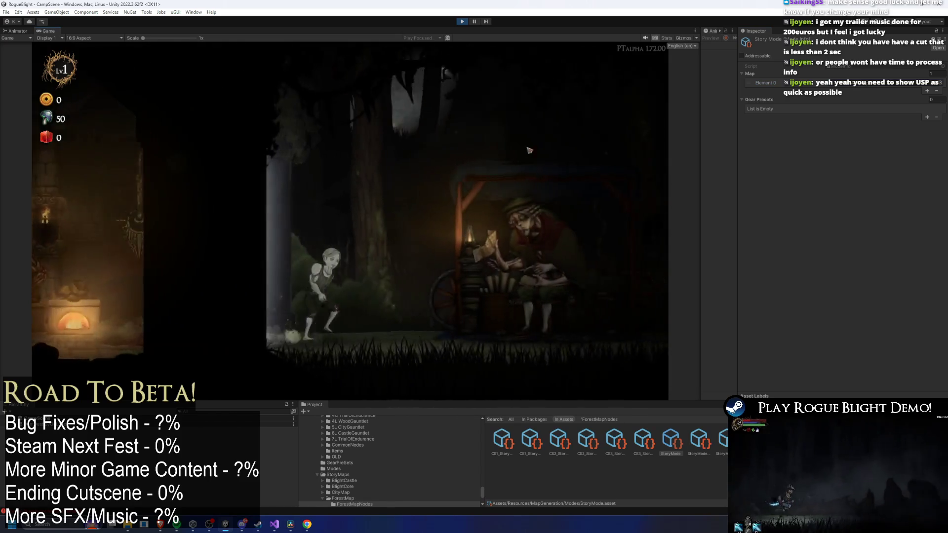
{"action": "left_click", "coordinate": [485, 127]}
{"action": "key", "text": "Escape"}
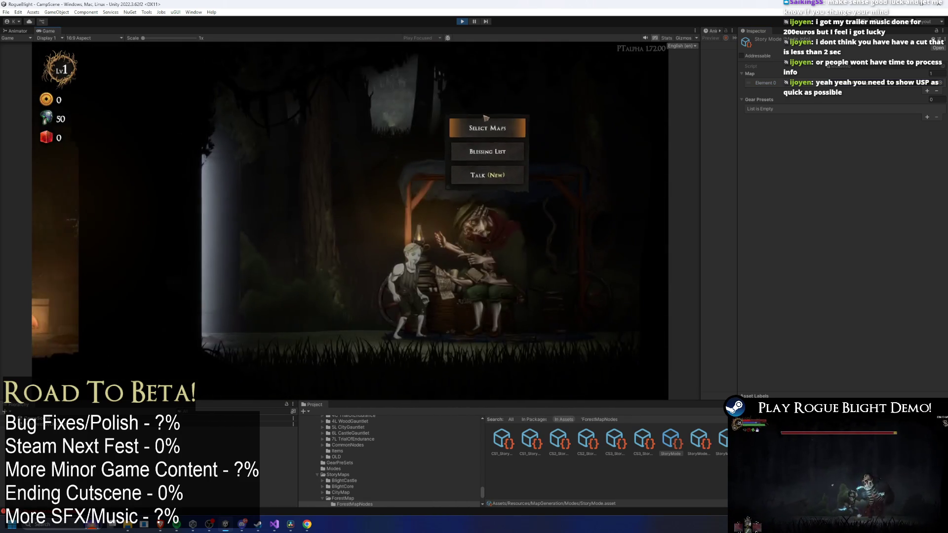
{"action": "left_click", "coordinate": [485, 123]}
{"action": "left_click", "coordinate": [296, 173]}
{"action": "left_click", "coordinate": [428, 208]}
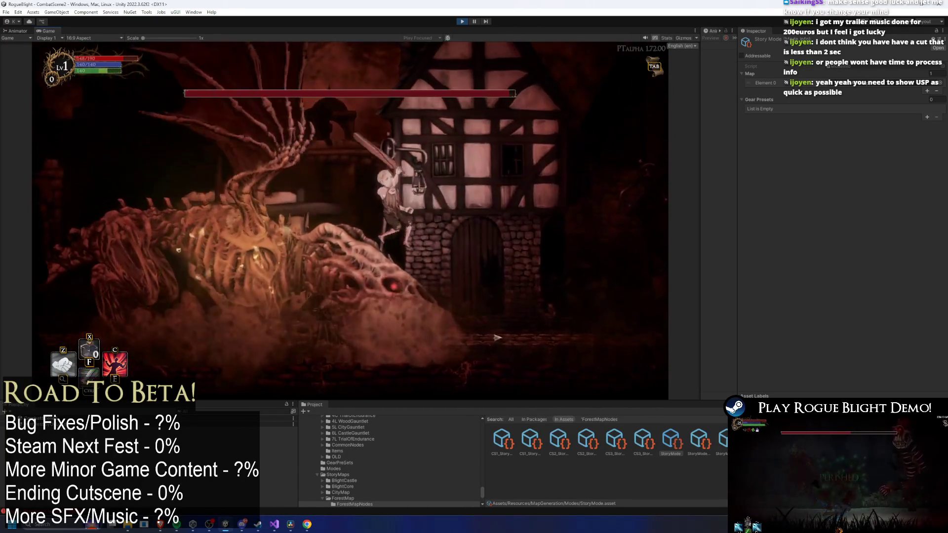
Pause the game and bring up the Bosses spreadsheet in Google Sheets
{"action": "key", "text": "Escape"}
{"action": "key", "text": "alt+Tab"}
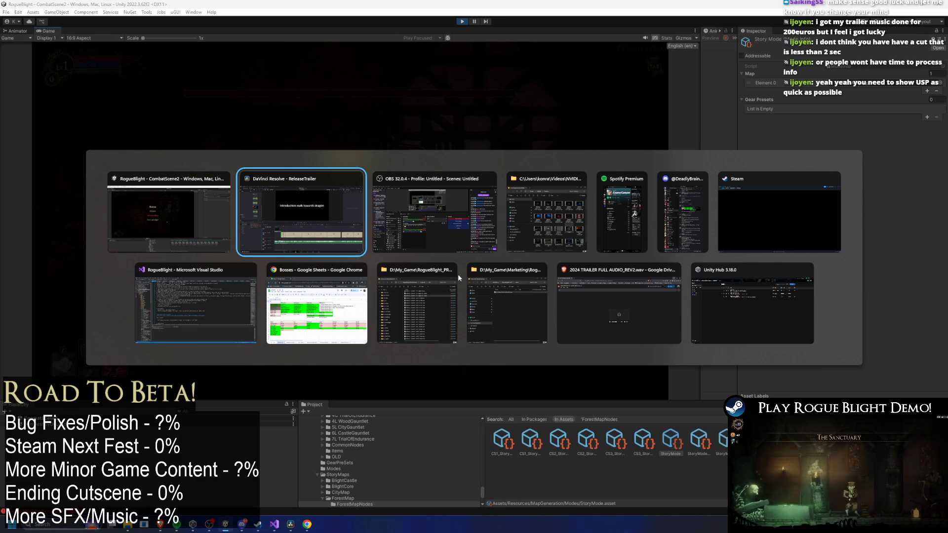
{"action": "left_click", "coordinate": [316, 306]}
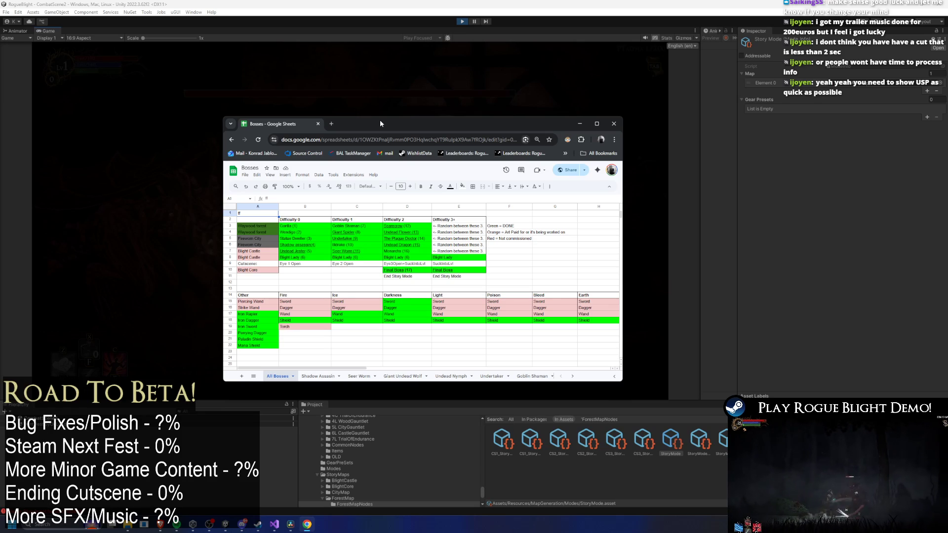
Minimize the spreadsheet and return to DaVinci Resolve
{"action": "left_click", "coordinate": [581, 123]}
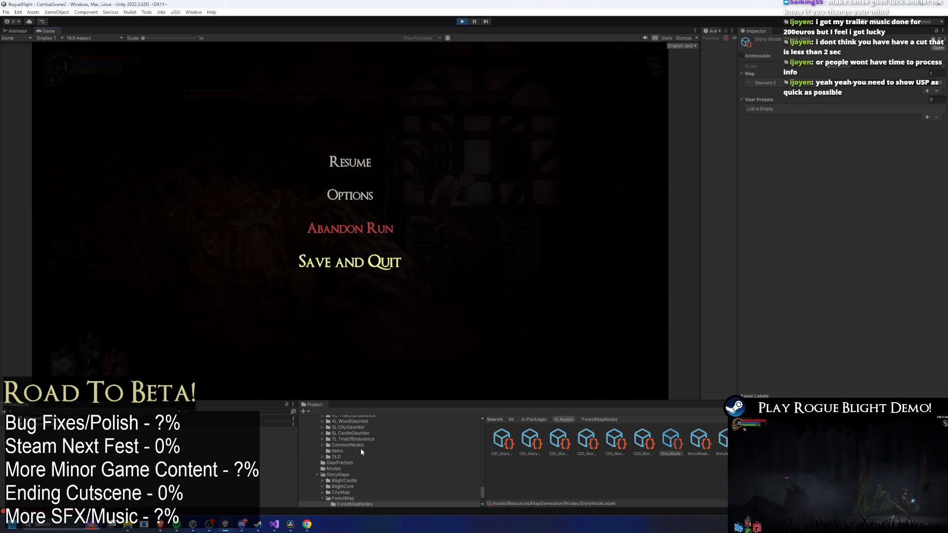
{"action": "left_click", "coordinate": [274, 525]}
{"action": "left_click", "coordinate": [293, 526]}
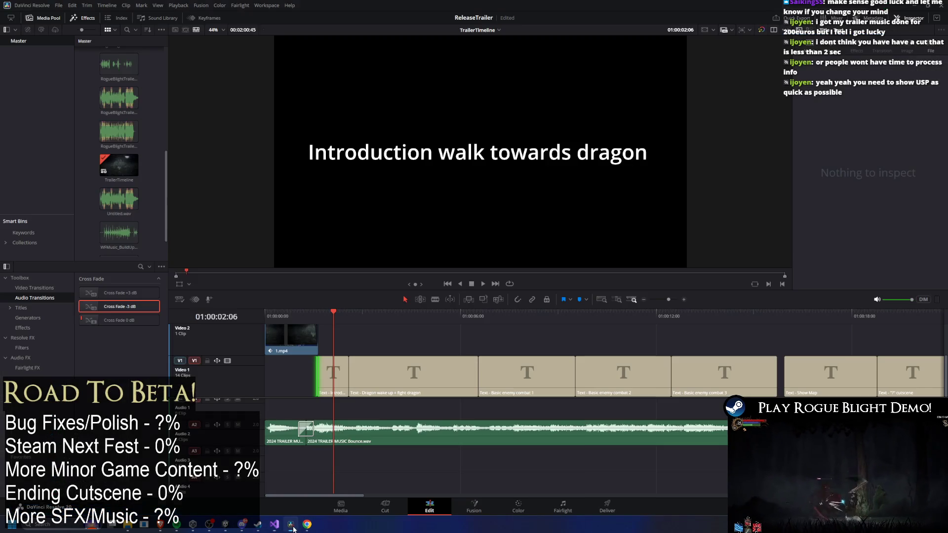
Play through the trailer timeline from the start and from the "?" cutscene card
{"action": "left_click", "coordinate": [314, 313]}
{"action": "key", "text": "space"}
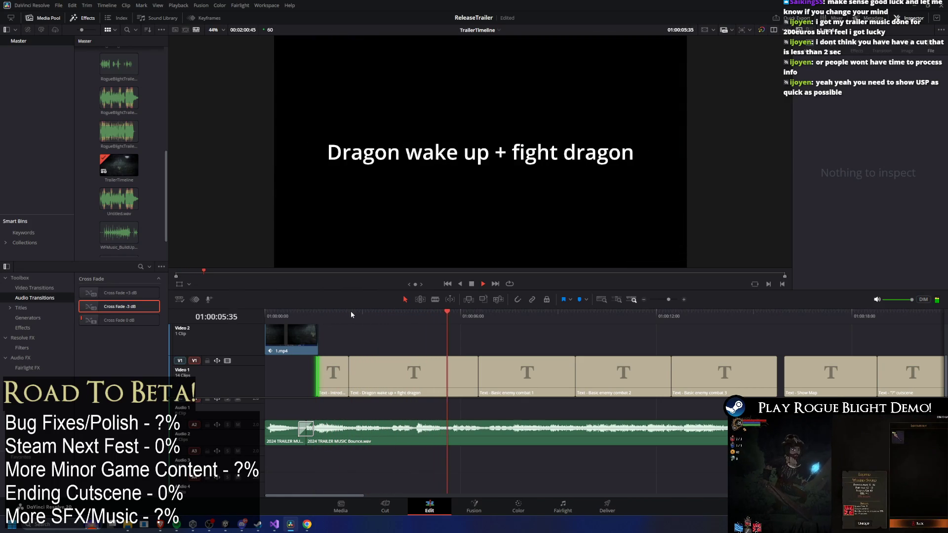
{"action": "left_click_drag", "start_coordinate": [322, 317], "coordinate": [883, 366]}
{"action": "key", "text": "space"}
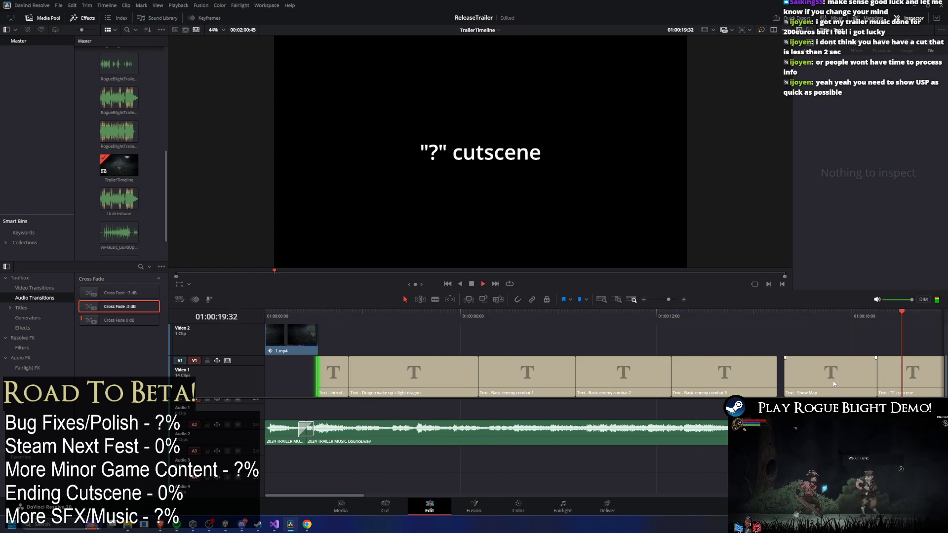
{"action": "scroll", "coordinate": [621, 433], "scroll_direction": "down", "scroll_amount": 8}
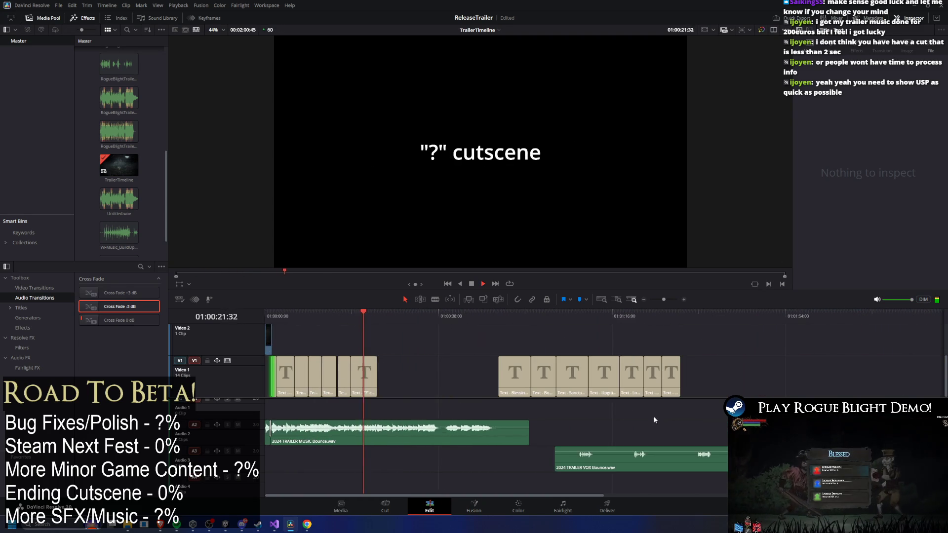
{"action": "left_click_drag", "start_coordinate": [486, 310], "coordinate": [471, 307]}
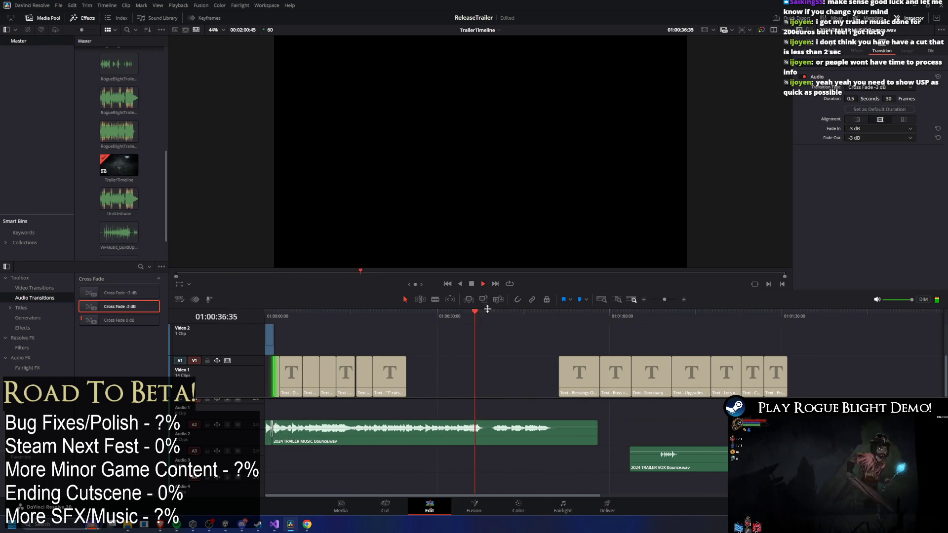
{"action": "scroll", "coordinate": [389, 350], "scroll_direction": "down", "scroll_amount": 1}
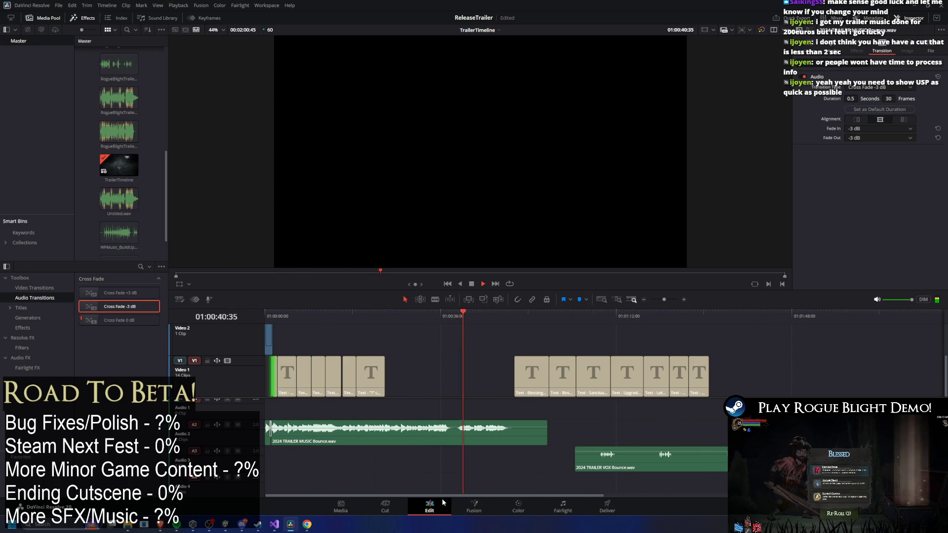
{"action": "mouse_move", "coordinate": [461, 320]}
{"action": "left_mouse_down"}
{"action": "mouse_move", "coordinate": [454, 322]}
{"action": "mouse_move", "coordinate": [685, 338]}
{"action": "mouse_move", "coordinate": [870, 339]}
{"action": "mouse_move", "coordinate": [375, 338]}
{"action": "mouse_move", "coordinate": [482, 338]}
{"action": "left_mouse_up"}
{"action": "key", "text": "space"}
Trim the edges of the Blessing, Opening Chest, Sanctuary and Upgrades title cards
{"action": "left_click_drag", "start_coordinate": [770, 348], "coordinate": [548, 395]}
{"action": "left_click", "coordinate": [517, 315]}
{"action": "left_click_drag", "start_coordinate": [517, 319], "coordinate": [532, 318]}
{"action": "left_click_drag", "start_coordinate": [515, 371], "coordinate": [559, 373]}
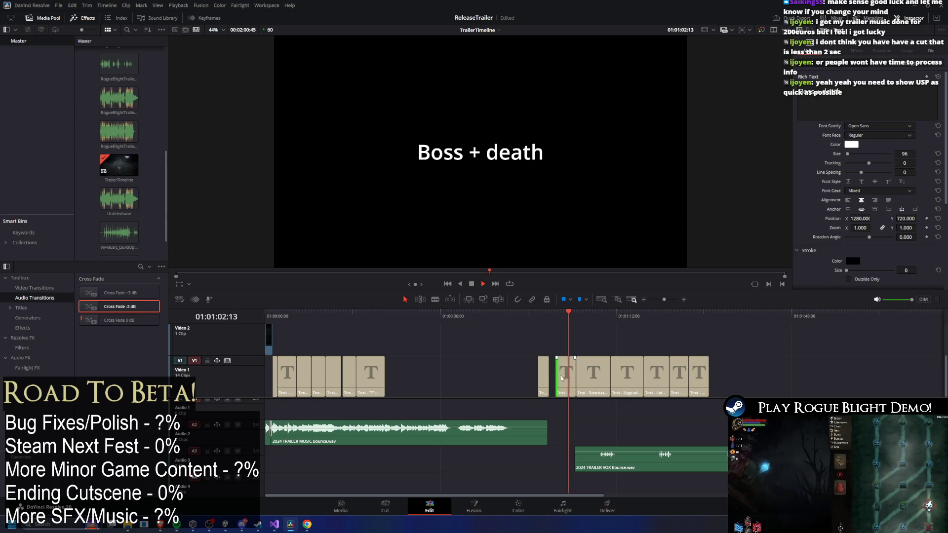
{"action": "left_click_drag", "start_coordinate": [543, 375], "coordinate": [552, 375]}
{"action": "mouse_move", "coordinate": [792, 366]}
{"action": "left_mouse_down"}
{"action": "mouse_move", "coordinate": [577, 358]}
{"action": "mouse_move", "coordinate": [598, 379]}
{"action": "left_mouse_up"}
{"action": "left_click_drag", "start_coordinate": [604, 314], "coordinate": [609, 315]}
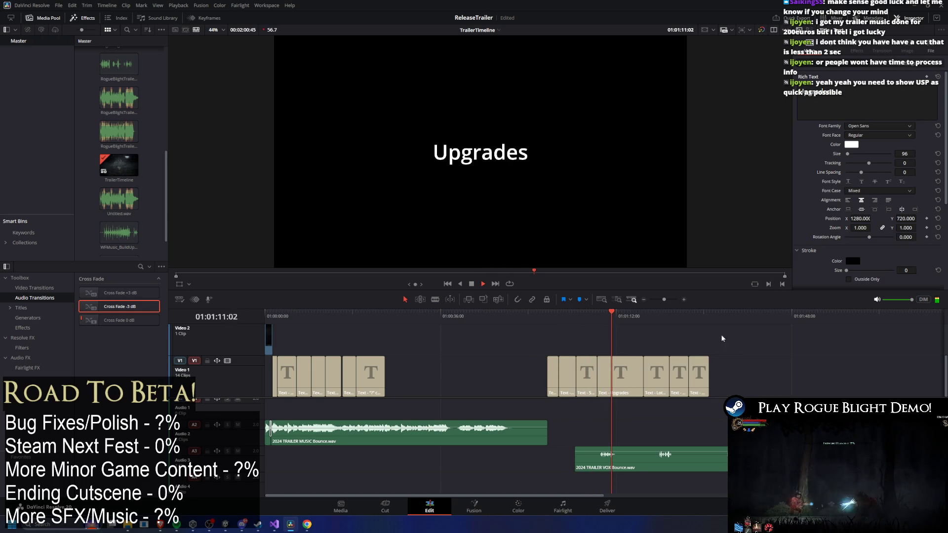
{"action": "left_click", "coordinate": [615, 320]}
{"action": "mouse_move", "coordinate": [642, 371]}
{"action": "left_mouse_down"}
{"action": "mouse_move", "coordinate": [620, 370]}
{"action": "mouse_move", "coordinate": [623, 382]}
{"action": "left_mouse_up"}
Slide the seven later title cards left to close the gaps
{"action": "left_click", "coordinate": [649, 381]}
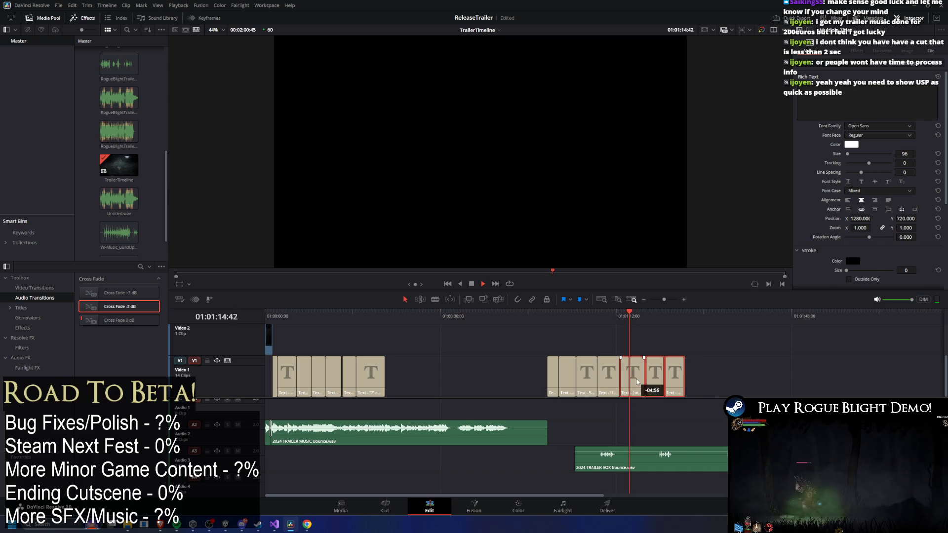
{"action": "left_click", "coordinate": [561, 373], "text": "shift"}
{"action": "left_click_drag", "start_coordinate": [561, 373], "coordinate": [405, 374]}
{"action": "mouse_move", "coordinate": [499, 316]}
{"action": "left_mouse_down"}
{"action": "mouse_move", "coordinate": [487, 311]}
{"action": "mouse_move", "coordinate": [499, 313]}
{"action": "left_mouse_up"}
{"action": "left_click_drag", "start_coordinate": [543, 386], "coordinate": [520, 386]}
Shorten the "?" cutscene card so the later cards ripple left
{"action": "mouse_move", "coordinate": [368, 314]}
{"action": "left_mouse_down"}
{"action": "mouse_move", "coordinate": [377, 314]}
{"action": "mouse_move", "coordinate": [368, 322]}
{"action": "left_mouse_up"}
{"action": "key", "text": "space"}
{"action": "mouse_move", "coordinate": [381, 379]}
{"action": "left_mouse_down"}
{"action": "mouse_move", "coordinate": [347, 380]}
{"action": "mouse_move", "coordinate": [390, 381]}
{"action": "mouse_move", "coordinate": [373, 379]}
{"action": "left_mouse_up"}
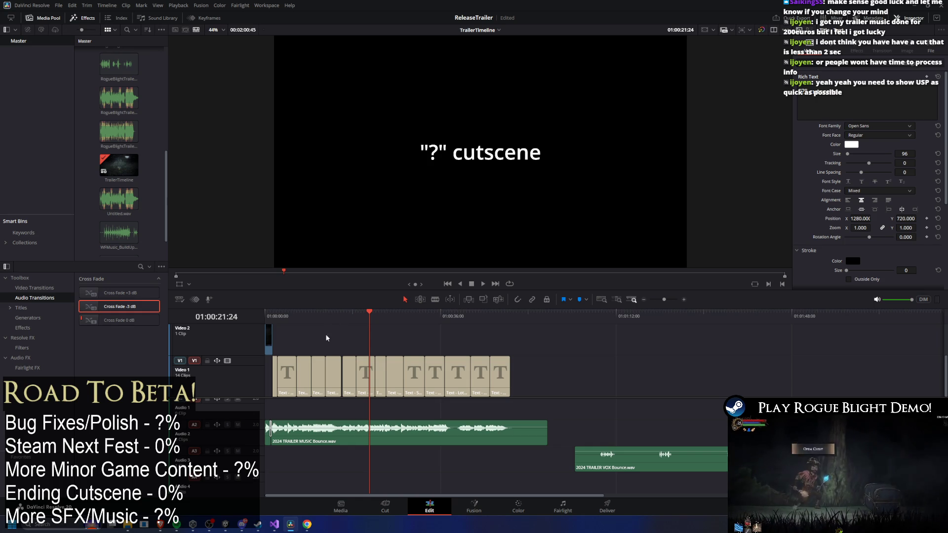
{"action": "scroll", "coordinate": [454, 365], "scroll_direction": "up", "scroll_amount": 2}
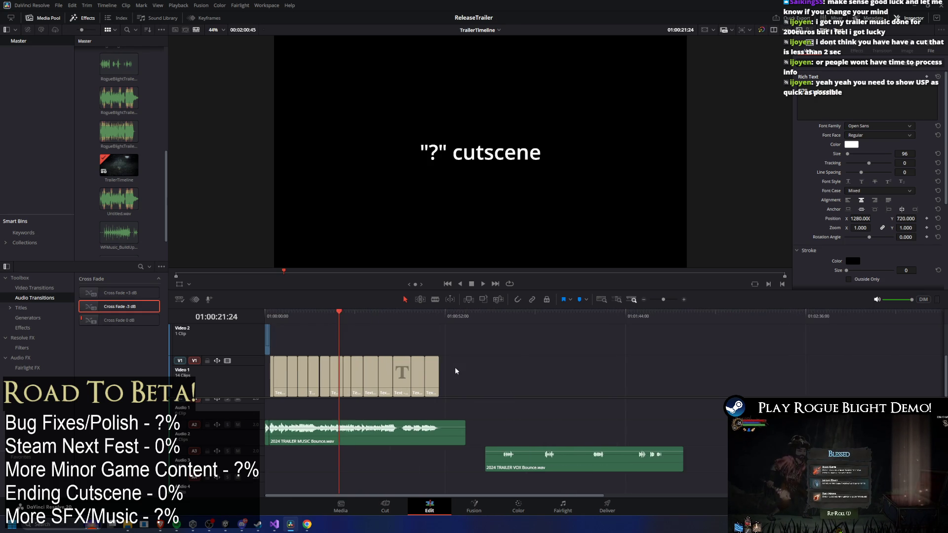
{"action": "mouse_move", "coordinate": [391, 316]}
{"action": "left_mouse_down"}
{"action": "mouse_move", "coordinate": [269, 316]}
{"action": "mouse_move", "coordinate": [280, 318]}
{"action": "left_mouse_up"}
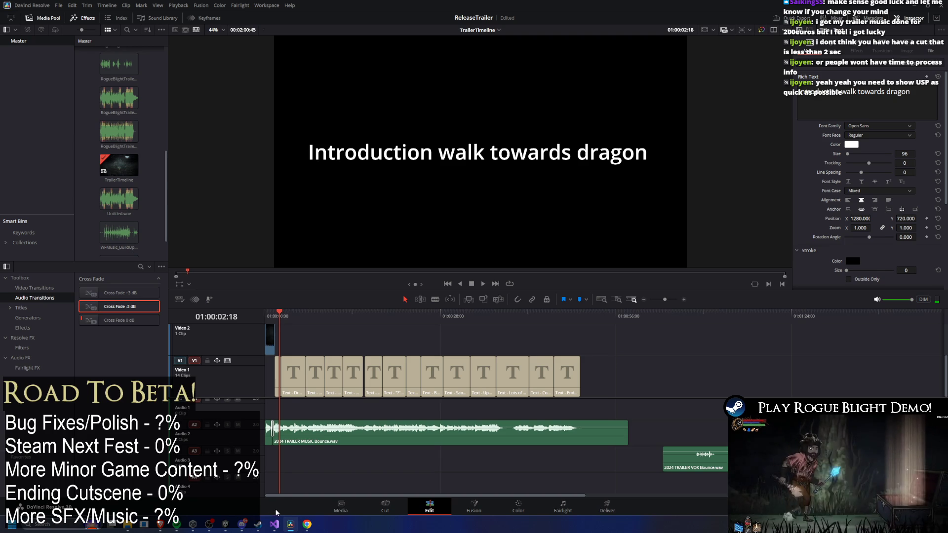
{"action": "mouse_move", "coordinate": [244, 529]}
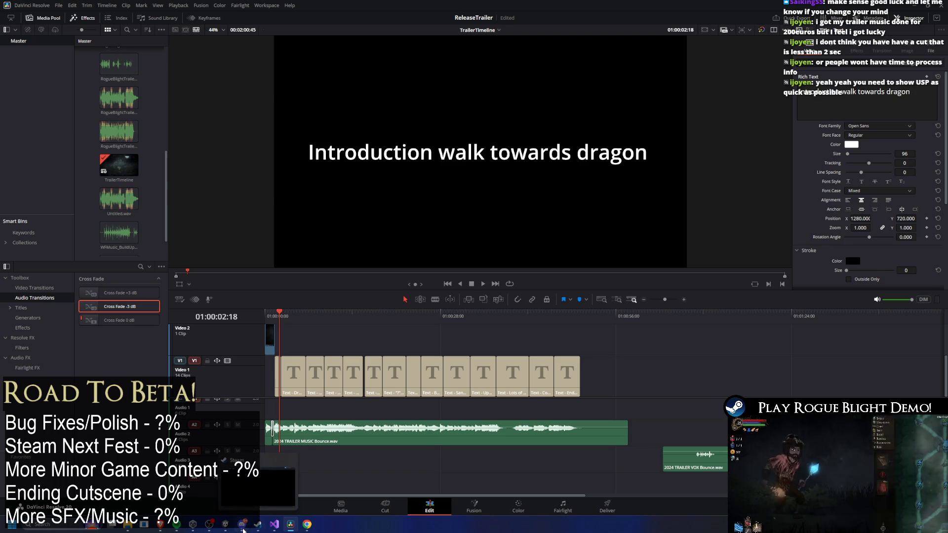
{"action": "left_click", "coordinate": [256, 484]}
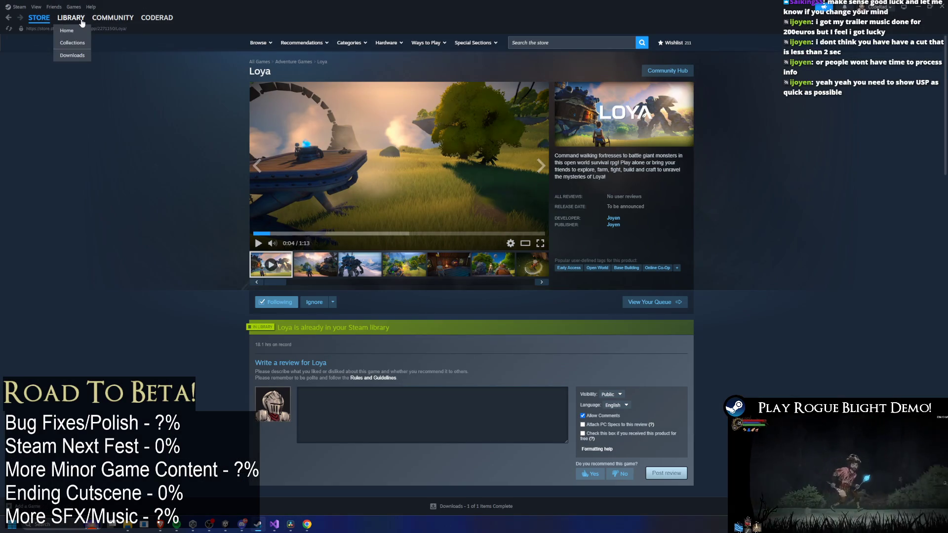
{"action": "left_click", "coordinate": [68, 31]}
{"action": "left_click", "coordinate": [131, 91]}
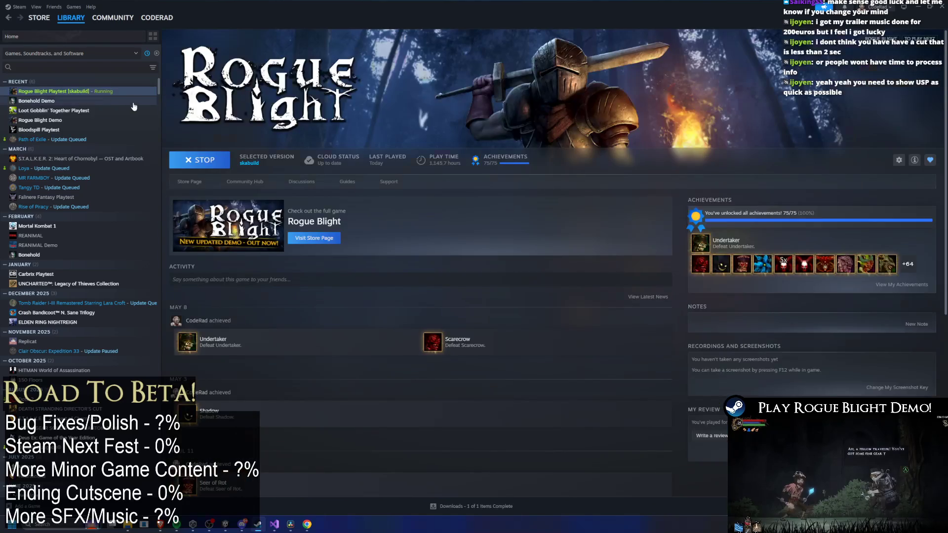
{"action": "left_click", "coordinate": [918, 8]}
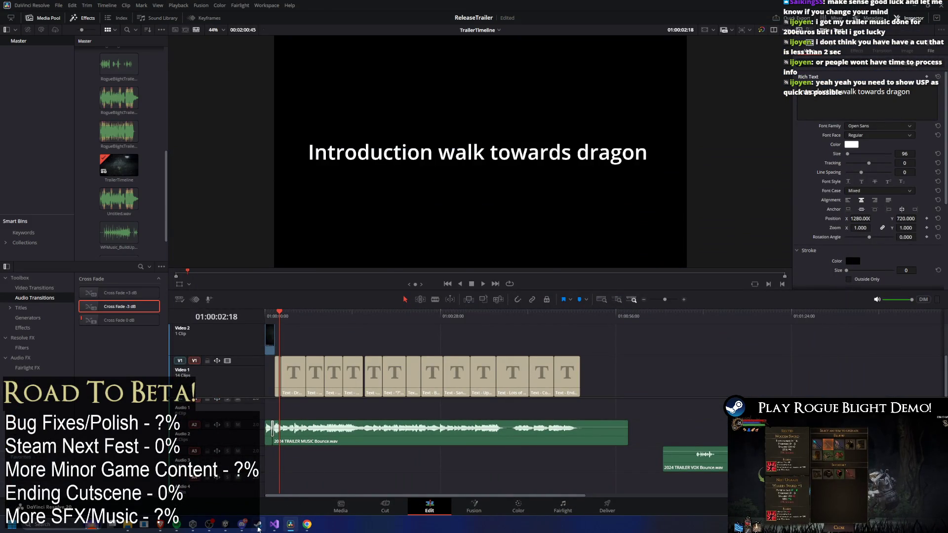
{"action": "left_click", "coordinate": [274, 524]}
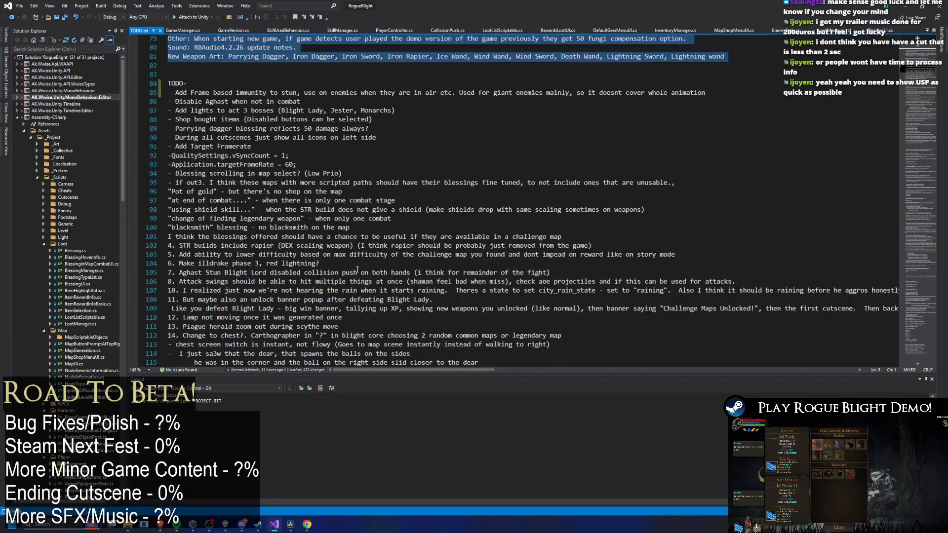
Switch from Resolve to the Unity RogueBlight window showing the paused game
{"action": "scroll", "coordinate": [350, 237], "scroll_direction": "up", "scroll_amount": 20}
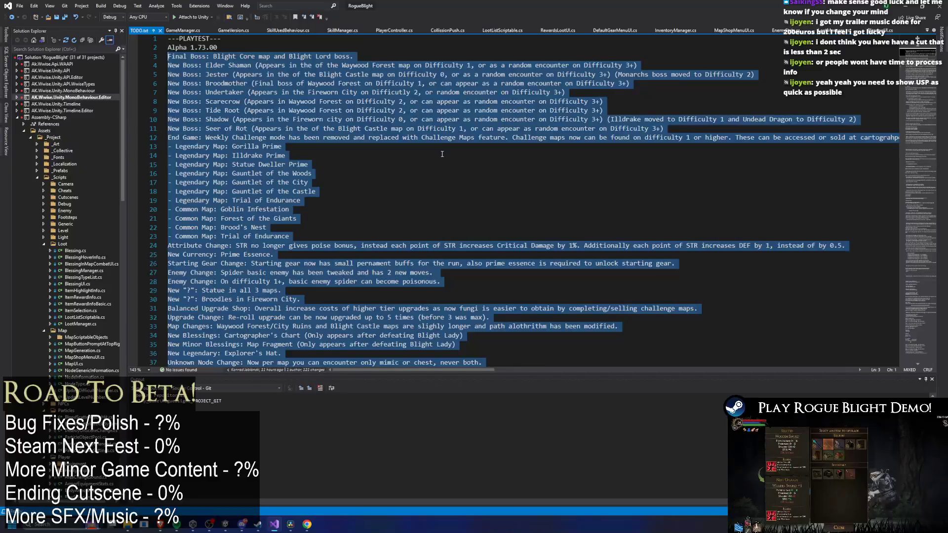
{"action": "scroll", "coordinate": [437, 163], "scroll_direction": "down", "scroll_amount": 20}
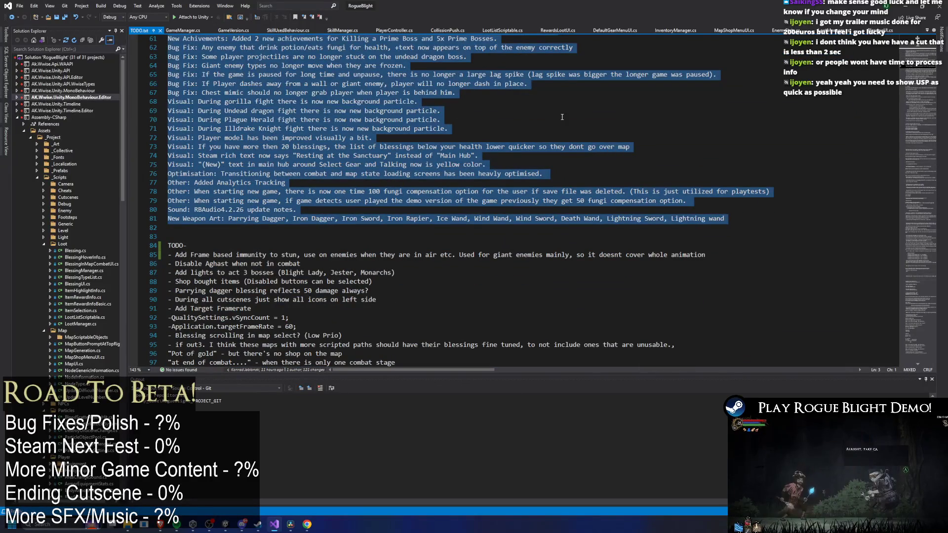
{"action": "scroll", "coordinate": [564, 115], "scroll_direction": "down", "scroll_amount": 3}
{"action": "key", "text": "alt+Tab"}
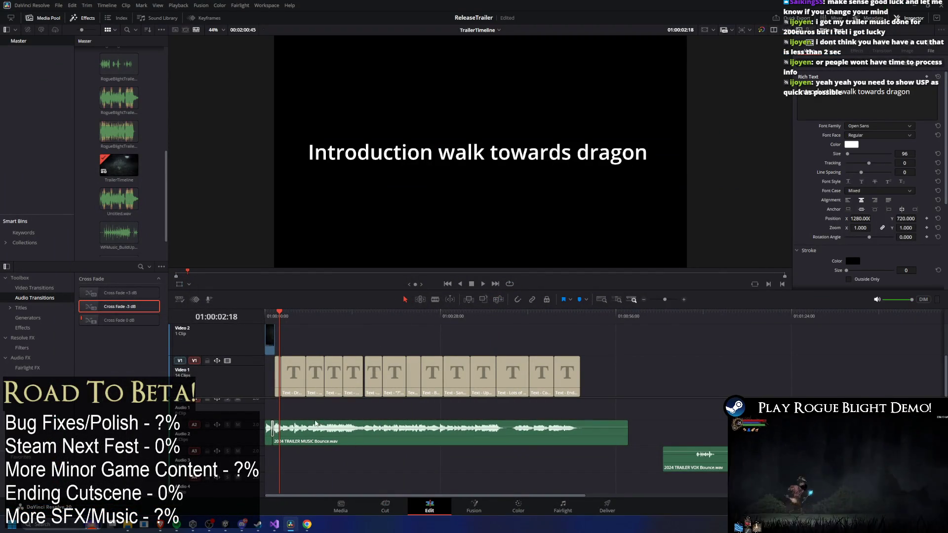
{"action": "mouse_move", "coordinate": [274, 529]}
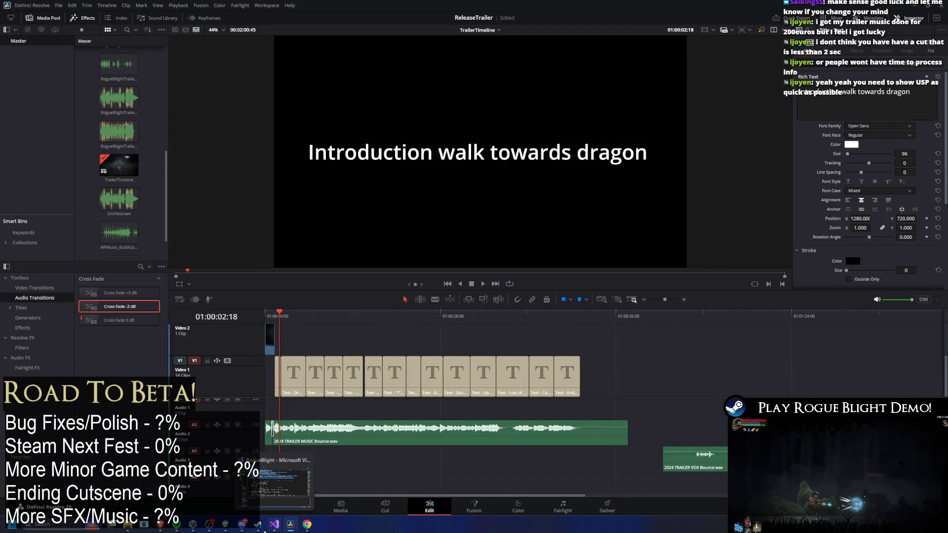
{"action": "left_click", "coordinate": [222, 528]}
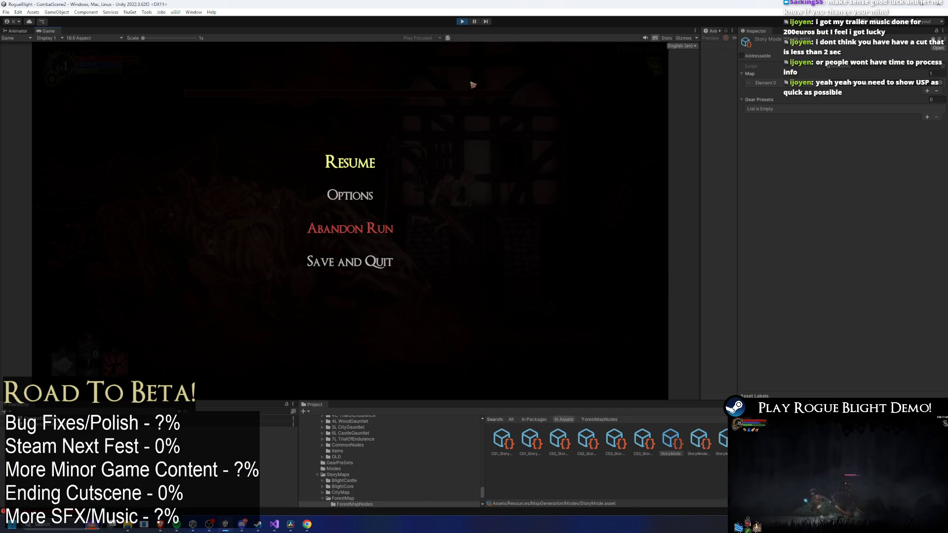
Set the Game view to Play Maximized from the paused game
{"action": "left_click", "coordinate": [358, 164]}
{"action": "key", "text": "Escape"}
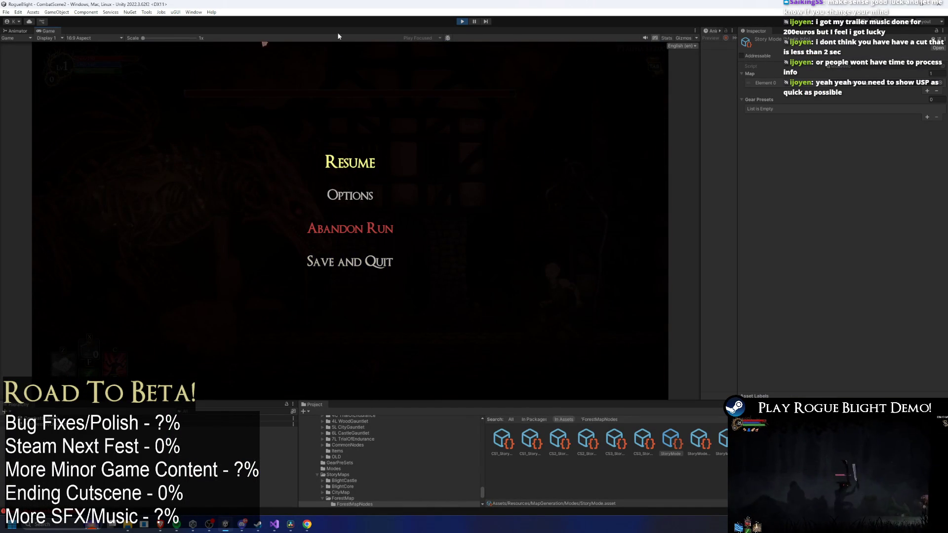
{"action": "left_click", "coordinate": [420, 38]}
{"action": "left_click", "coordinate": [425, 52]}
{"action": "left_click", "coordinate": [481, 187]}
{"action": "key", "text": "Escape"}
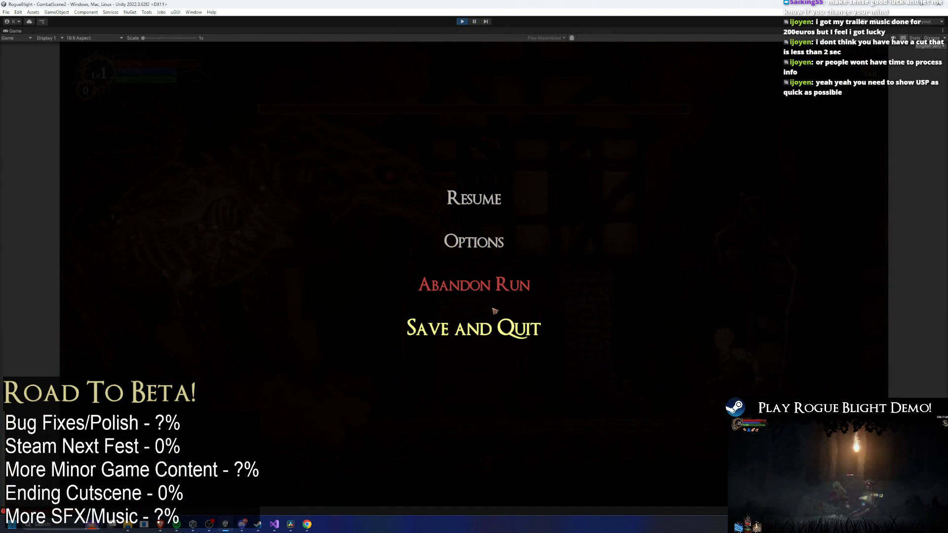
Save and quit, start a new game, walk left, enable cheats with F1 and F2, and press Tab
{"action": "left_click", "coordinate": [496, 335]}
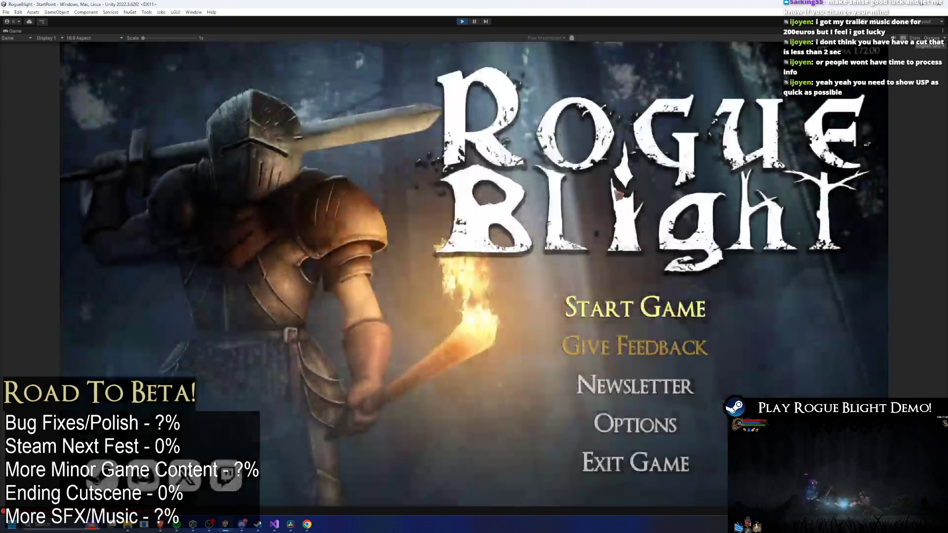
{"action": "left_click", "coordinate": [657, 302]}
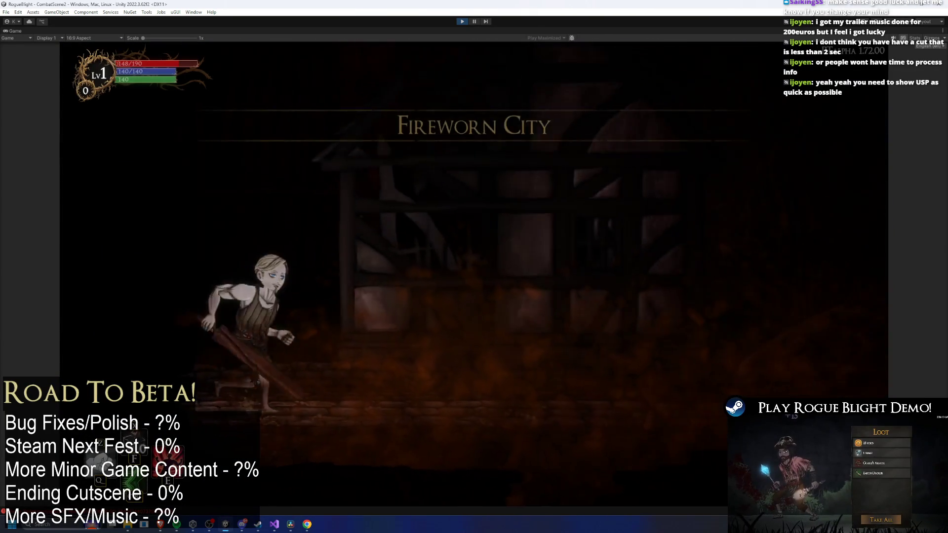
{"action": "key", "text": "a"}
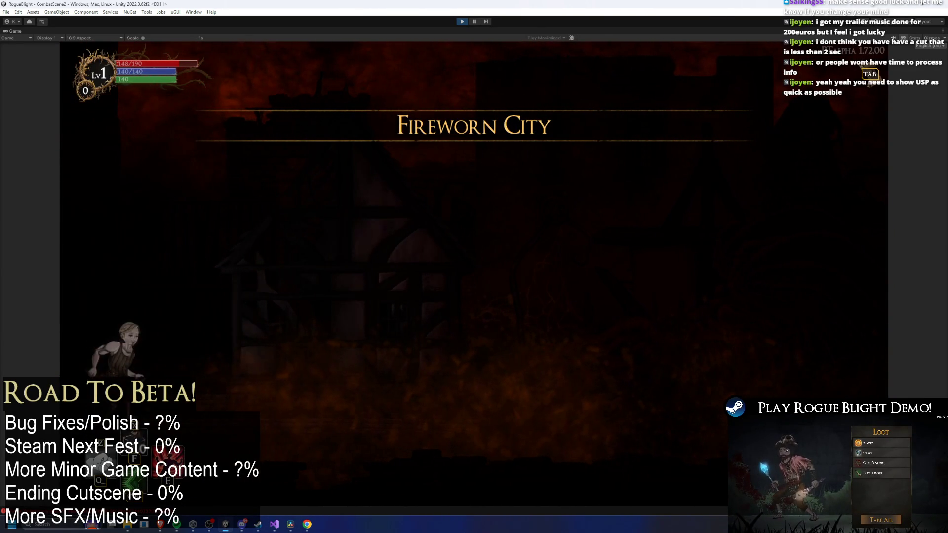
{"action": "key", "text": "a"}
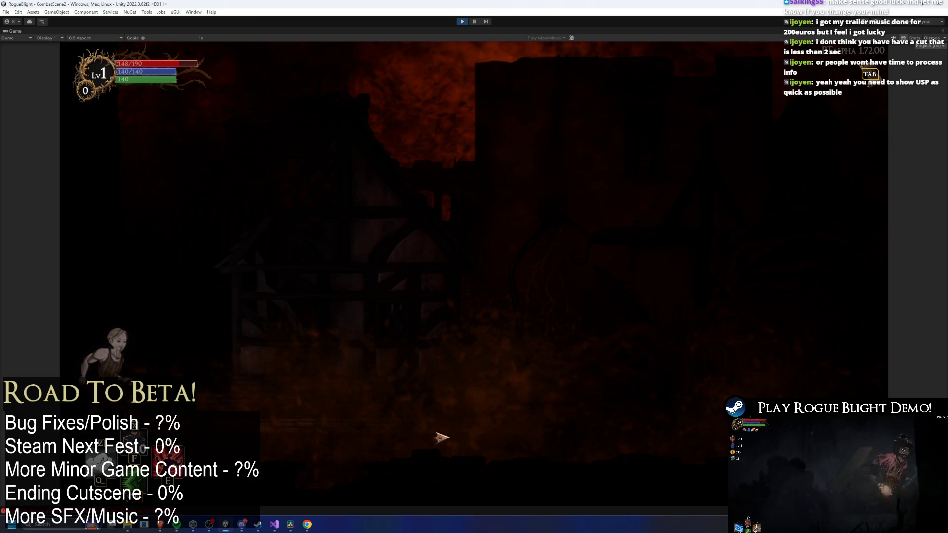
{"action": "key", "text": "F1"}
{"action": "key", "text": "F2"}
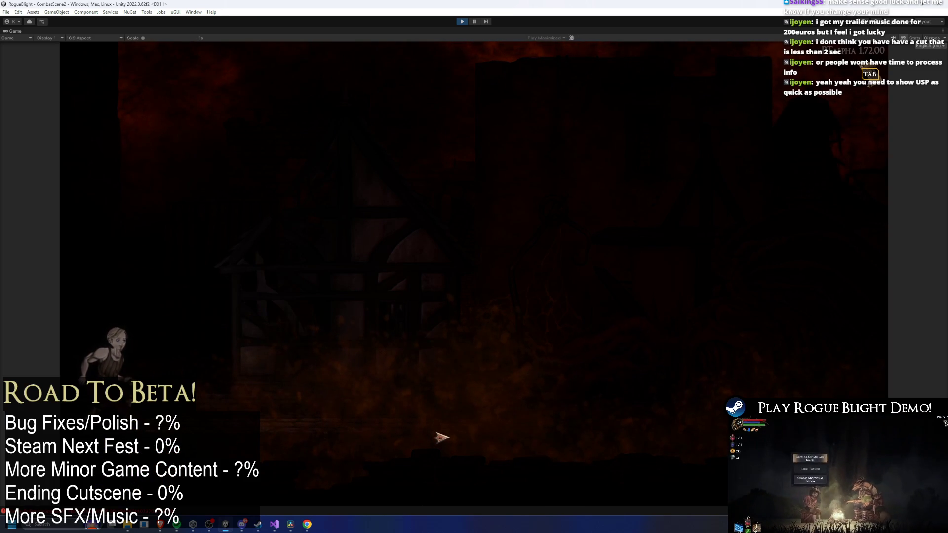
{"action": "key", "text": "Tab"}
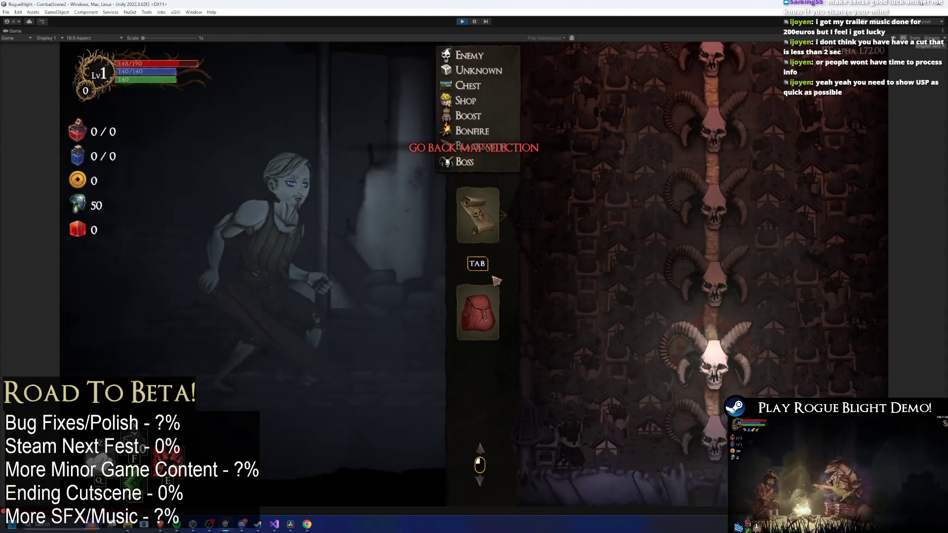
Grant all gear with the F3 cheat and equip the Death Sword
{"action": "left_click", "coordinate": [559, 224]}
{"action": "key", "text": "F3"}
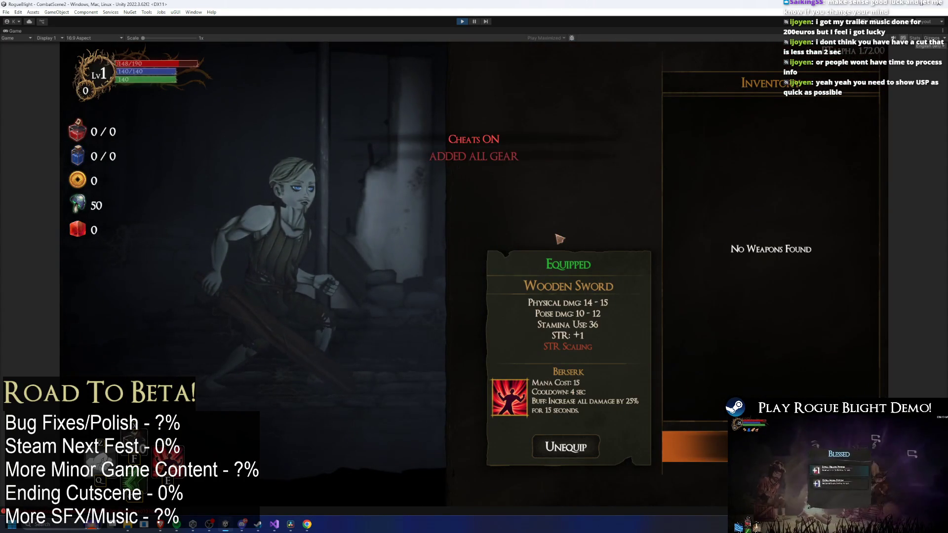
{"action": "key", "text": "Escape"}
{"action": "left_click", "coordinate": [558, 223]}
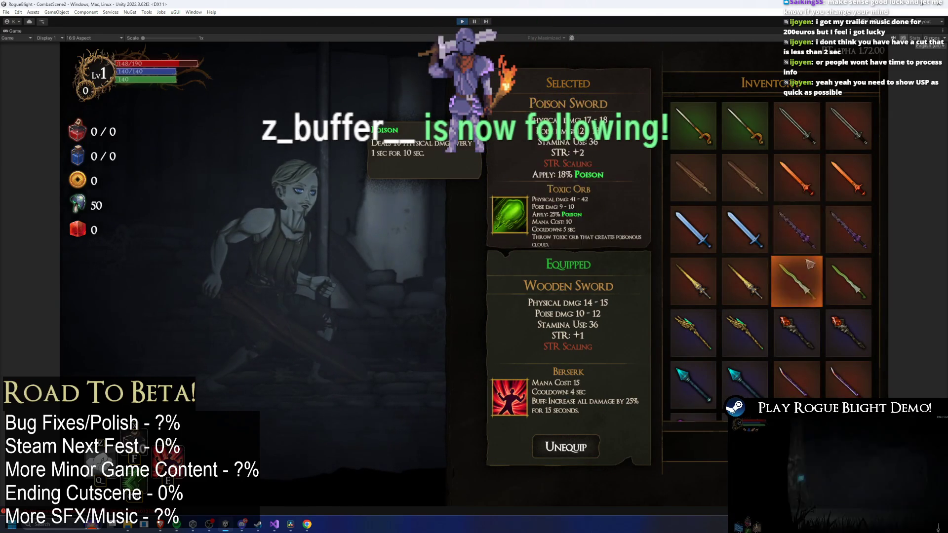
{"action": "left_click", "coordinate": [792, 227]}
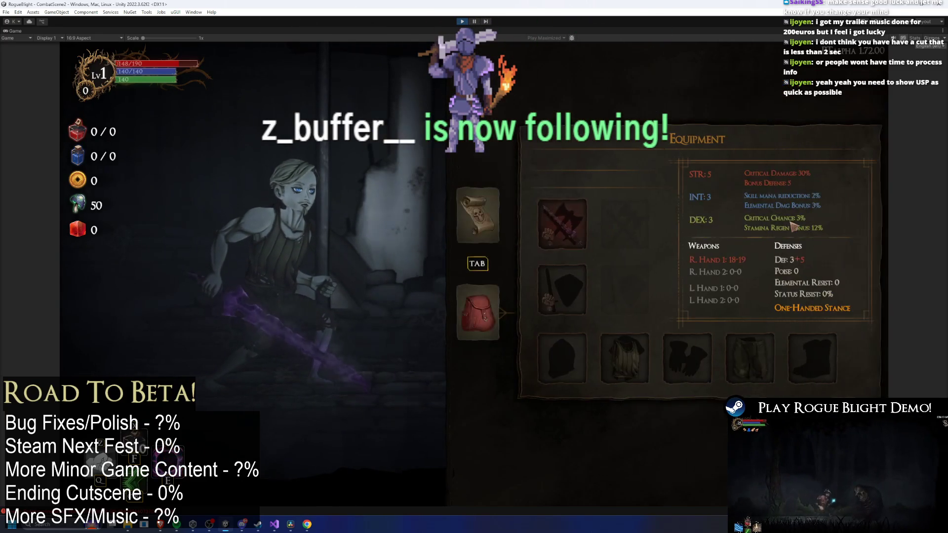
Equip a helmet and a tunic from the armour slots
{"action": "left_click", "coordinate": [547, 367]}
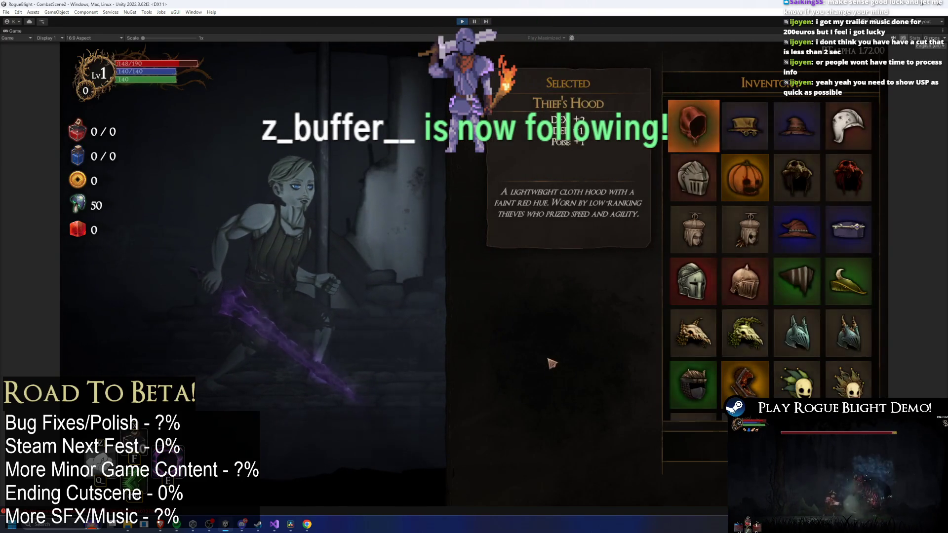
{"action": "scroll", "coordinate": [759, 269], "scroll_direction": "down", "scroll_amount": 1}
{"action": "scroll", "coordinate": [759, 267], "scroll_direction": "down", "scroll_amount": 4}
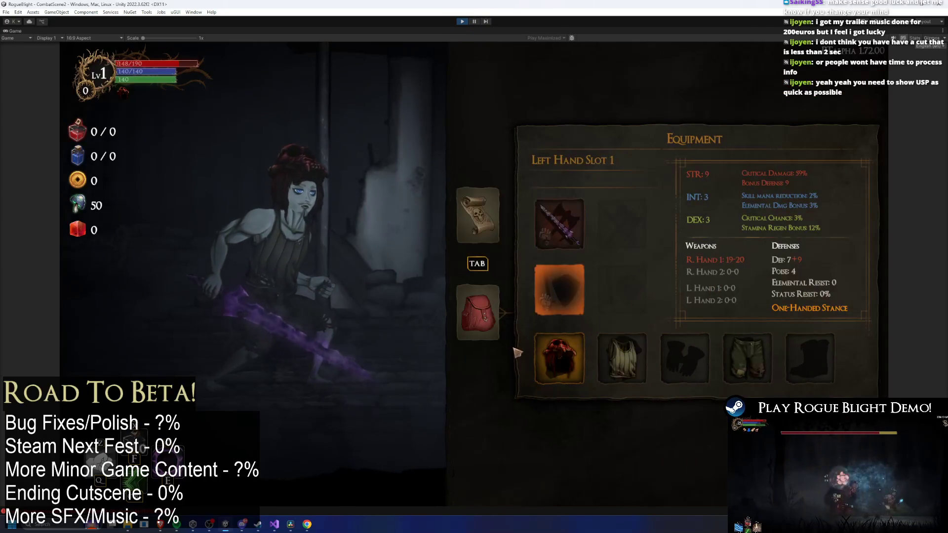
{"action": "key", "text": "Return"}
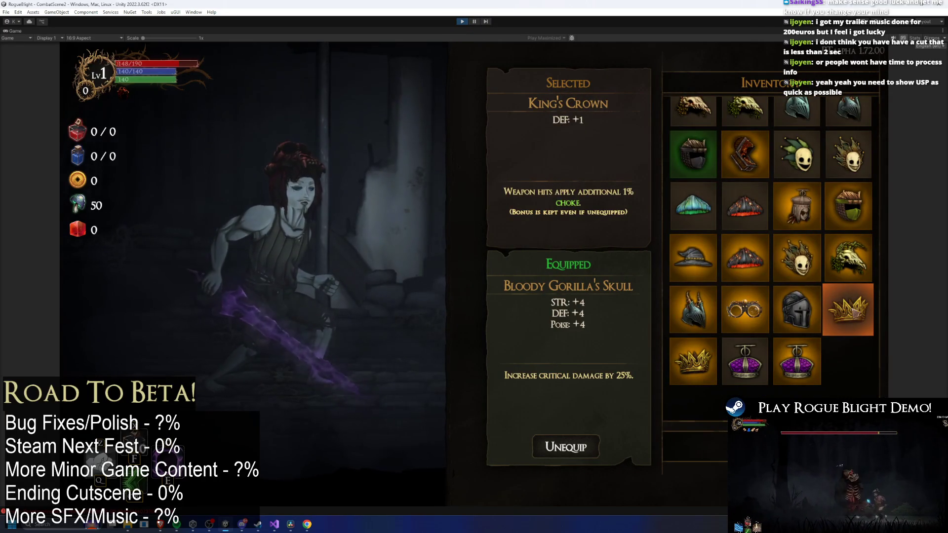
{"action": "key", "text": "Escape"}
{"action": "key", "text": "Return"}
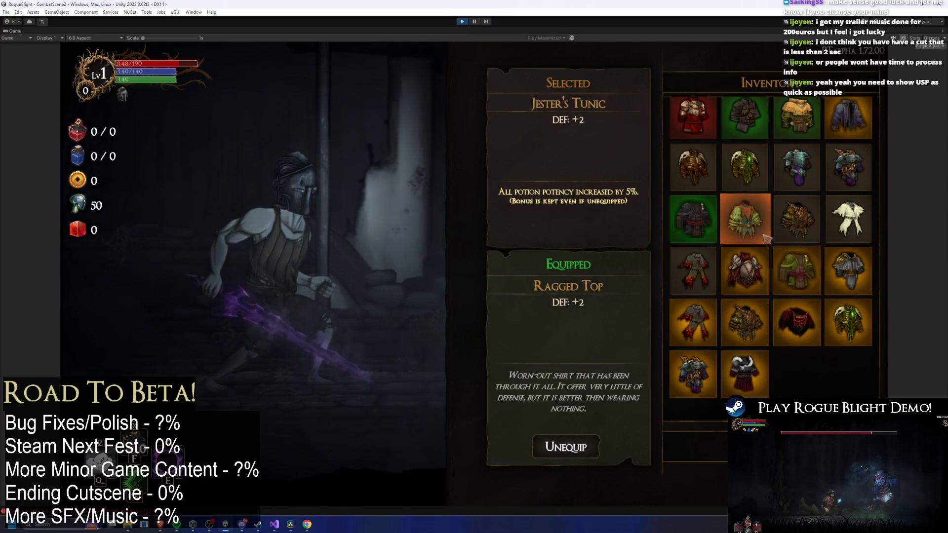
{"action": "key", "text": "Return"}
Equip gloves and the Consumed Jester's Leggings
{"action": "key", "text": "Right"}
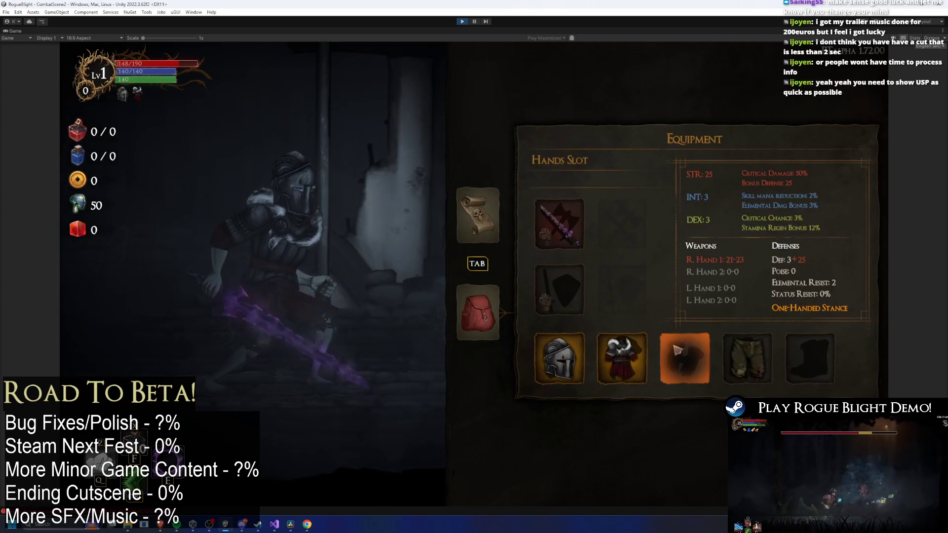
{"action": "key", "text": "Return"}
{"action": "key", "text": "Return"}
{"action": "key", "text": "Right"}
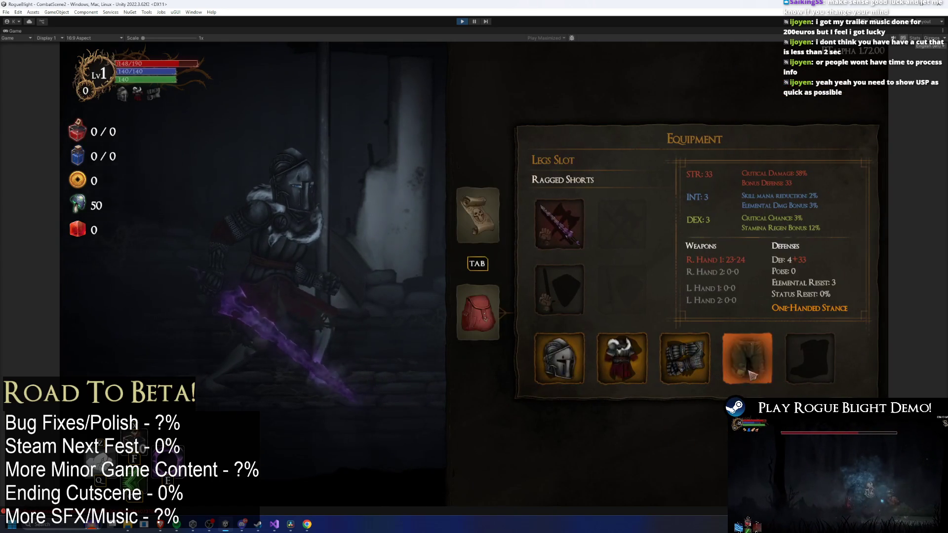
{"action": "key", "text": "Return"}
{"action": "key", "text": "Right"}
{"action": "key", "text": "Return"}
{"action": "key", "text": "Right"}
{"action": "key", "text": "Return"}
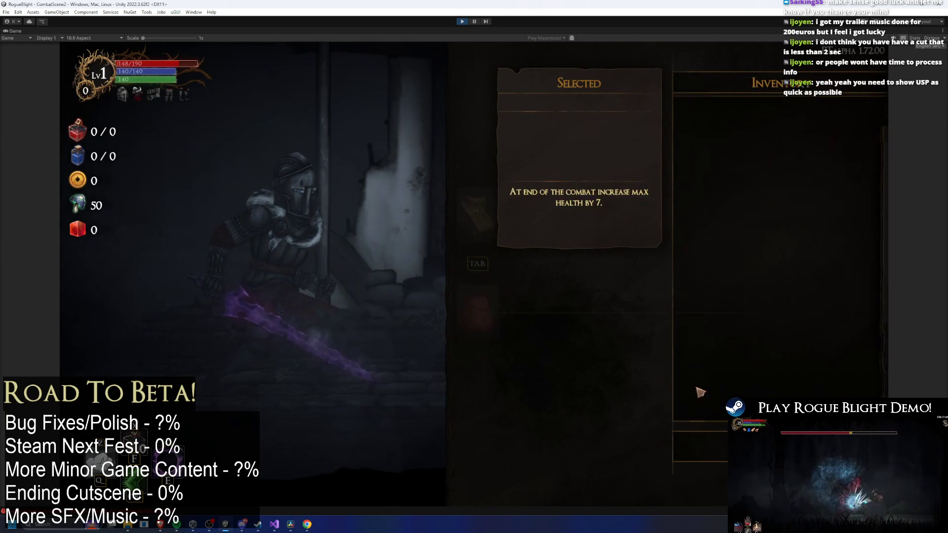
{"action": "key", "text": "Escape"}
Equip the Death Dagger in Left Hand Slot 1 and return to the run map
{"action": "key", "text": "Right"}
{"action": "key", "text": "Return"}
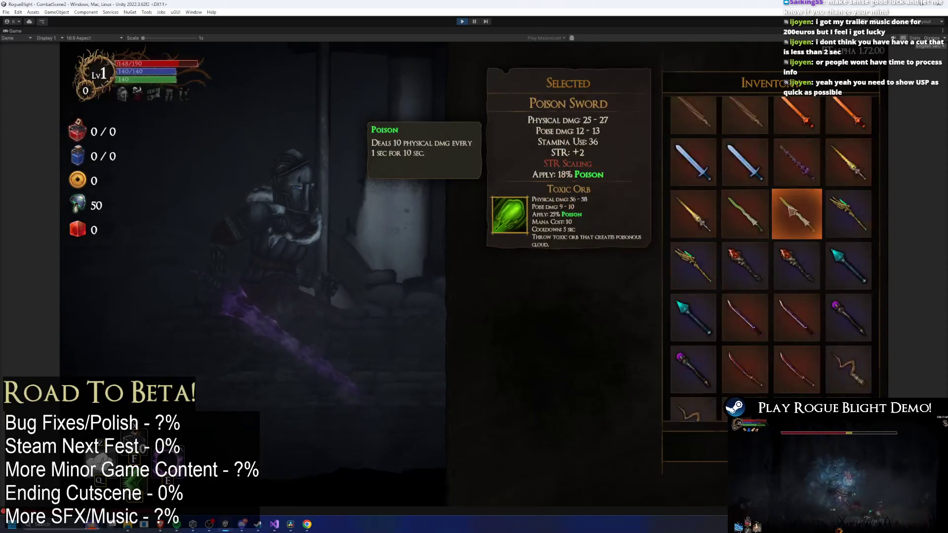
{"action": "scroll", "coordinate": [781, 257], "scroll_direction": "down", "scroll_amount": 5}
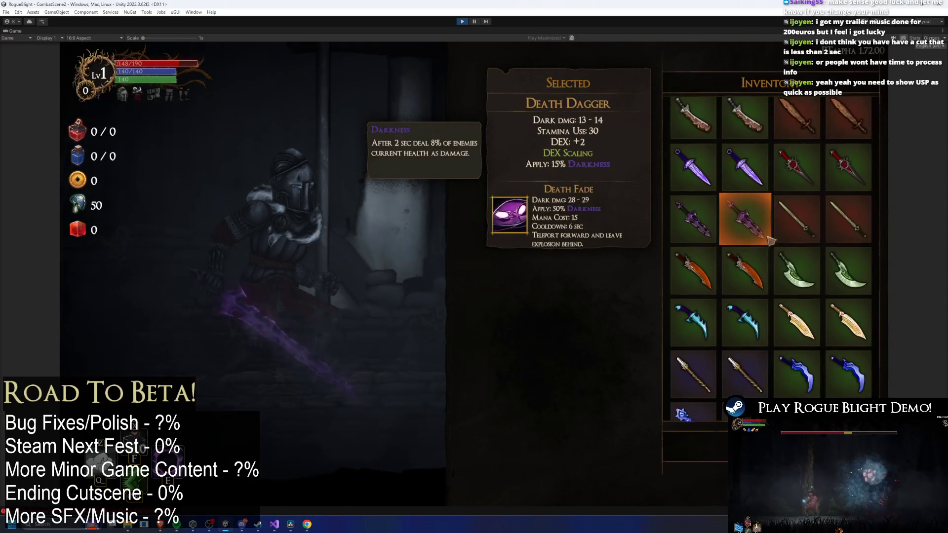
{"action": "left_click", "coordinate": [744, 224]}
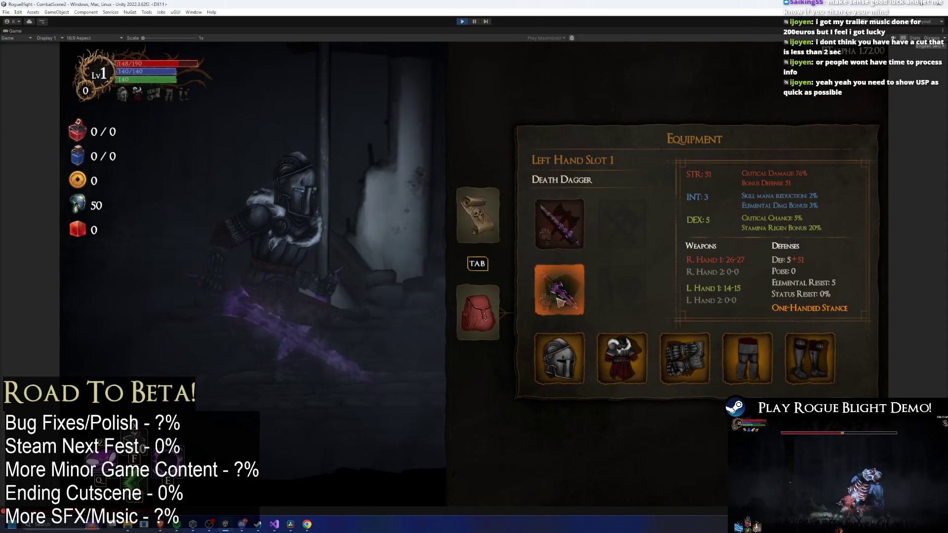
{"action": "key", "text": "Return"}
{"action": "scroll", "coordinate": [782, 219], "scroll_direction": "down", "scroll_amount": 4}
{"action": "scroll", "coordinate": [781, 220], "scroll_direction": "down", "scroll_amount": 4}
{"action": "key", "text": "Escape"}
{"action": "left_click", "coordinate": [478, 222]}
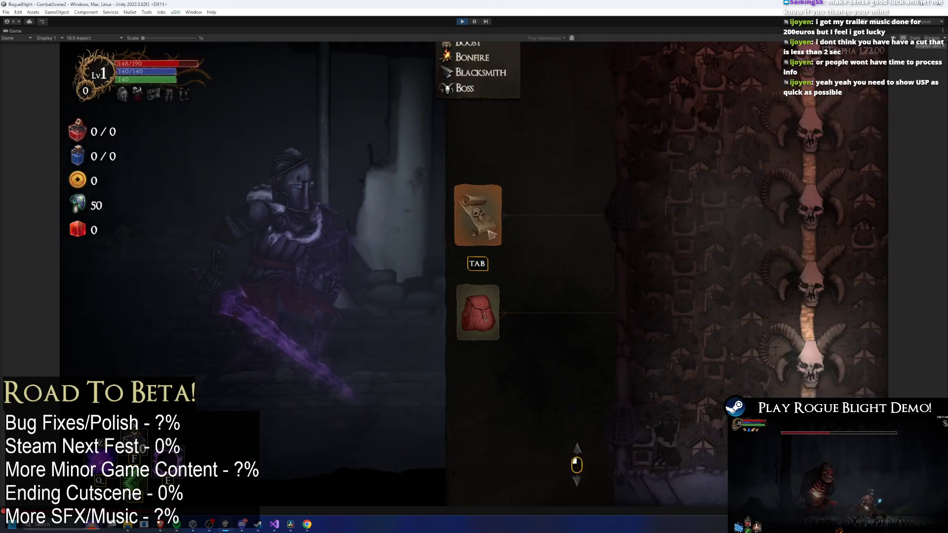
Teleport to the Boss area and bring up the NVIDIA capture overlay
{"action": "key", "text": "Return"}
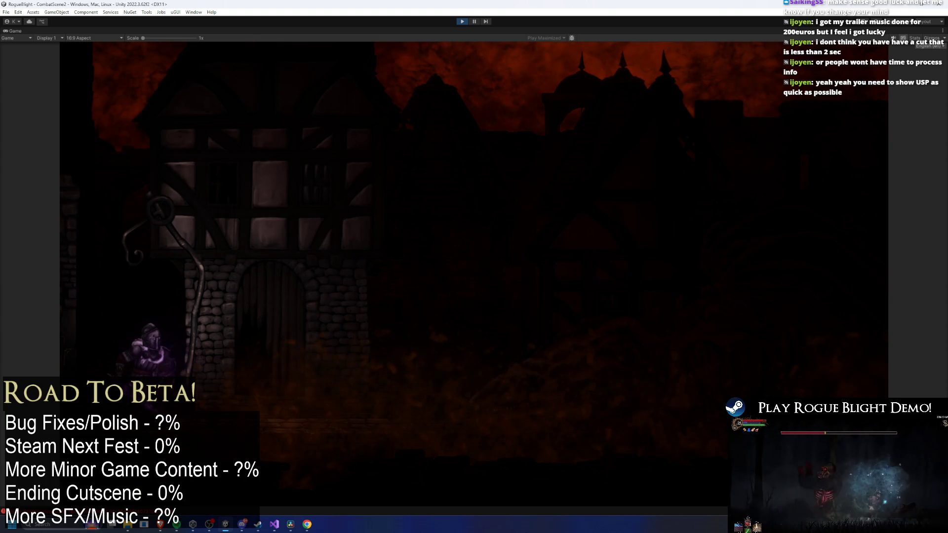
{"action": "key", "text": "alt+z"}
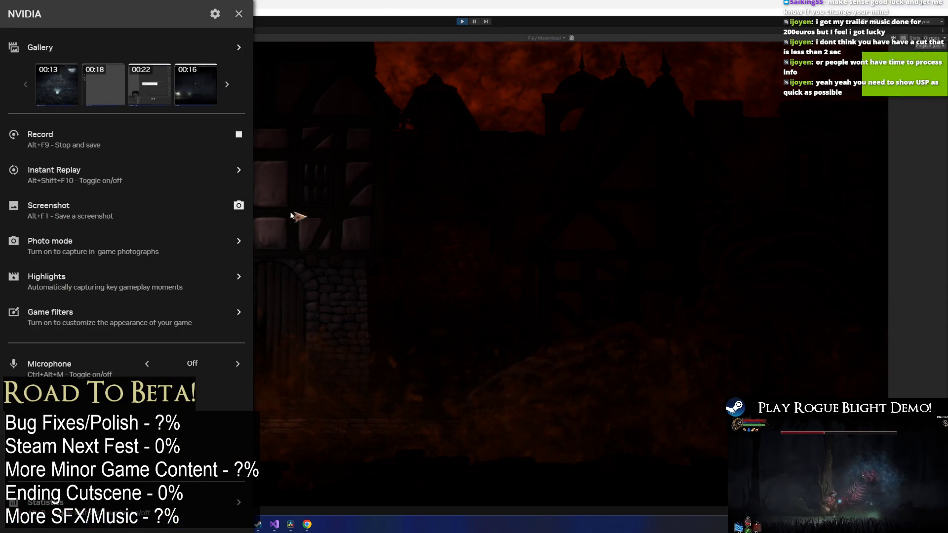
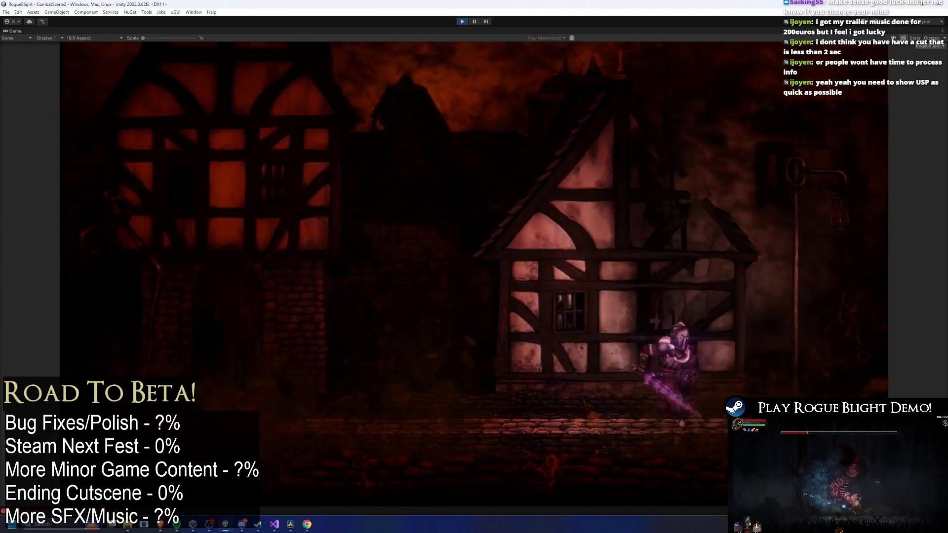
Pause the skeletal dragon boss fight and stop the NVIDIA gameplay recording
{"action": "key", "text": "Escape"}
{"action": "key", "text": "alt+z"}
{"action": "left_click", "coordinate": [128, 138]}
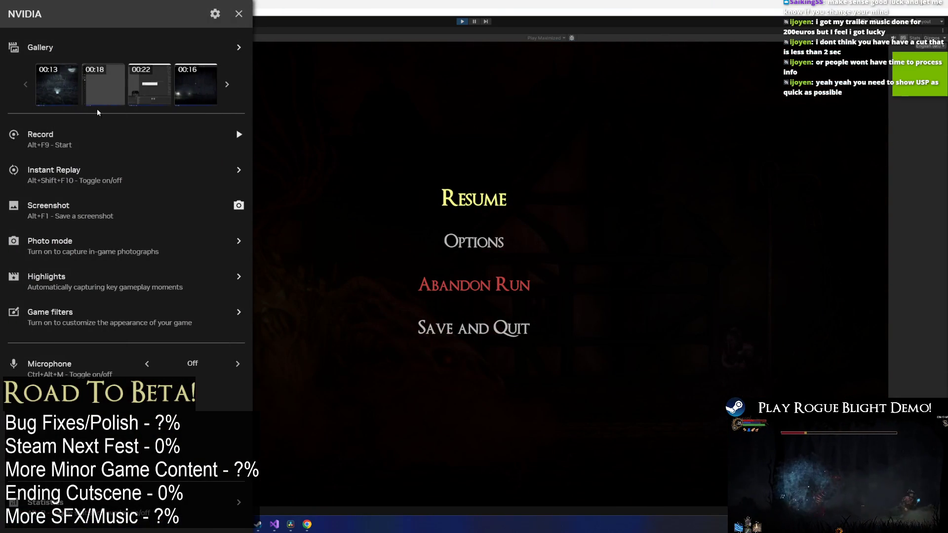
Preview the new 00:25 recording in the NVIDIA Gallery, close the overlay, and grab the file
{"action": "left_click", "coordinate": [63, 90]}
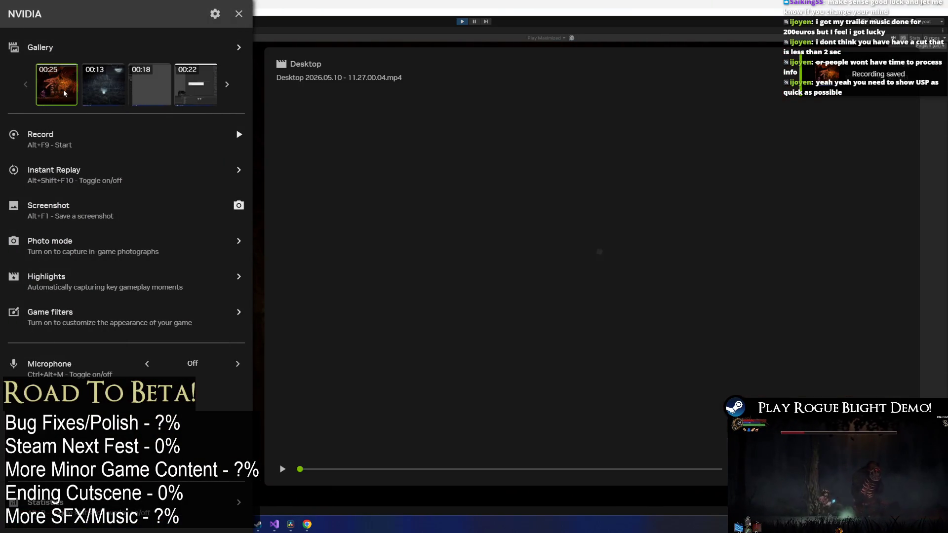
{"action": "key", "text": "alt+z"}
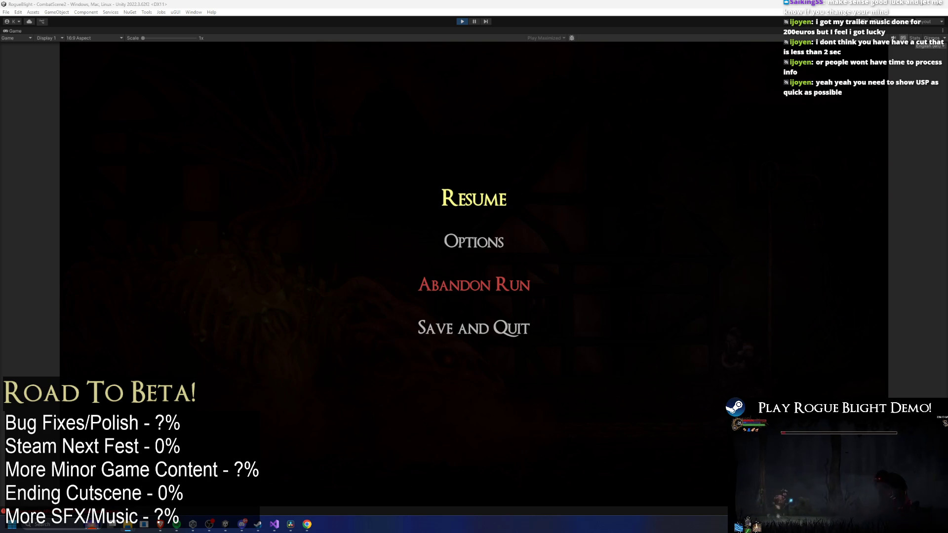
{"action": "left_click_drag", "start_coordinate": [237, 456], "coordinate": [241, 455]}
Drop 2.mp4 into the trailer timeline and slide it with its audio further right
{"action": "mouse_move", "coordinate": [294, 527]}
{"action": "left_mouse_down"}
{"action": "mouse_move", "coordinate": [385, 302]}
{"action": "mouse_move", "coordinate": [642, 373]}
{"action": "mouse_move", "coordinate": [674, 356]}
{"action": "mouse_move", "coordinate": [662, 347]}
{"action": "left_mouse_up"}
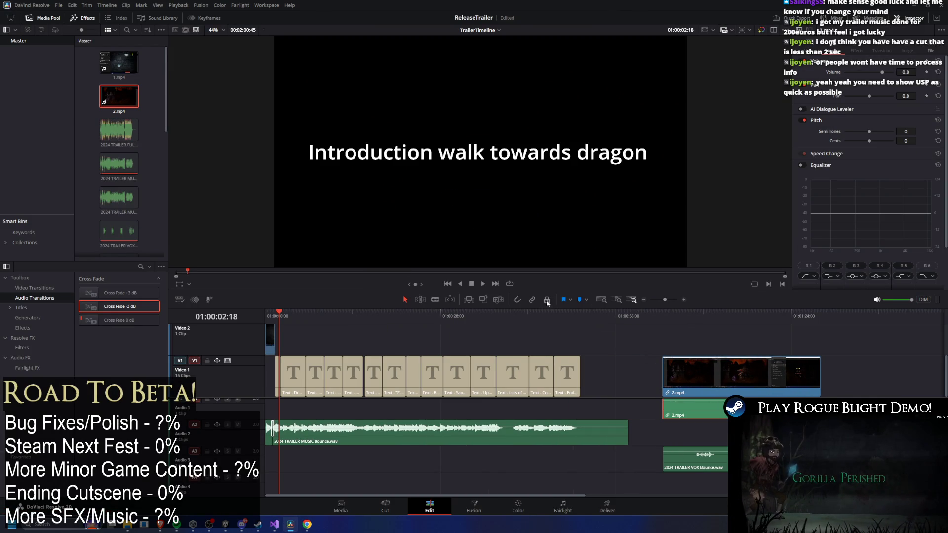
{"action": "left_click", "coordinate": [779, 340]}
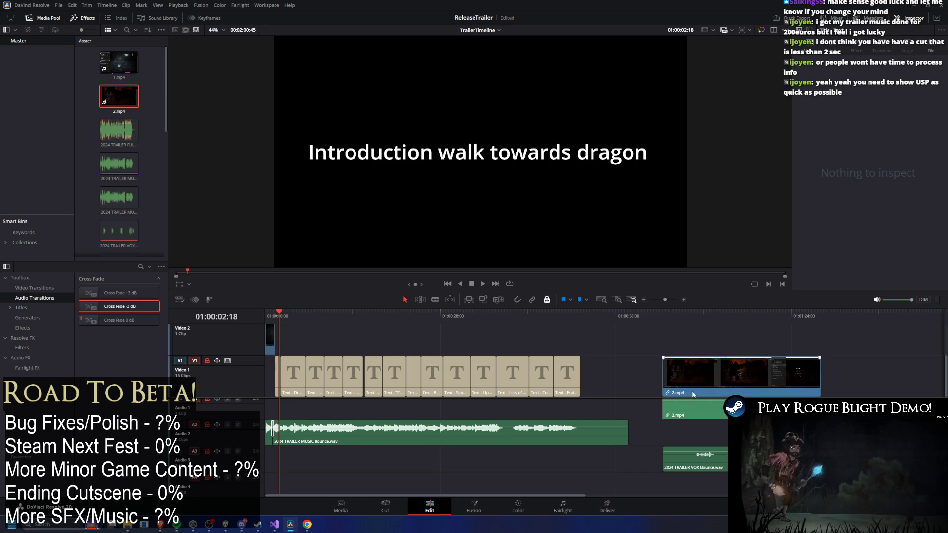
{"action": "scroll", "coordinate": [488, 444], "scroll_direction": "up", "scroll_amount": 1}
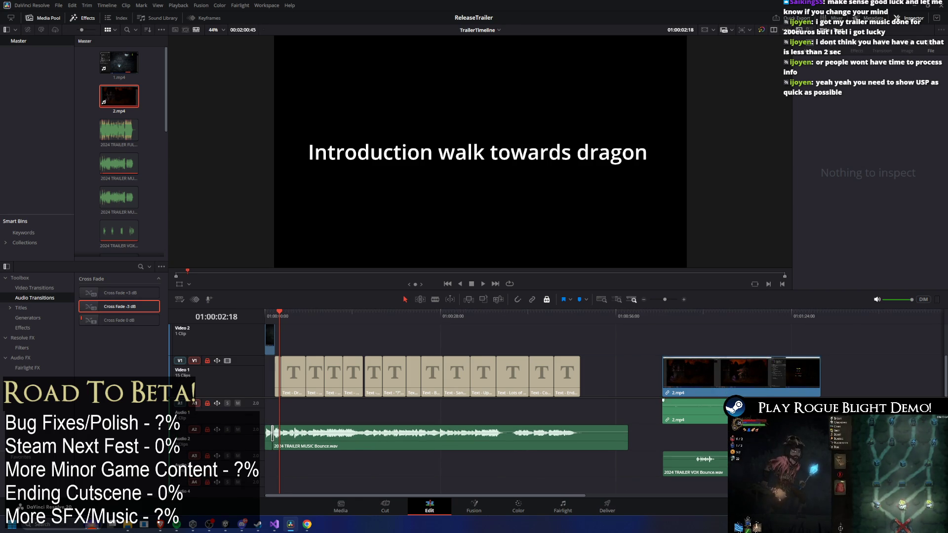
{"action": "scroll", "coordinate": [774, 396], "scroll_direction": "down", "scroll_amount": 2}
{"action": "left_click", "coordinate": [466, 373]}
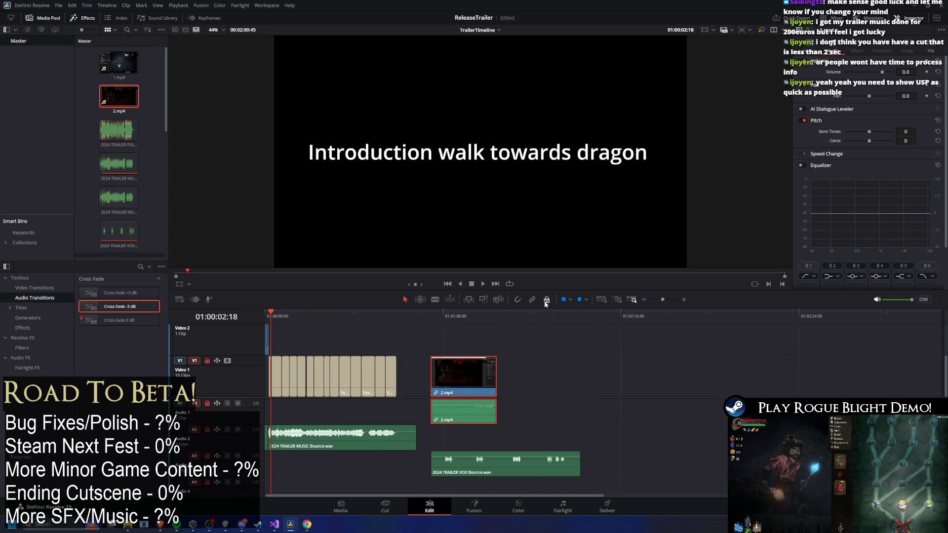
{"action": "left_click_drag", "start_coordinate": [448, 375], "coordinate": [638, 375]}
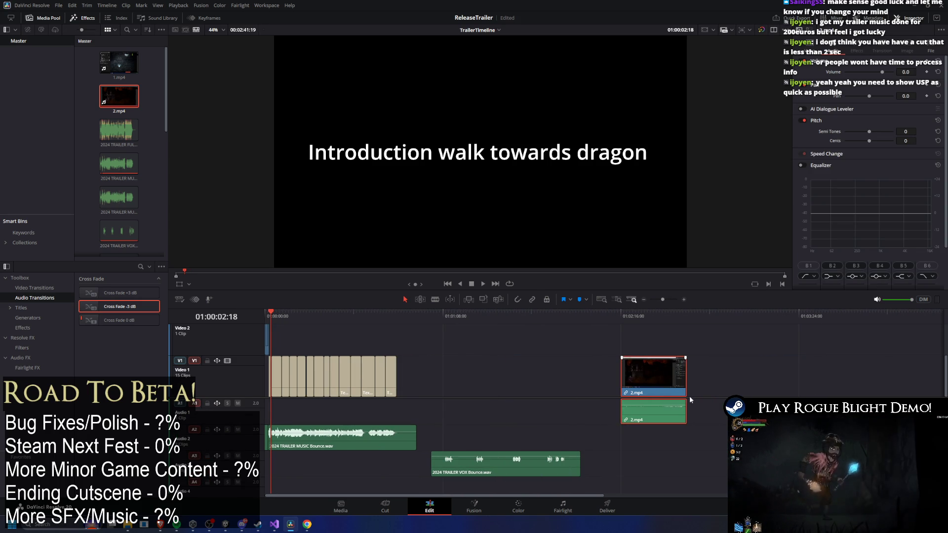
Try removing 2.mp4, restore it with undo, and reposition it along the timeline
{"action": "left_click", "coordinate": [546, 299]}
{"action": "key", "text": "Delete"}
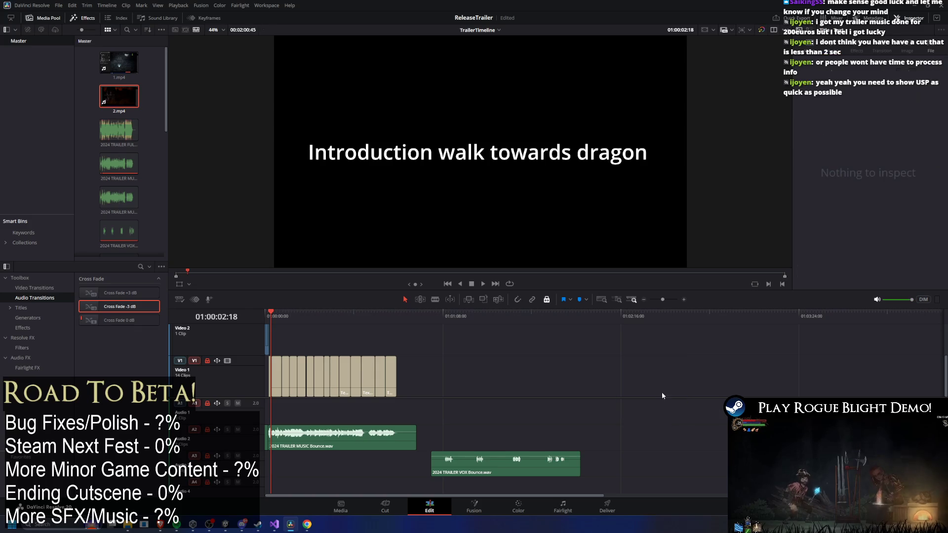
{"action": "key", "text": "ctrl+z"}
{"action": "left_click", "coordinate": [662, 423]}
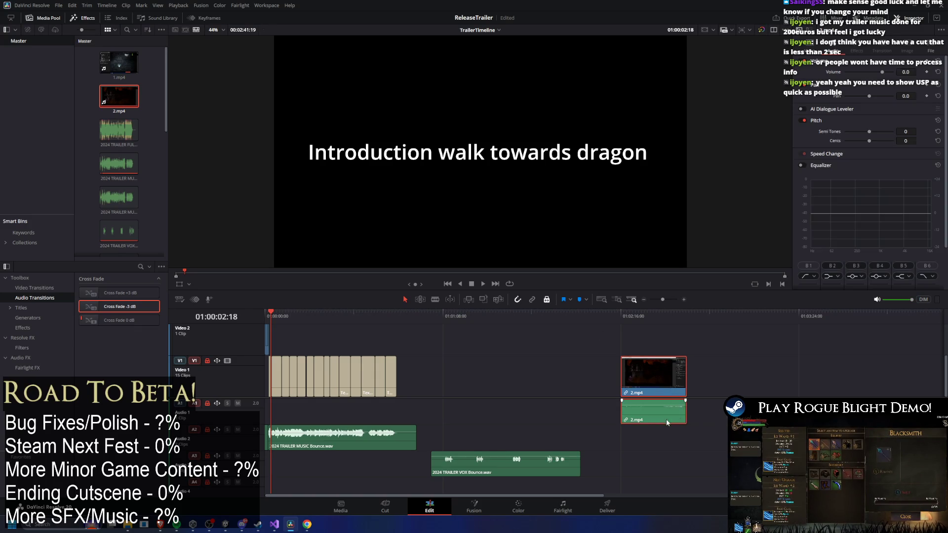
{"action": "key", "text": "Delete"}
{"action": "key", "text": "ctrl+z"}
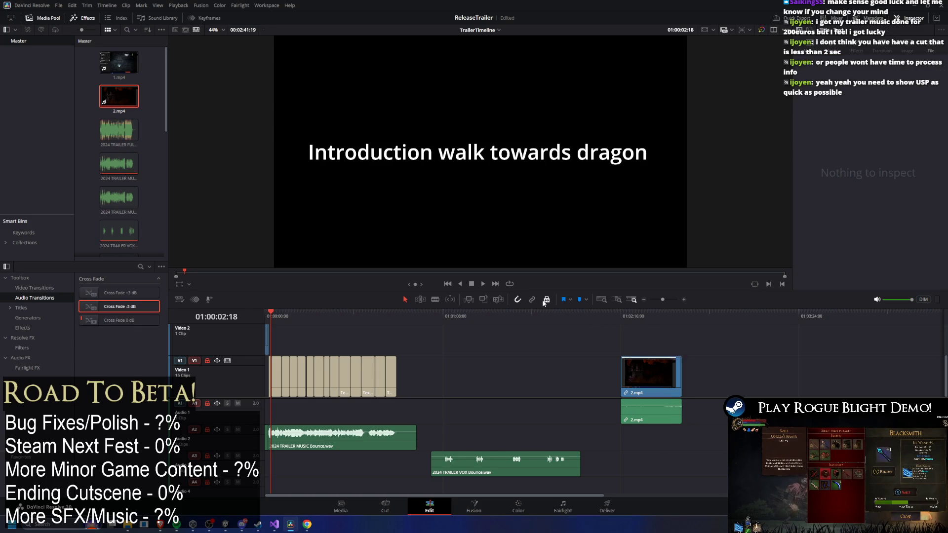
{"action": "key", "text": "ctrl+z"}
{"action": "key", "text": "ctrl+z"}
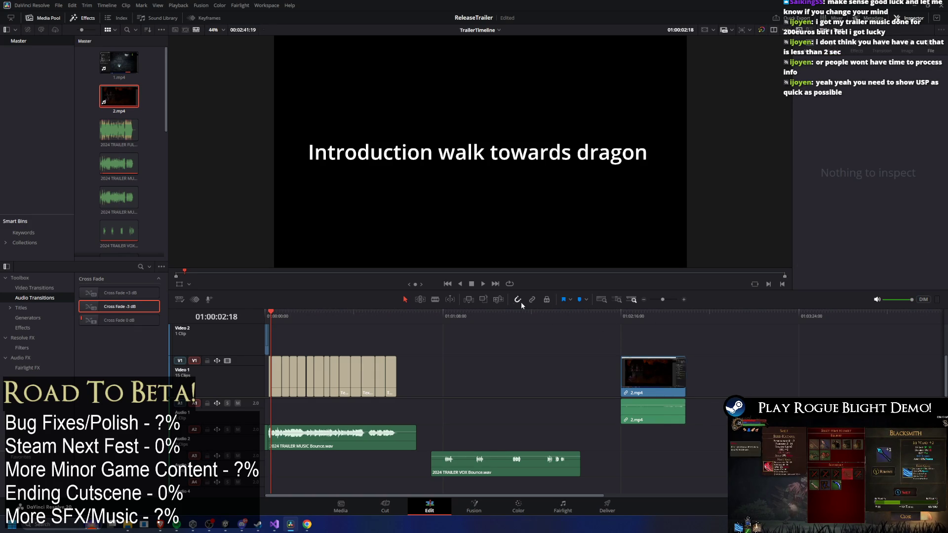
{"action": "key", "text": "ctrl+z"}
{"action": "key", "text": "ctrl+z"}
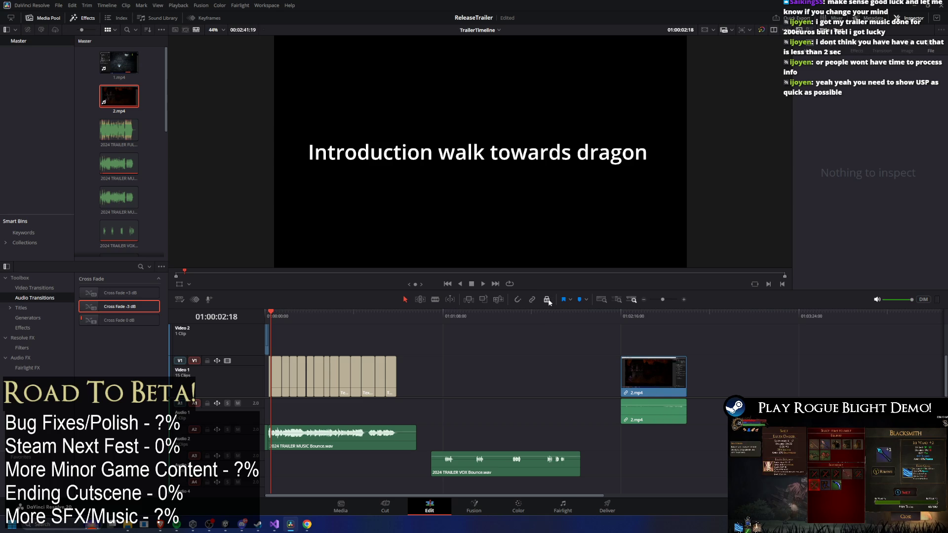
{"action": "mouse_move", "coordinate": [652, 411]}
{"action": "left_mouse_down"}
{"action": "mouse_move", "coordinate": [742, 412]}
{"action": "mouse_move", "coordinate": [750, 394]}
{"action": "left_mouse_up"}
Move 2.mp4 up to Video 2 and lift all the caption titles onto Video 3
{"action": "mouse_move", "coordinate": [637, 375]}
{"action": "left_mouse_down"}
{"action": "mouse_move", "coordinate": [453, 338]}
{"action": "mouse_move", "coordinate": [286, 338]}
{"action": "left_mouse_up"}
{"action": "key", "text": "super"}
{"action": "left_click", "coordinate": [478, 348]}
{"action": "scroll", "coordinate": [283, 354], "scroll_direction": "up", "scroll_amount": 3}
{"action": "mouse_move", "coordinate": [636, 496]}
{"action": "left_mouse_down"}
{"action": "mouse_move", "coordinate": [358, 495]}
{"action": "mouse_move", "coordinate": [233, 475]}
{"action": "left_mouse_up"}
{"action": "mouse_move", "coordinate": [634, 381]}
{"action": "left_mouse_down"}
{"action": "mouse_move", "coordinate": [198, 395]}
{"action": "mouse_move", "coordinate": [208, 397]}
{"action": "left_mouse_up"}
{"action": "scroll", "coordinate": [319, 369], "scroll_direction": "up", "scroll_amount": 2}
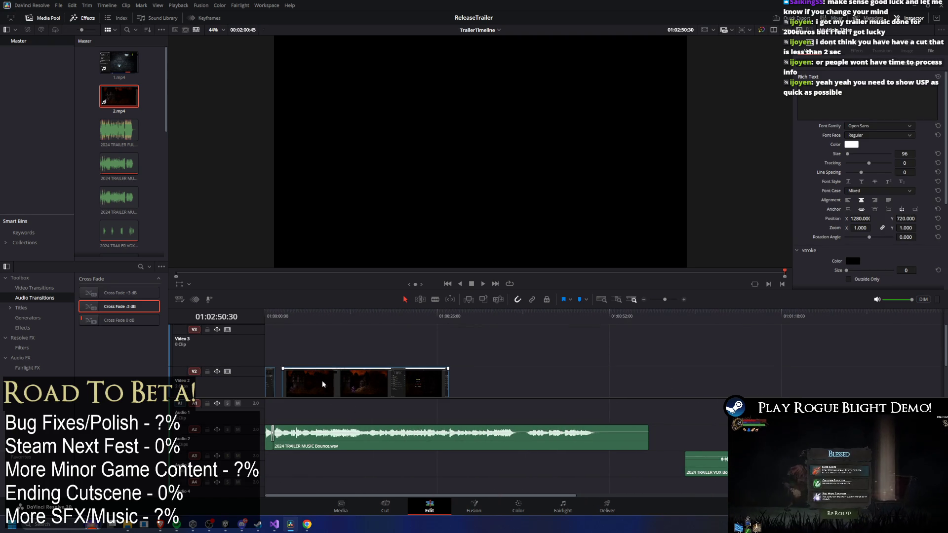
{"action": "scroll", "coordinate": [365, 401], "scroll_direction": "down", "scroll_amount": 1}
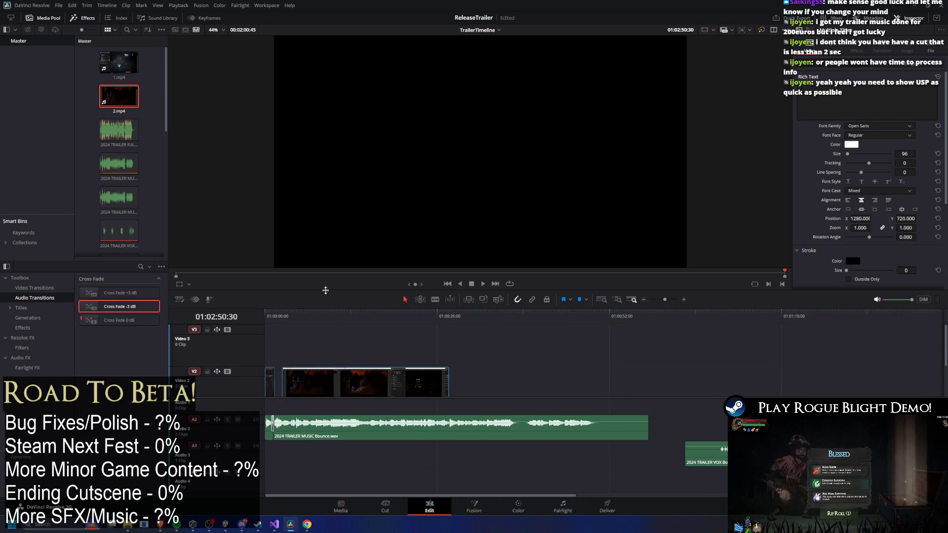
{"action": "left_click_drag", "start_coordinate": [326, 289], "coordinate": [326, 229]}
{"action": "left_click_drag", "start_coordinate": [278, 356], "coordinate": [277, 302]}
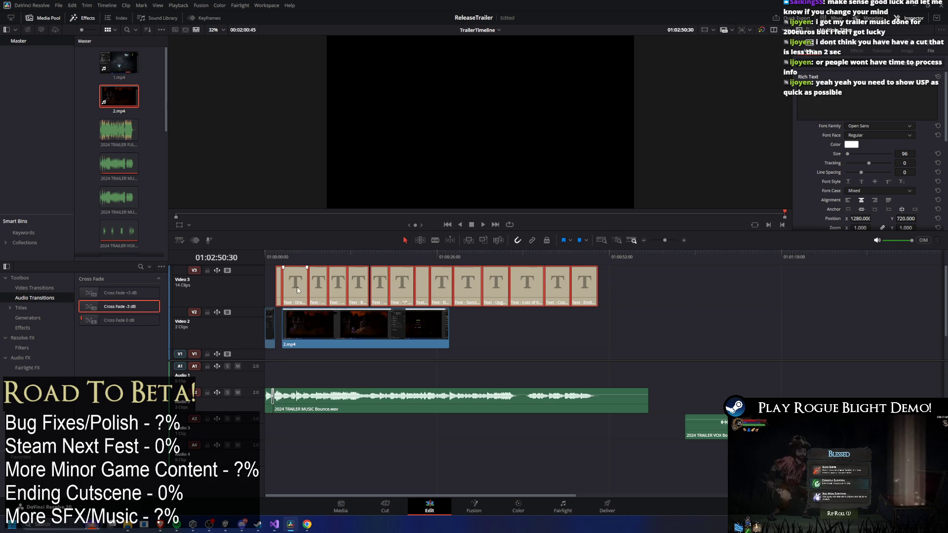
{"action": "left_click_drag", "start_coordinate": [275, 257], "coordinate": [276, 258]}
Place 2.mp4 on Video 1 under the captions, play back, and trim its start
{"action": "left_click", "coordinate": [321, 339]}
{"action": "scroll", "coordinate": [301, 348], "scroll_direction": "up", "scroll_amount": 3}
{"action": "left_click_drag", "start_coordinate": [368, 263], "coordinate": [364, 262]}
{"action": "mouse_move", "coordinate": [422, 343]}
{"action": "left_mouse_down"}
{"action": "mouse_move", "coordinate": [428, 359]}
{"action": "mouse_move", "coordinate": [410, 348]}
{"action": "mouse_move", "coordinate": [560, 348]}
{"action": "mouse_move", "coordinate": [371, 354]}
{"action": "left_mouse_up"}
{"action": "key", "text": "space"}
{"action": "mouse_move", "coordinate": [275, 351]}
{"action": "left_mouse_down"}
{"action": "mouse_move", "coordinate": [816, 354]}
{"action": "mouse_move", "coordinate": [402, 348]}
{"action": "left_mouse_up"}
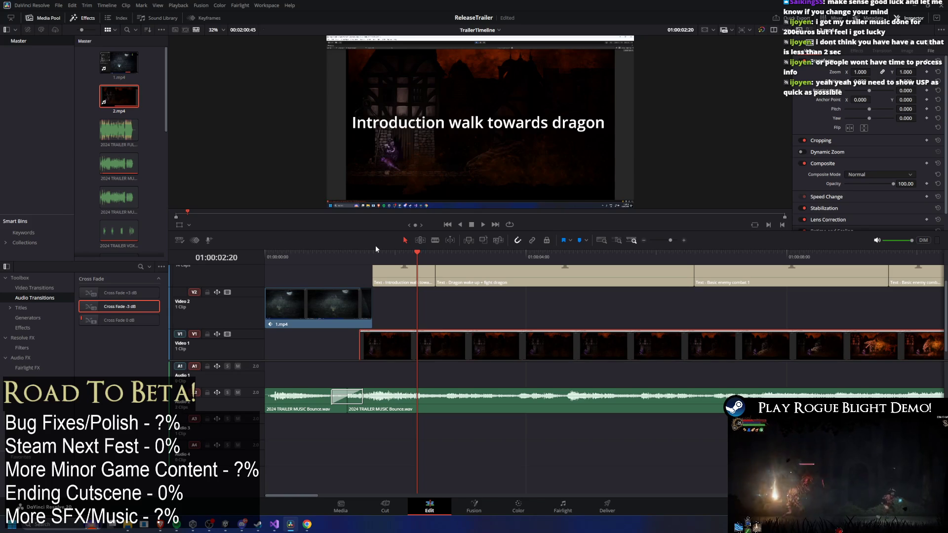
Replay the opening and adjust the gameplay clip's start against the Introduction and dragon captions
{"action": "left_click", "coordinate": [356, 254]}
{"action": "key", "text": "space"}
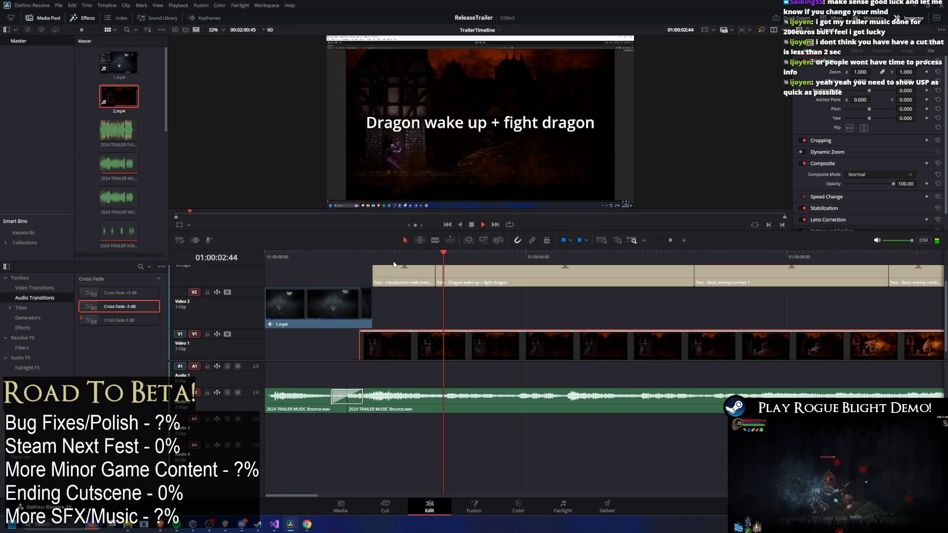
{"action": "key", "text": "space"}
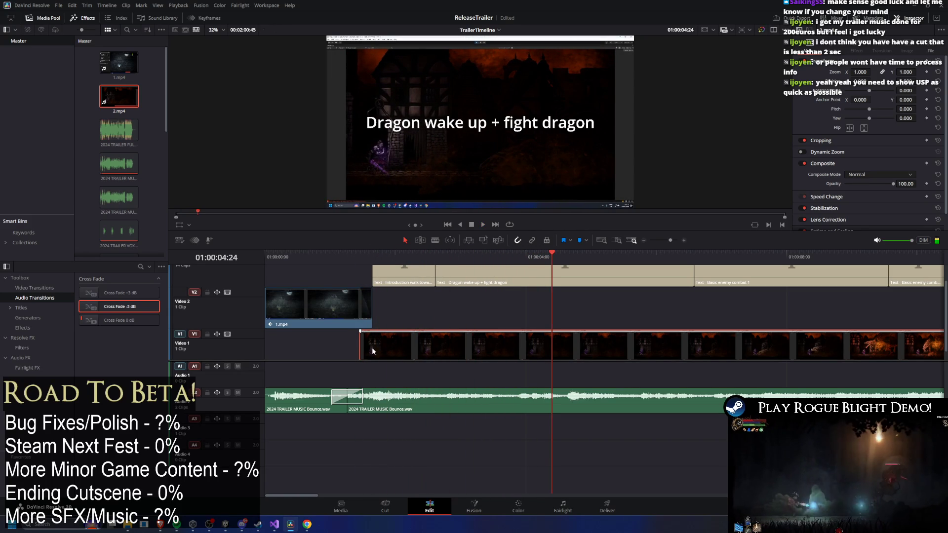
{"action": "mouse_move", "coordinate": [364, 345]}
{"action": "left_mouse_down"}
{"action": "mouse_move", "coordinate": [571, 345]}
{"action": "mouse_move", "coordinate": [354, 345]}
{"action": "left_mouse_up"}
{"action": "left_click_drag", "start_coordinate": [361, 260], "coordinate": [371, 256]}
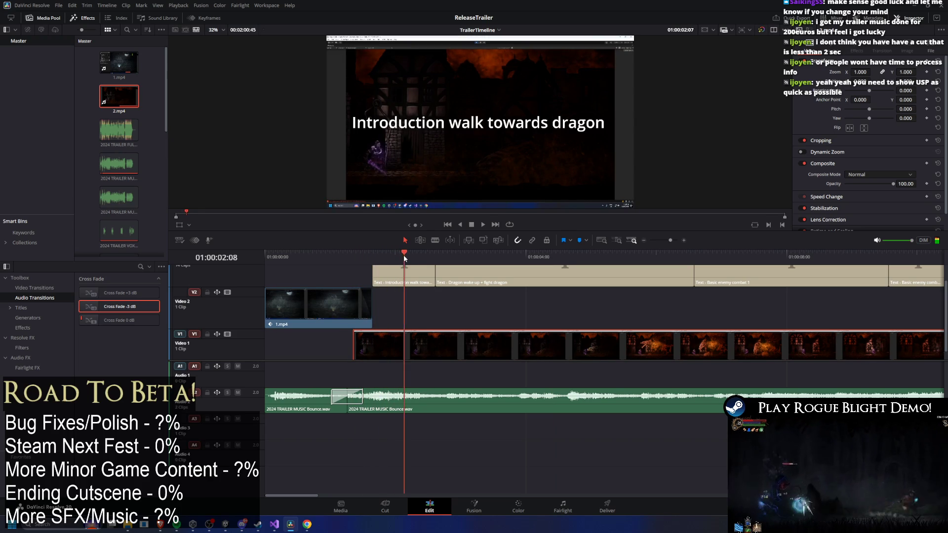
{"action": "left_click_drag", "start_coordinate": [430, 261], "coordinate": [454, 255]}
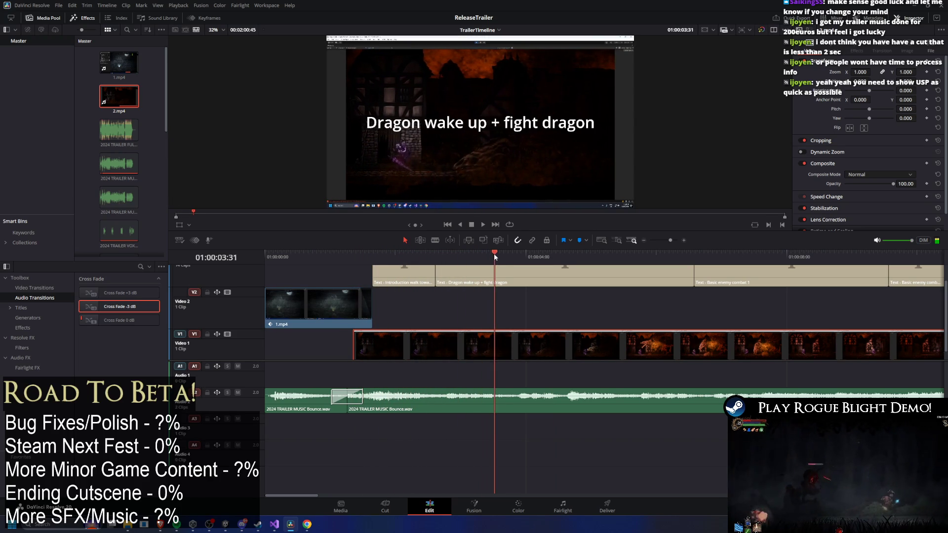
{"action": "key", "text": "space"}
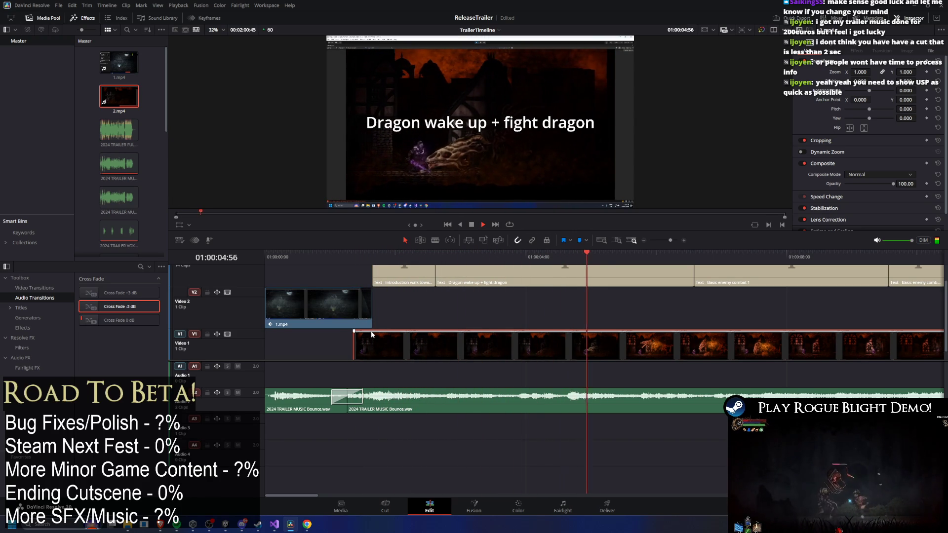
Trim a few more frames off the clip start and locate where the dragon appears
{"action": "mouse_move", "coordinate": [353, 346]}
{"action": "left_mouse_down"}
{"action": "mouse_move", "coordinate": [431, 344]}
{"action": "mouse_move", "coordinate": [418, 342]}
{"action": "mouse_move", "coordinate": [423, 334]}
{"action": "left_mouse_up"}
{"action": "left_click", "coordinate": [377, 257]}
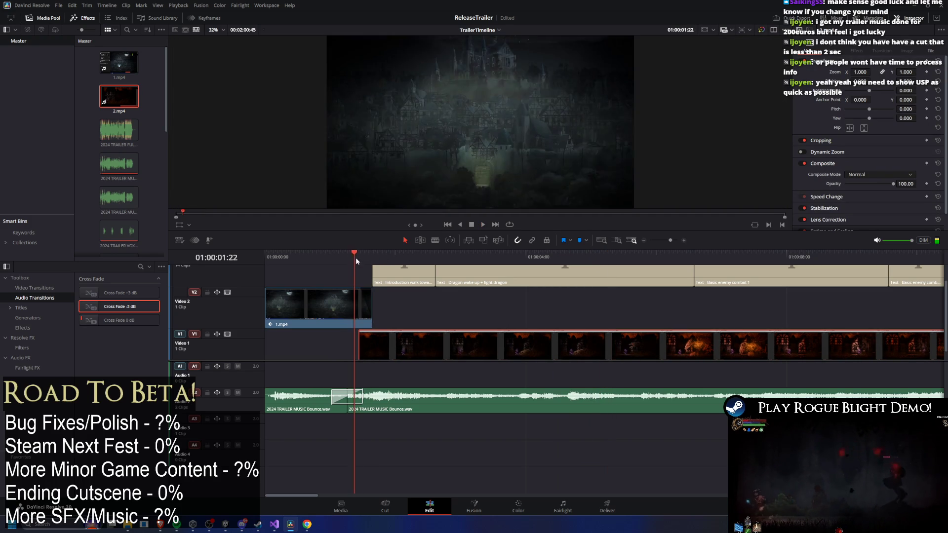
{"action": "key", "text": "space"}
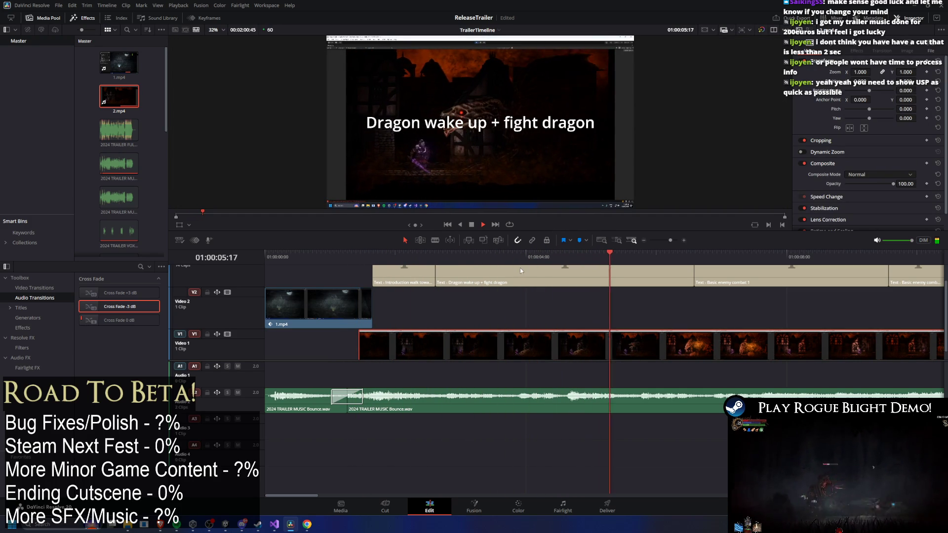
{"action": "mouse_move", "coordinate": [612, 263]}
{"action": "left_mouse_down"}
{"action": "mouse_move", "coordinate": [801, 262]}
{"action": "mouse_move", "coordinate": [600, 263]}
{"action": "mouse_move", "coordinate": [621, 262]}
{"action": "left_mouse_up"}
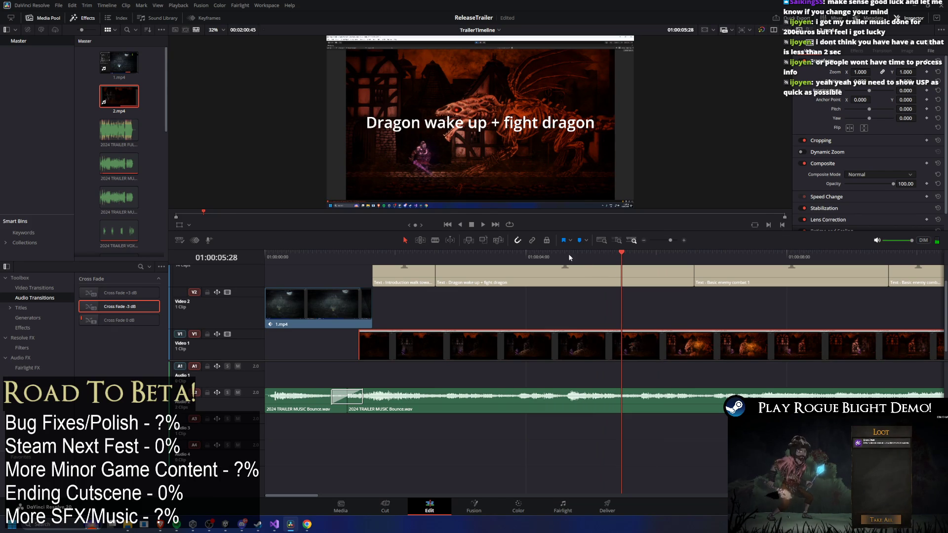
{"action": "left_click", "coordinate": [434, 240]}
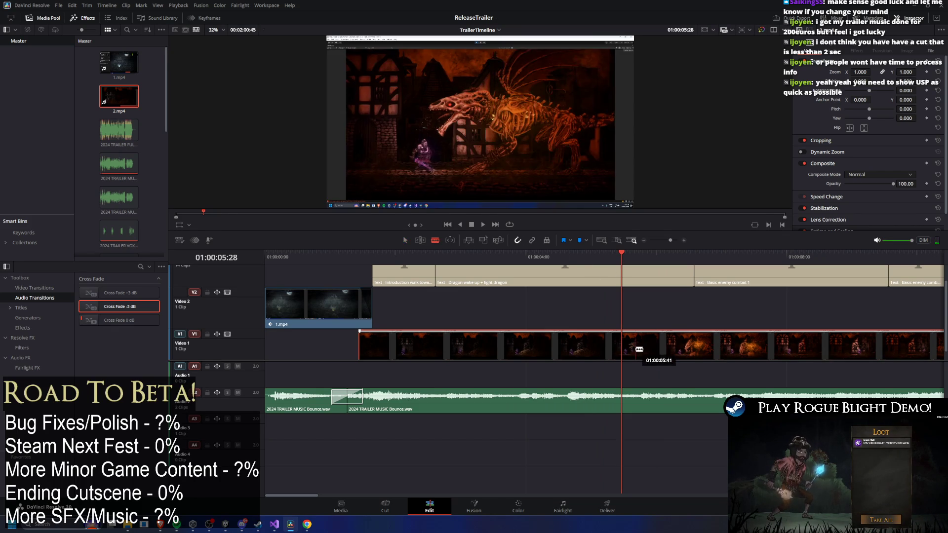
Blade the gameplay clip at the dragon moment and at two earlier points
{"action": "left_click", "coordinate": [621, 346]}
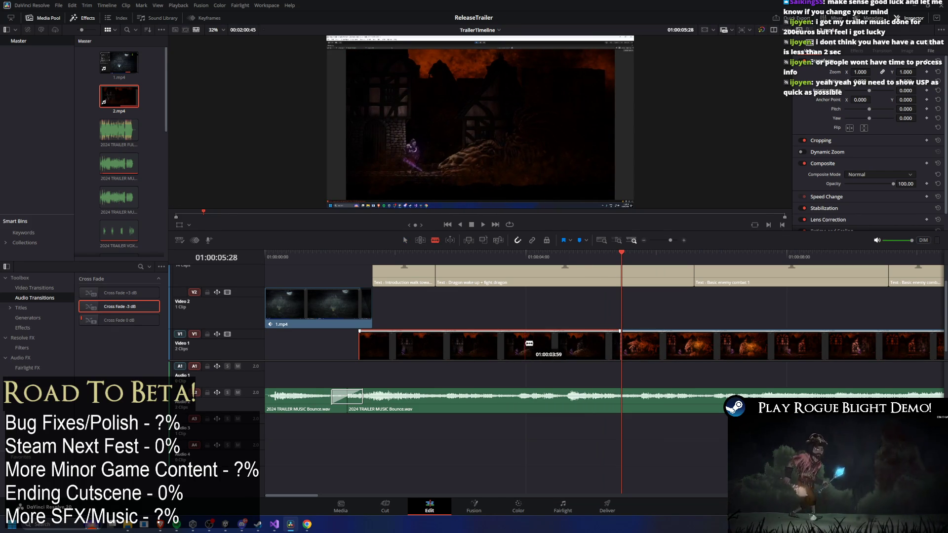
{"action": "left_click", "coordinate": [534, 346]}
{"action": "key", "text": "space"}
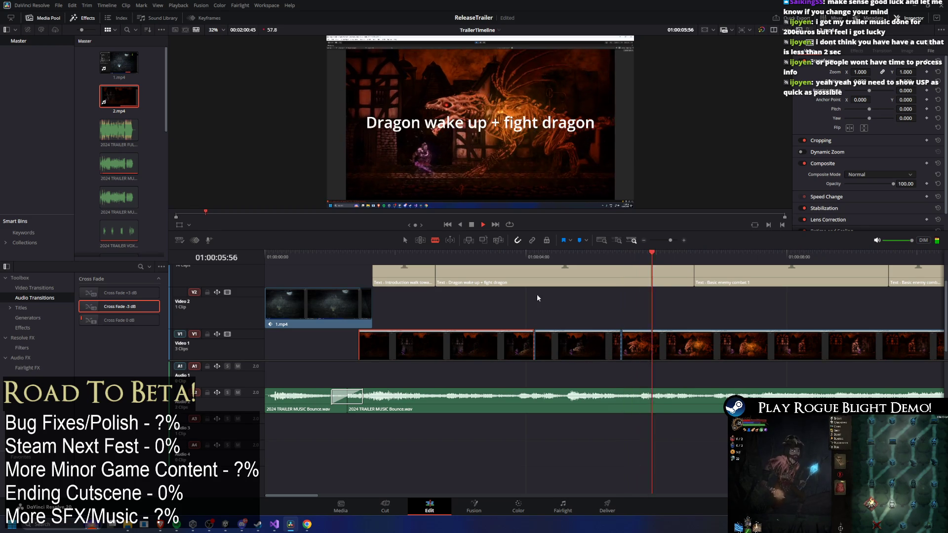
{"action": "left_click_drag", "start_coordinate": [356, 347], "coordinate": [424, 338]}
{"action": "left_click", "coordinate": [426, 341]}
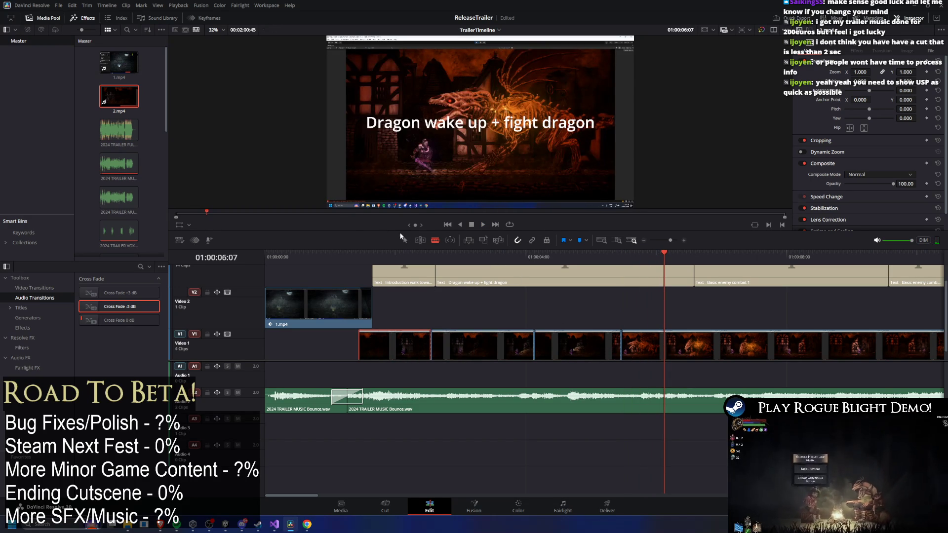
Test ripple-deleting the intro clip and caption, undo each time, and save the project
{"action": "key", "text": "Delete"}
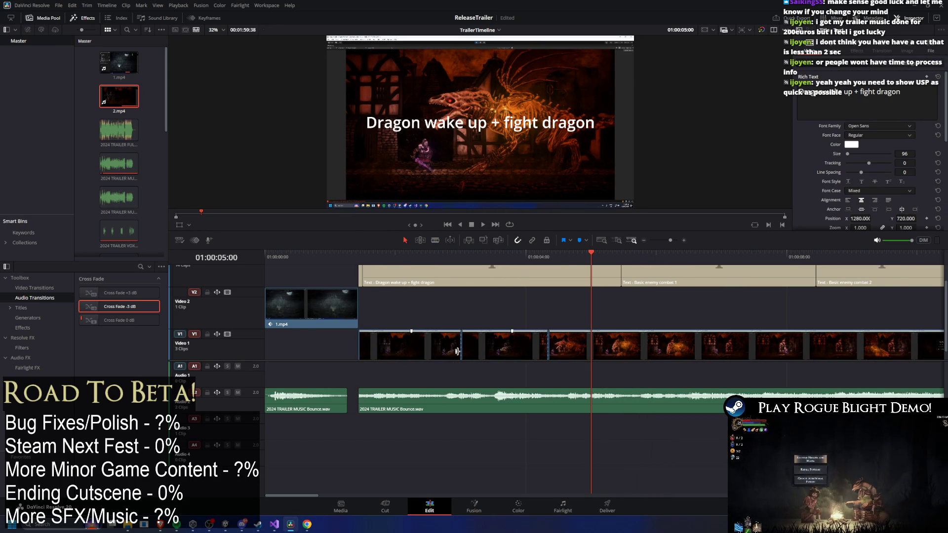
{"action": "key", "text": "ctrl+z"}
{"action": "key", "text": "BackSpace"}
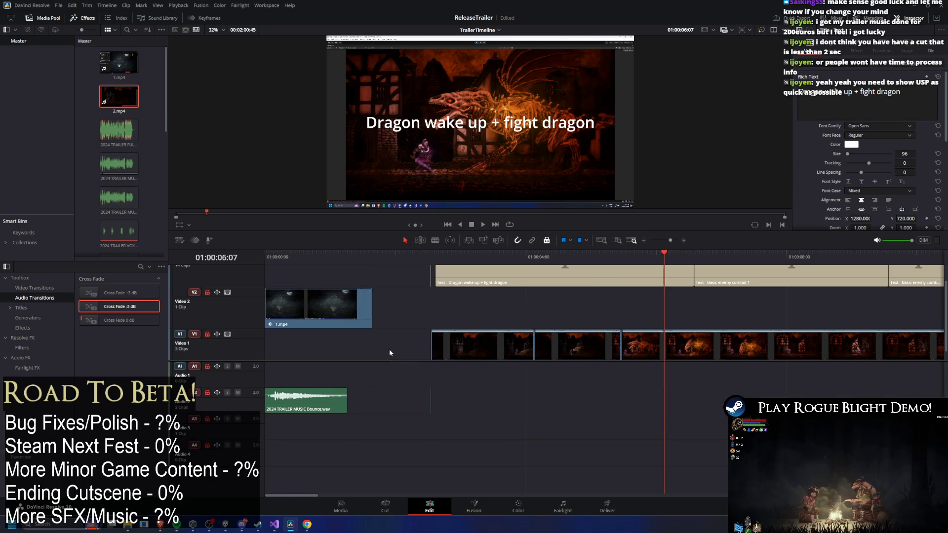
{"action": "key", "text": "ctrl+z"}
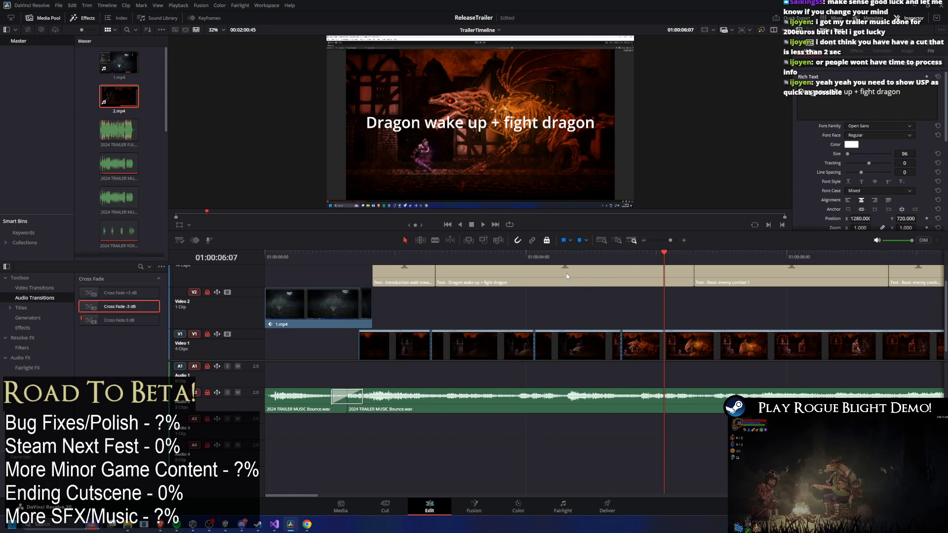
{"action": "key", "text": "ctrl+s"}
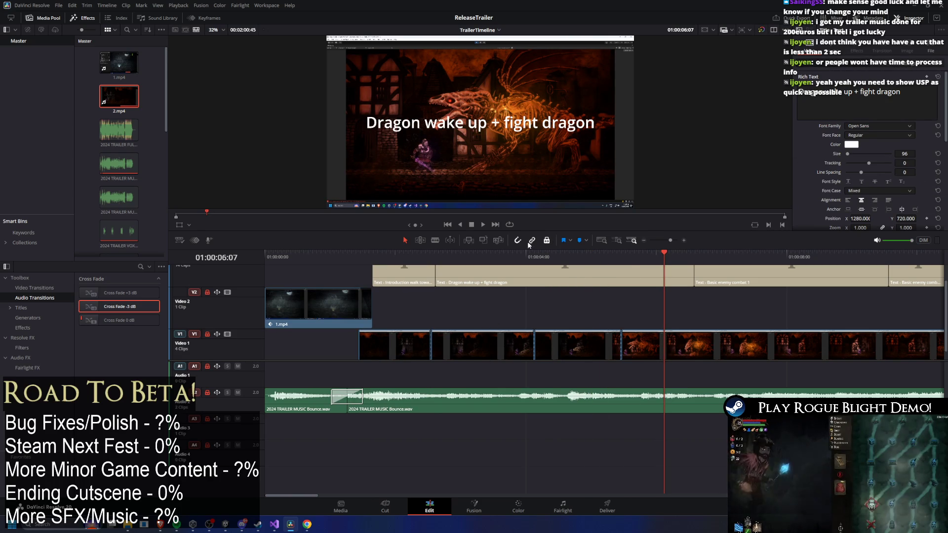
{"action": "key", "text": "BackSpace"}
{"action": "key", "text": "ctrl+z"}
{"action": "scroll", "coordinate": [415, 346], "scroll_direction": "down", "scroll_amount": 6}
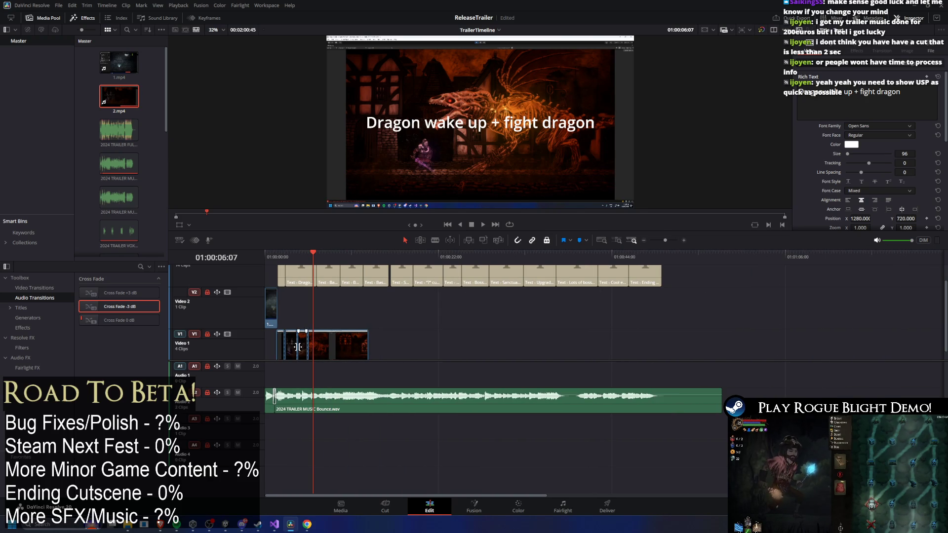
Drag the stray Video 1 clips to the track's end and delete the two leftovers
{"action": "scroll", "coordinate": [300, 377], "scroll_direction": "up", "scroll_amount": 5}
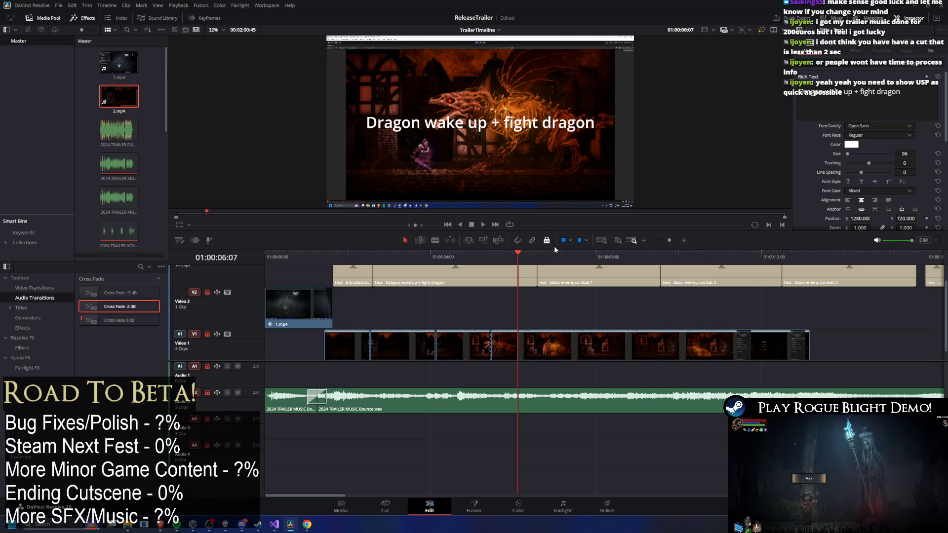
{"action": "mouse_move", "coordinate": [351, 341]}
{"action": "left_mouse_down"}
{"action": "mouse_move", "coordinate": [716, 322]}
{"action": "mouse_move", "coordinate": [905, 356]}
{"action": "left_mouse_up"}
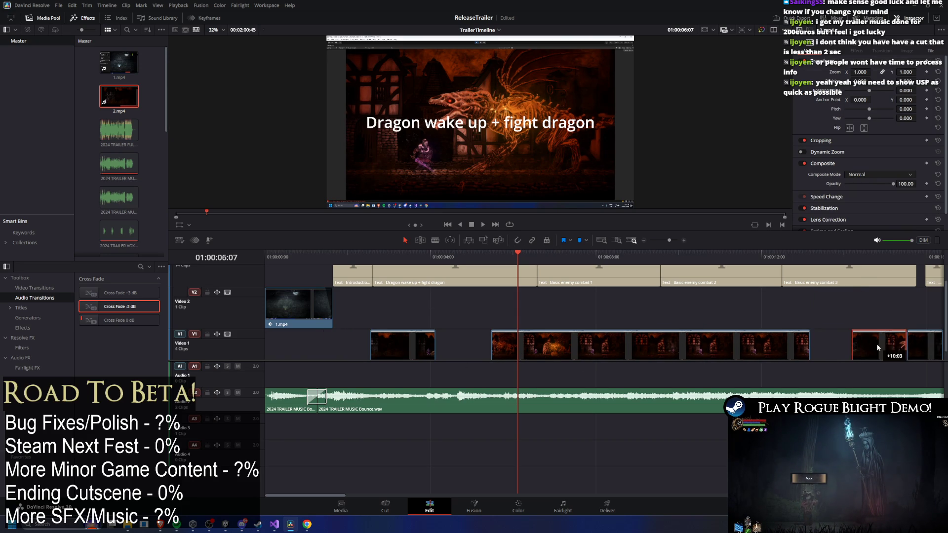
{"action": "scroll", "coordinate": [840, 360], "scroll_direction": "down", "scroll_amount": 3}
{"action": "scroll", "coordinate": [471, 353], "scroll_direction": "down", "scroll_amount": 2}
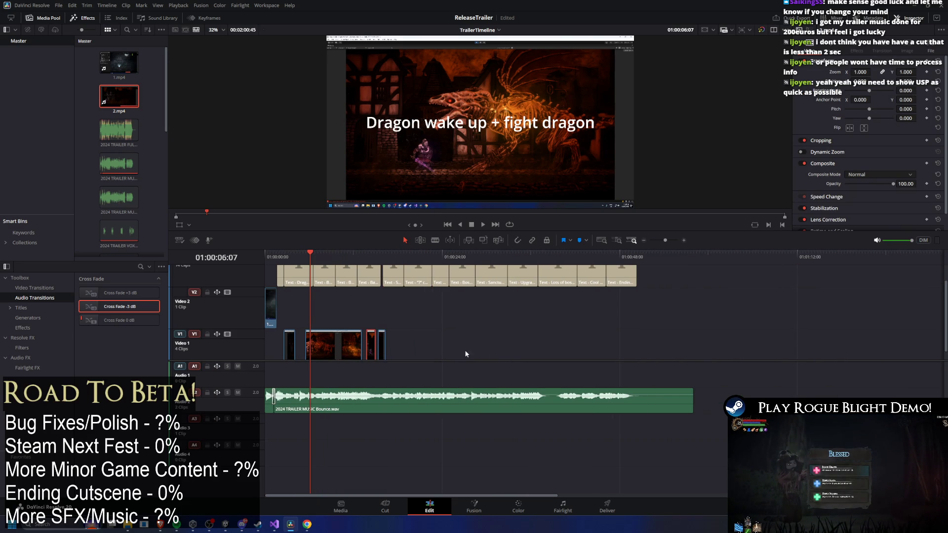
{"action": "left_click_drag", "start_coordinate": [375, 355], "coordinate": [837, 347]}
{"action": "left_click", "coordinate": [444, 400]}
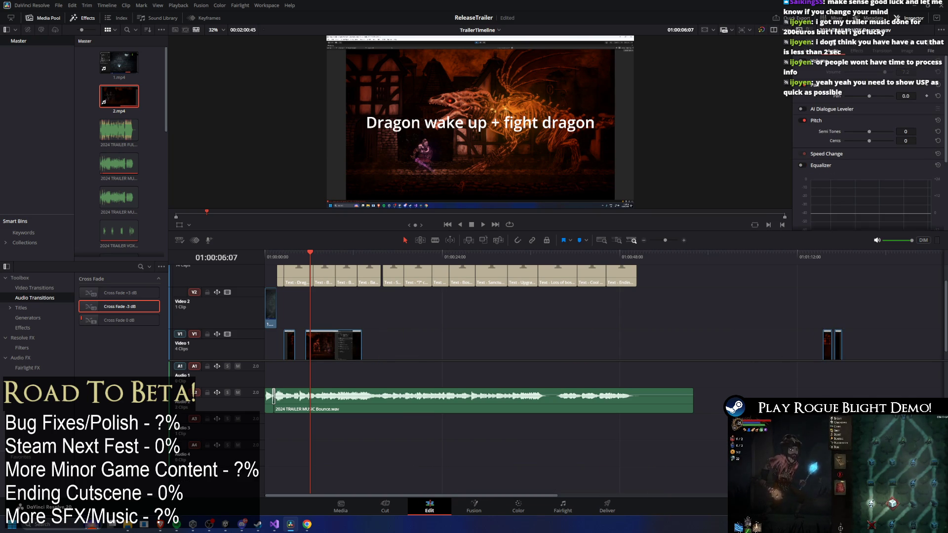
{"action": "left_click", "coordinate": [832, 346]}
{"action": "key", "text": "Delete"}
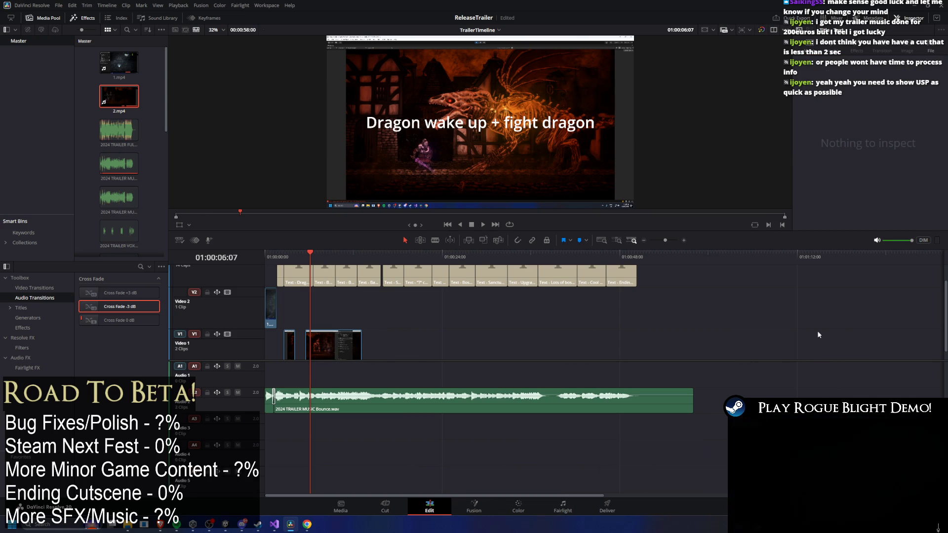
{"action": "left_click", "coordinate": [276, 258]}
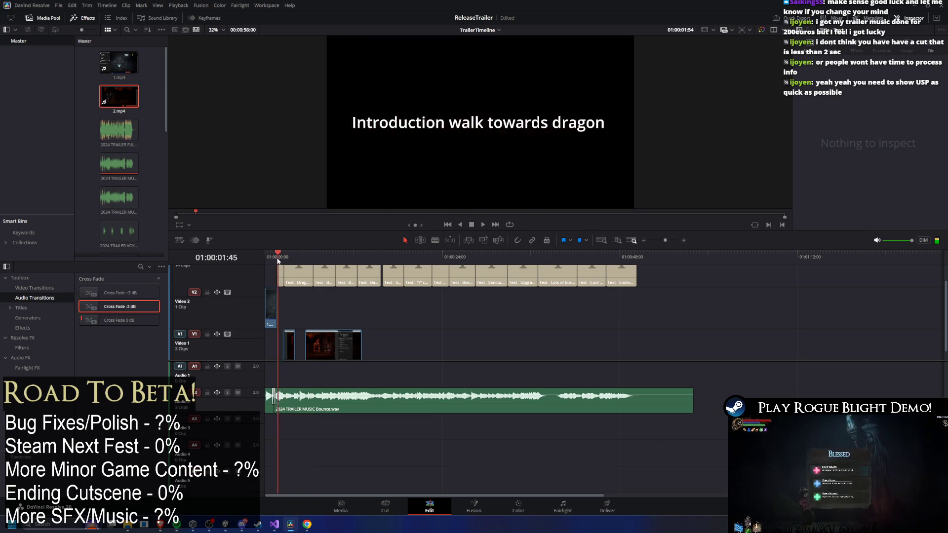
Slide the first gameplay clip earlier and zoom its picture to about 1.2
{"action": "scroll", "coordinate": [286, 345], "scroll_direction": "up", "scroll_amount": 5}
{"action": "left_click_drag", "start_coordinate": [422, 353], "coordinate": [369, 351]}
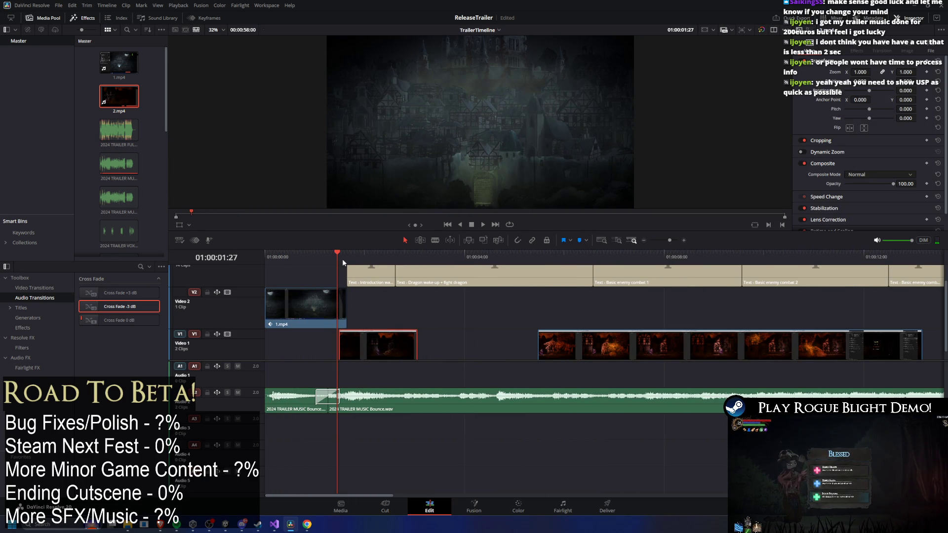
{"action": "left_click_drag", "start_coordinate": [336, 256], "coordinate": [340, 256]}
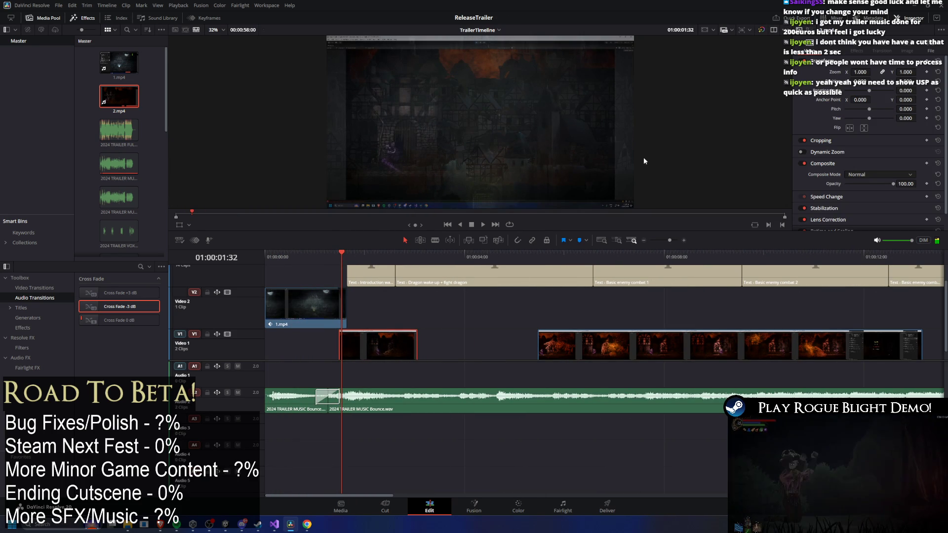
{"action": "left_click_drag", "start_coordinate": [860, 72], "coordinate": [883, 72]}
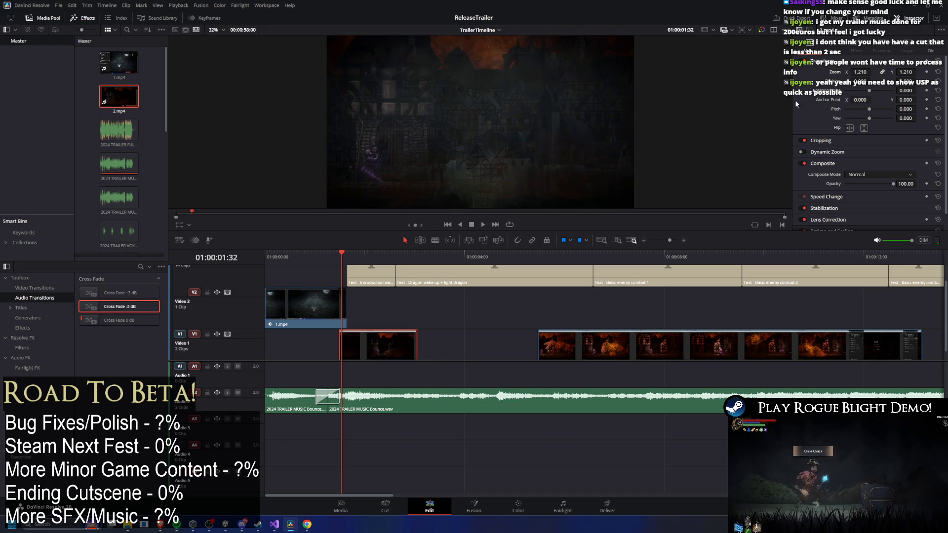
{"action": "key", "text": "space"}
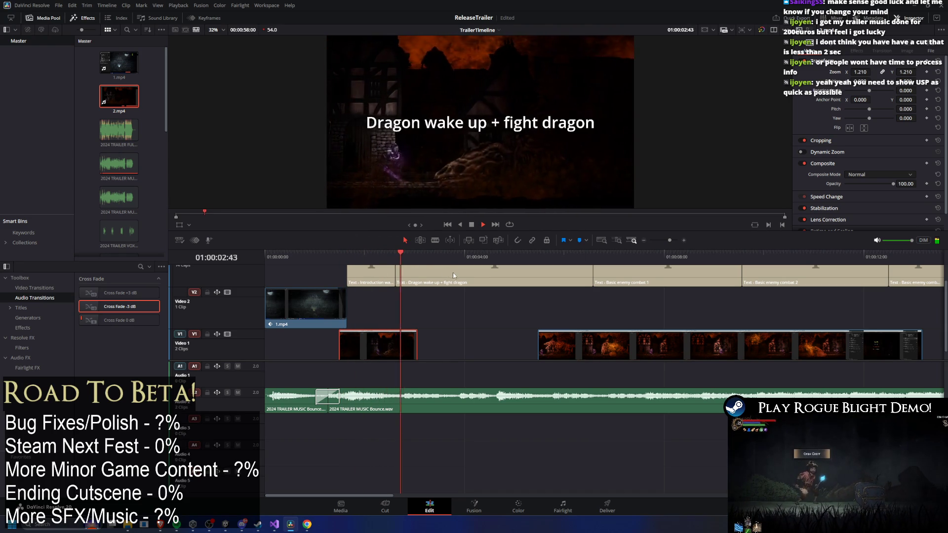
{"action": "key", "text": "space"}
Trim the first clip's end at the introduction frame, butt the second clip against it, zoom 1.180
{"action": "mouse_move", "coordinate": [362, 254]}
{"action": "left_mouse_down"}
{"action": "mouse_move", "coordinate": [337, 253]}
{"action": "mouse_move", "coordinate": [404, 254]}
{"action": "left_mouse_up"}
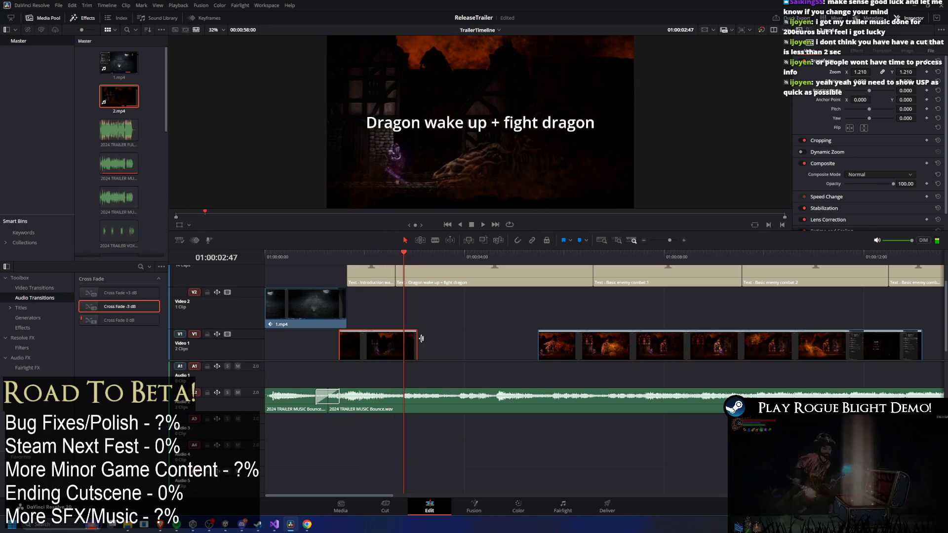
{"action": "key", "text": "shift+bracketright"}
{"action": "left_click_drag", "start_coordinate": [596, 347], "coordinate": [459, 339]}
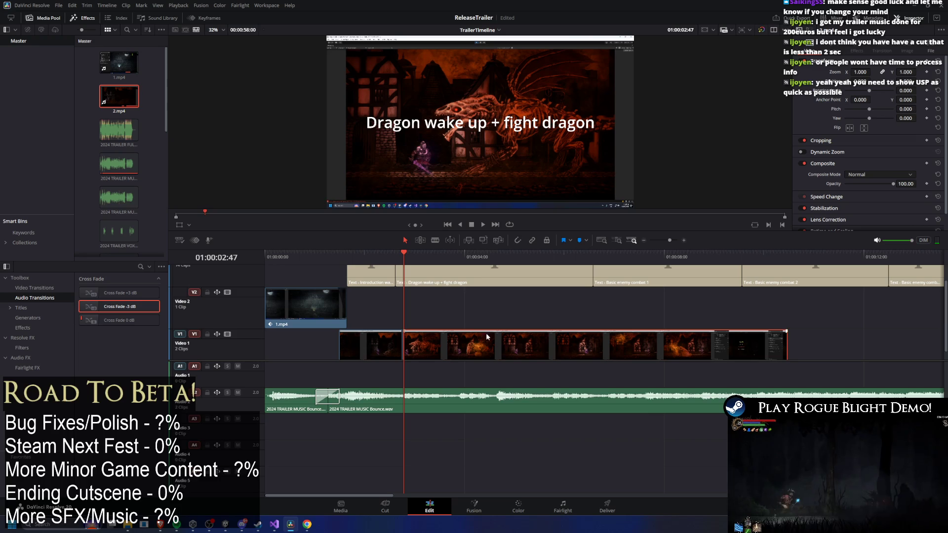
{"action": "left_click_drag", "start_coordinate": [880, 70], "coordinate": [888, 70]}
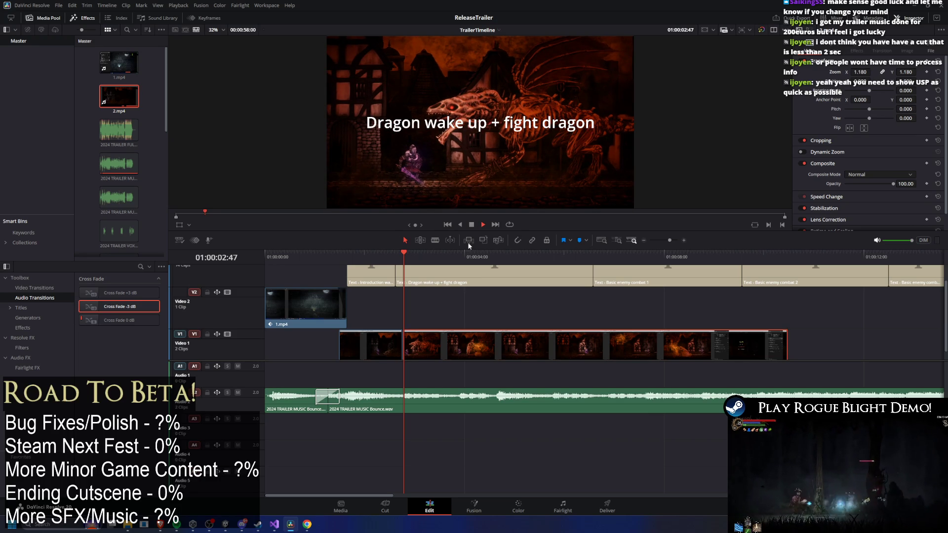
Review the dragon fight and trim the second clip to end just after the dragon caption starts
{"action": "key", "text": "space"}
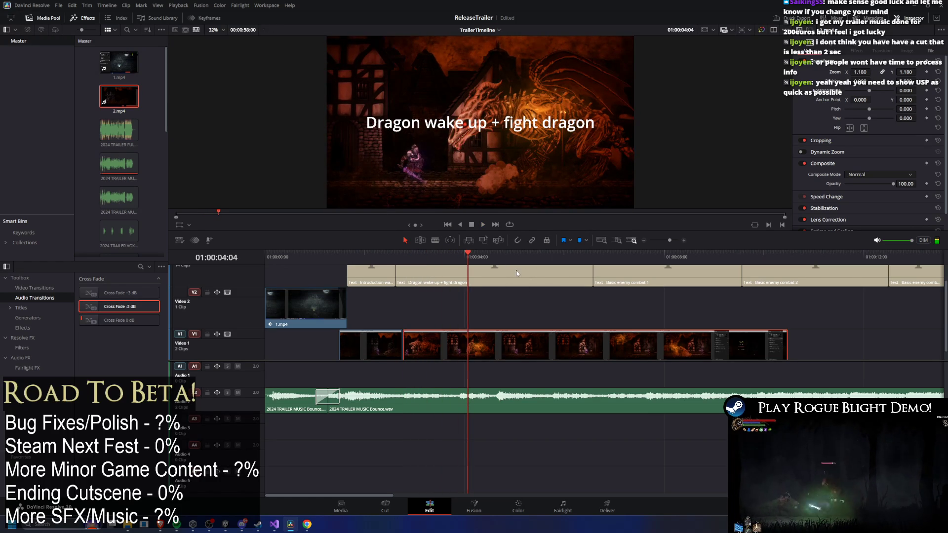
{"action": "key", "text": "space"}
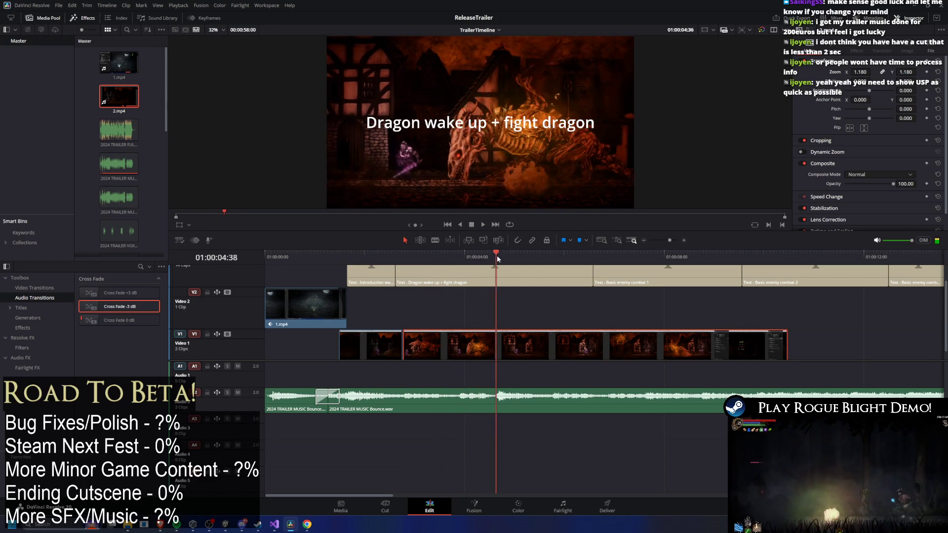
{"action": "left_click", "coordinate": [441, 258]}
{"action": "mouse_move", "coordinate": [441, 271]}
{"action": "left_mouse_down"}
{"action": "mouse_move", "coordinate": [492, 264]}
{"action": "mouse_move", "coordinate": [405, 267]}
{"action": "mouse_move", "coordinate": [459, 269]}
{"action": "left_mouse_up"}
{"action": "key", "text": "space"}
{"action": "left_click", "coordinate": [442, 269]}
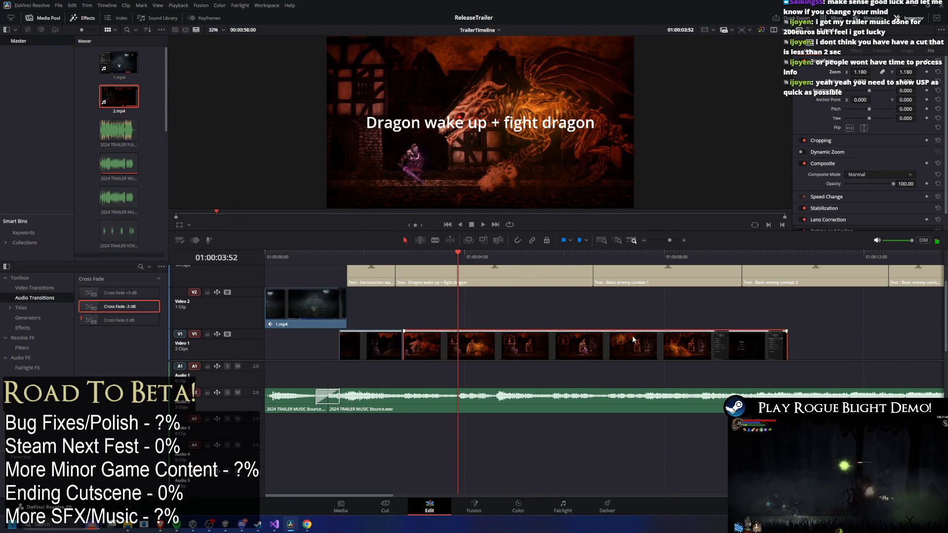
{"action": "left_click", "coordinate": [461, 255]}
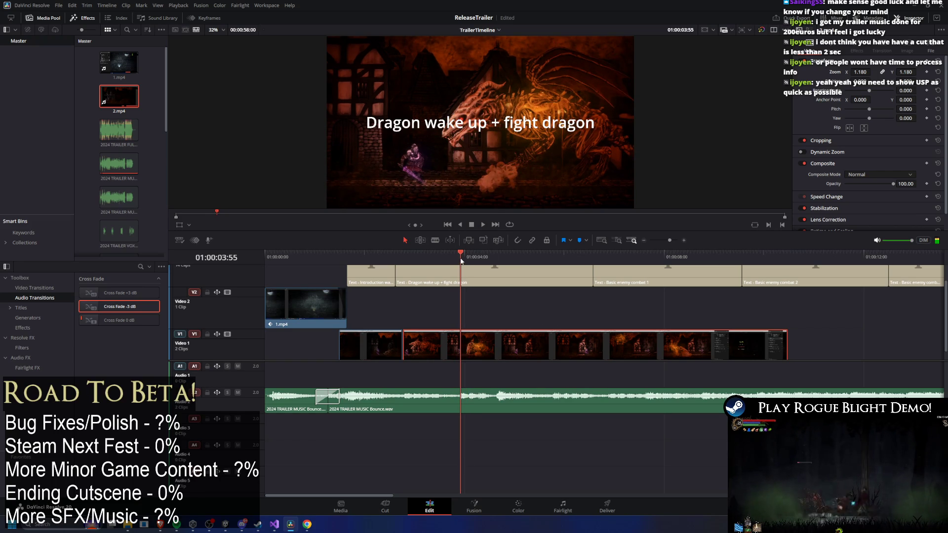
{"action": "left_click_drag", "start_coordinate": [782, 340], "coordinate": [460, 341]}
{"action": "mouse_move", "coordinate": [383, 257]}
{"action": "left_mouse_down"}
{"action": "mouse_move", "coordinate": [403, 261]}
{"action": "mouse_move", "coordinate": [396, 260]}
{"action": "left_mouse_up"}
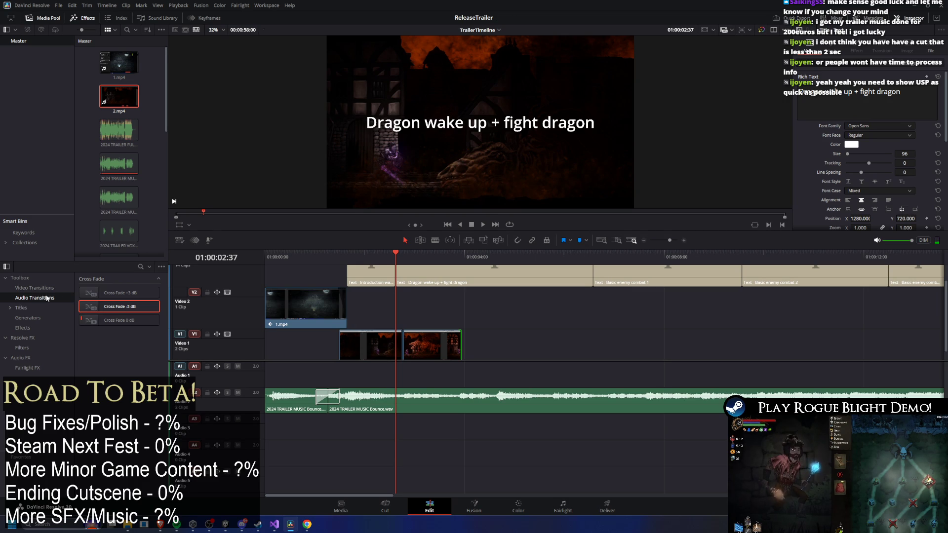
Replace a trial Additive Dissolve with a Cross Dissolve on the Video 1 cut and preview it
{"action": "left_click", "coordinate": [42, 288]}
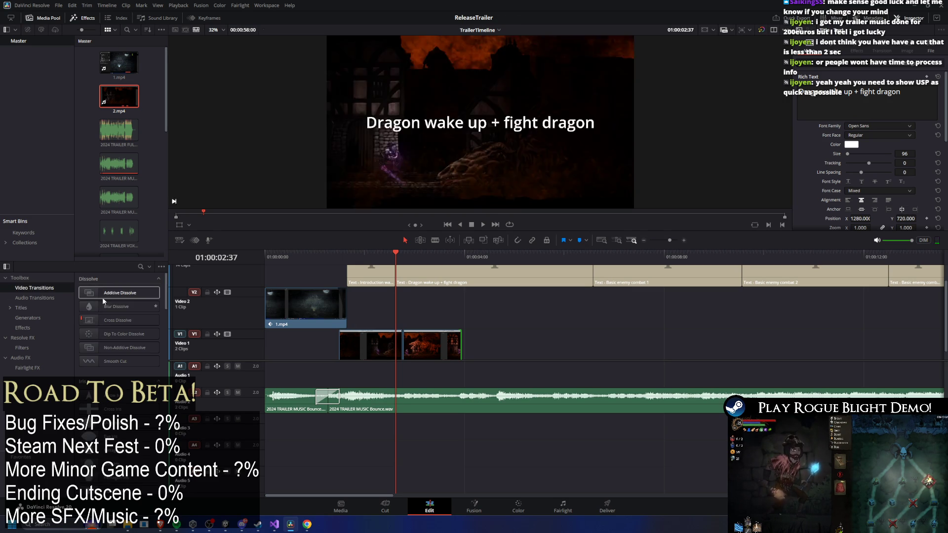
{"action": "mouse_move", "coordinate": [102, 297]}
{"action": "left_mouse_down"}
{"action": "mouse_move", "coordinate": [368, 350]}
{"action": "mouse_move", "coordinate": [398, 341]}
{"action": "left_mouse_up"}
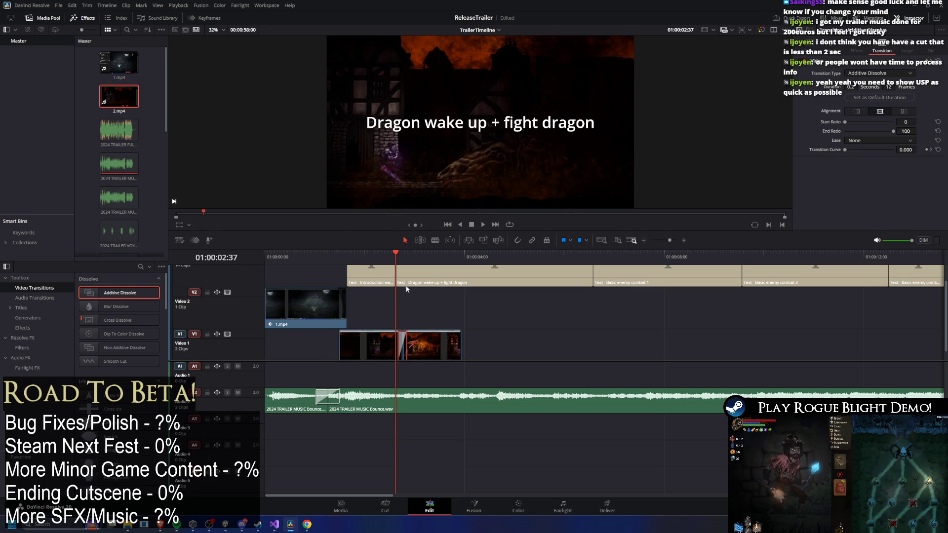
{"action": "key", "text": "space"}
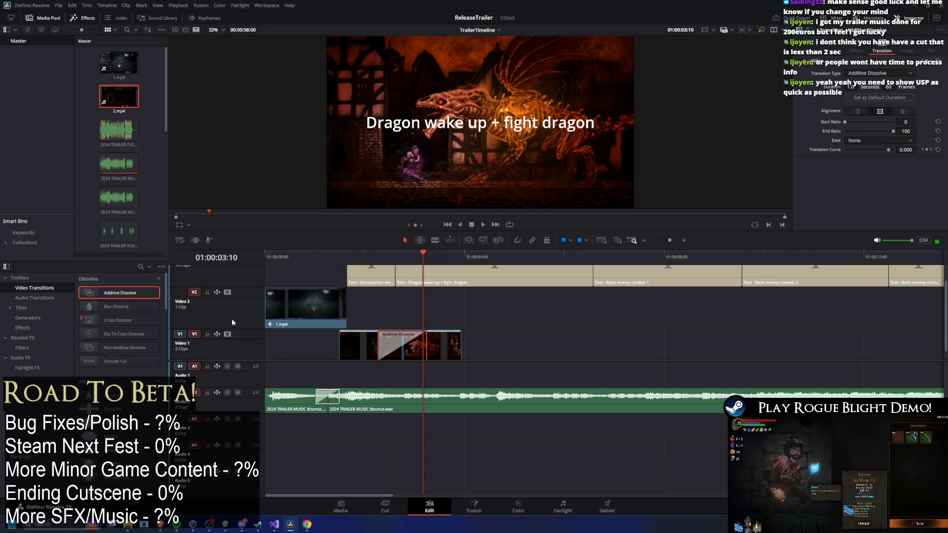
{"action": "key", "text": "Delete"}
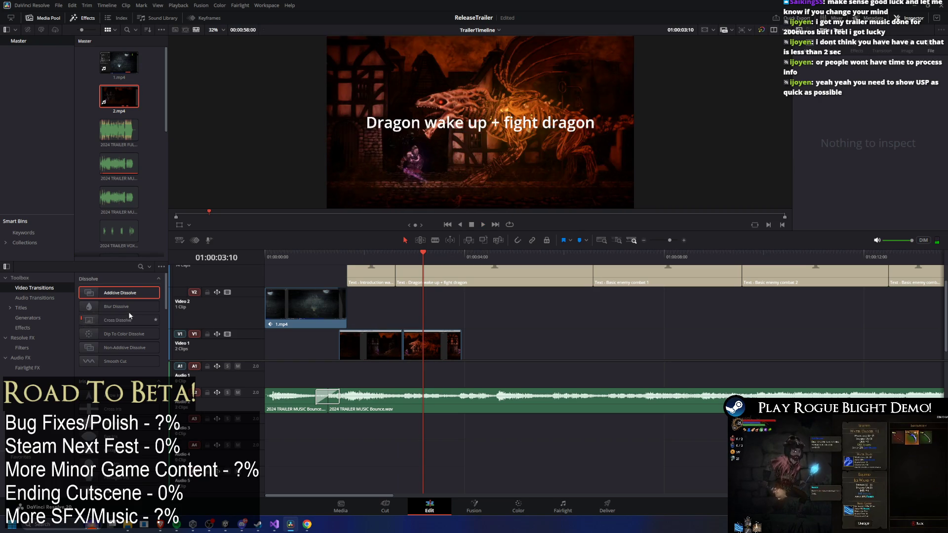
{"action": "left_click_drag", "start_coordinate": [129, 316], "coordinate": [383, 346]}
{"action": "left_click", "coordinate": [408, 255]}
{"action": "key", "text": "space"}
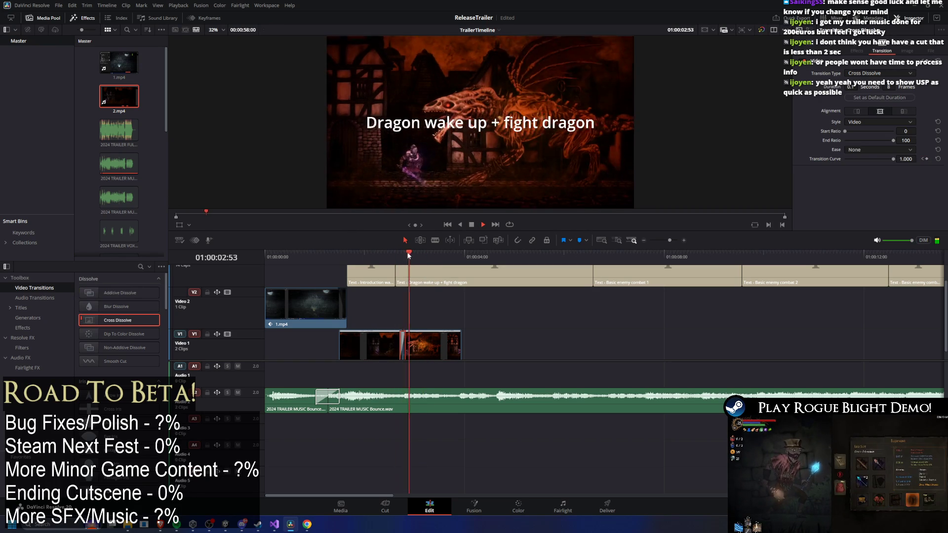
{"action": "left_click", "coordinate": [388, 255]}
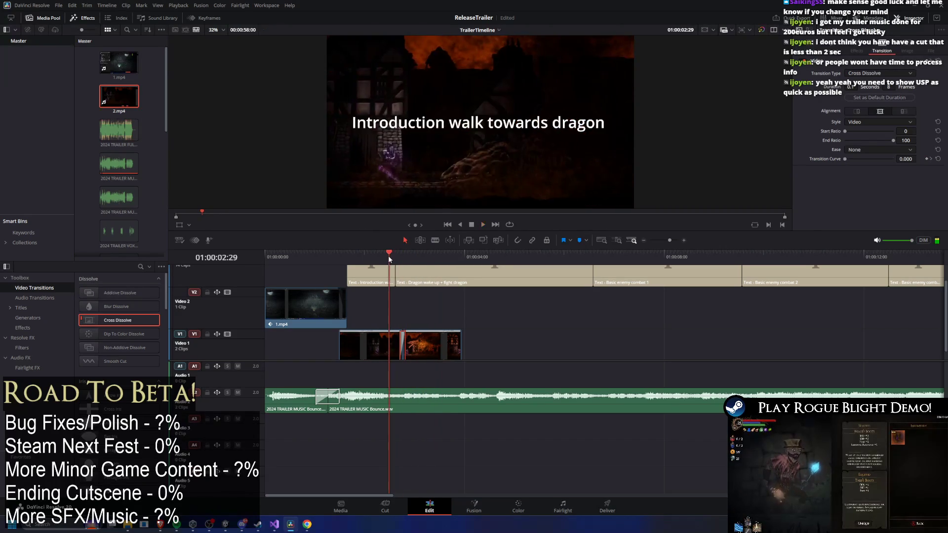
{"action": "key", "text": "space"}
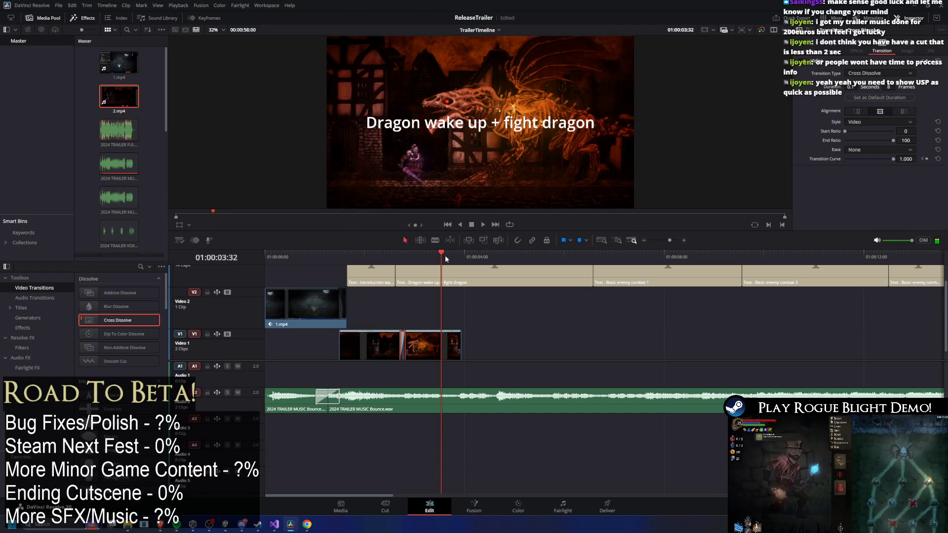
{"action": "left_click_drag", "start_coordinate": [415, 254], "coordinate": [335, 256]}
{"action": "key", "text": "space"}
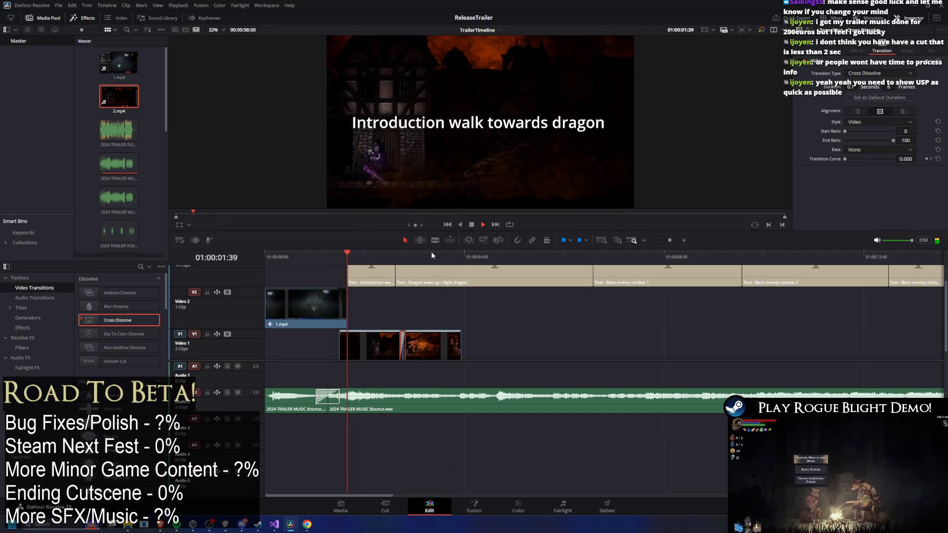
Set the first gameplay clip's Inspector Zoom to 1.830
{"action": "left_click", "coordinate": [368, 336]}
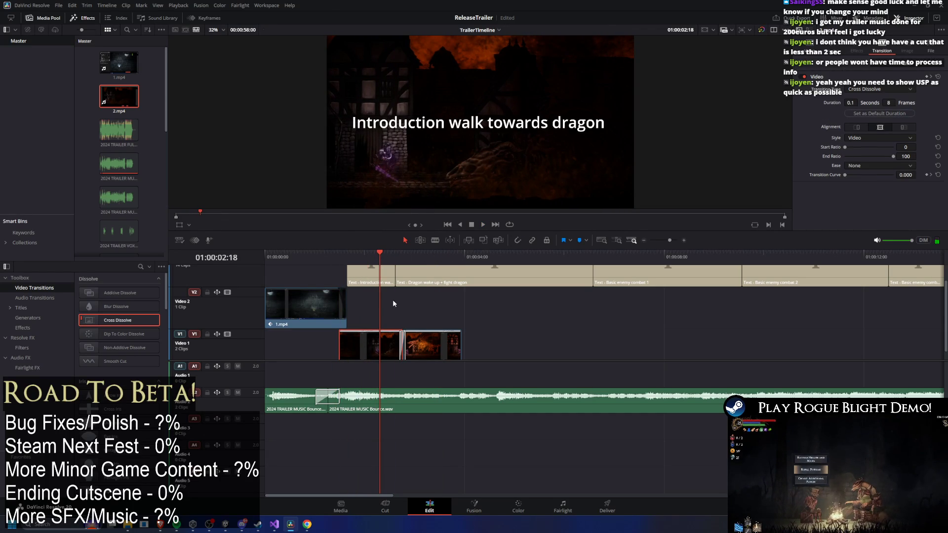
{"action": "left_click_drag", "start_coordinate": [348, 254], "coordinate": [340, 255]}
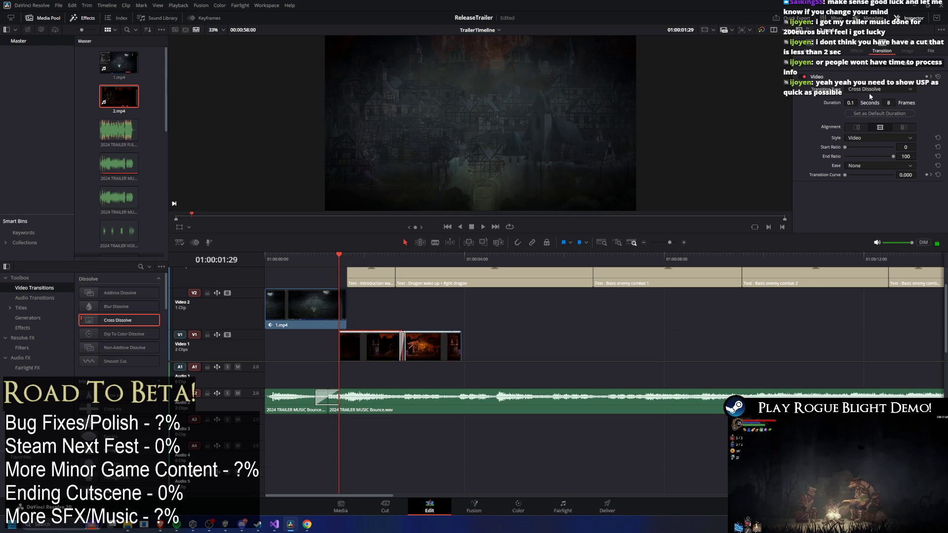
{"action": "left_click", "coordinate": [802, 49]}
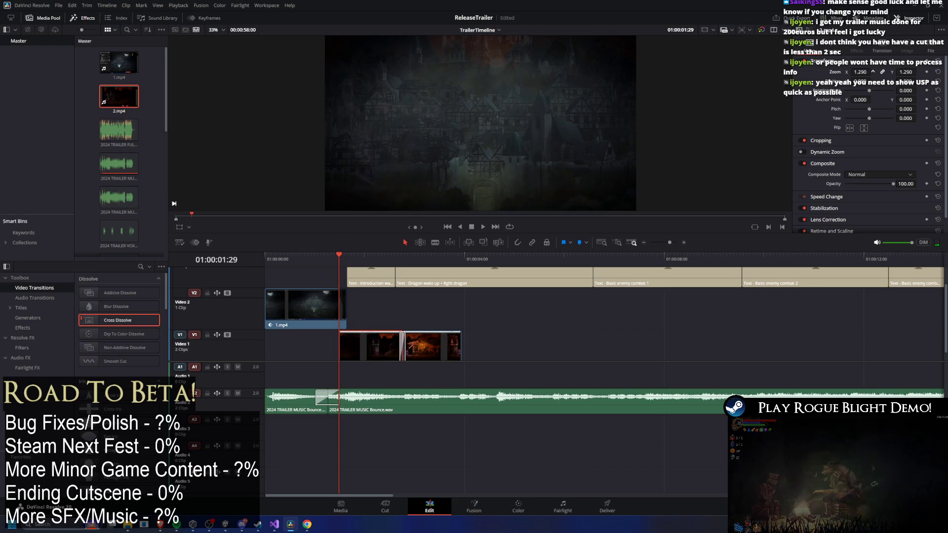
{"action": "left_click_drag", "start_coordinate": [860, 72], "coordinate": [874, 71]}
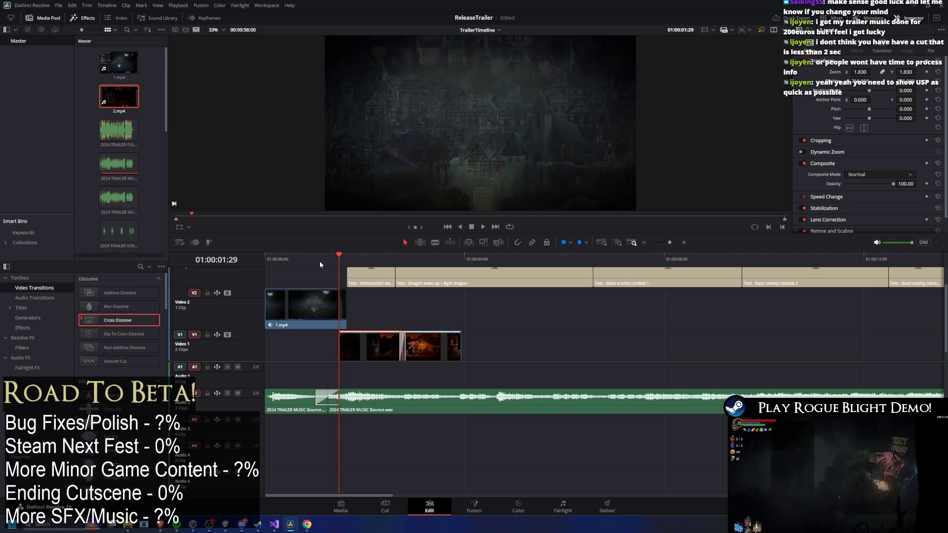
At the frame where the dragon is lit, lower 2.mp4's zoom from 1.830 to 1.230, keeping the HUD cropped
{"action": "key", "text": "space"}
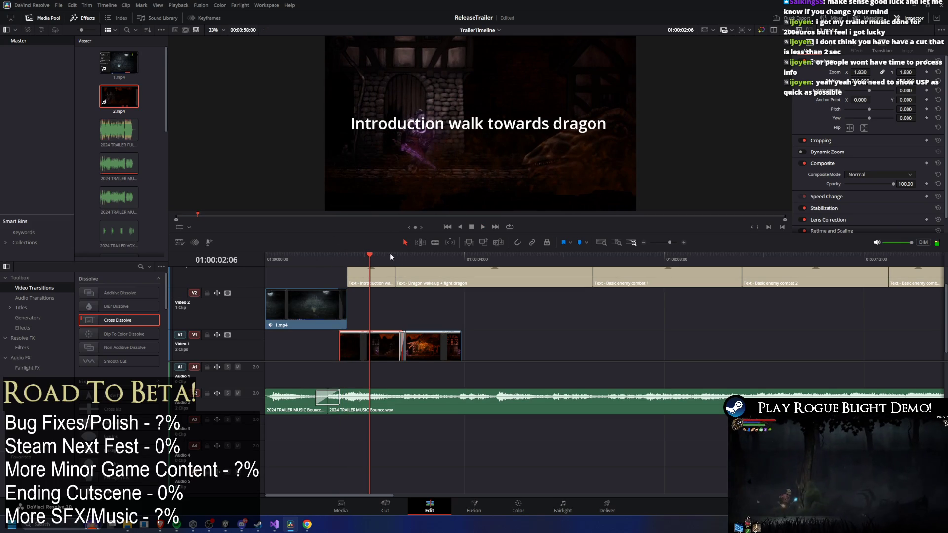
{"action": "scroll", "coordinate": [396, 275], "scroll_direction": "up", "scroll_amount": 2}
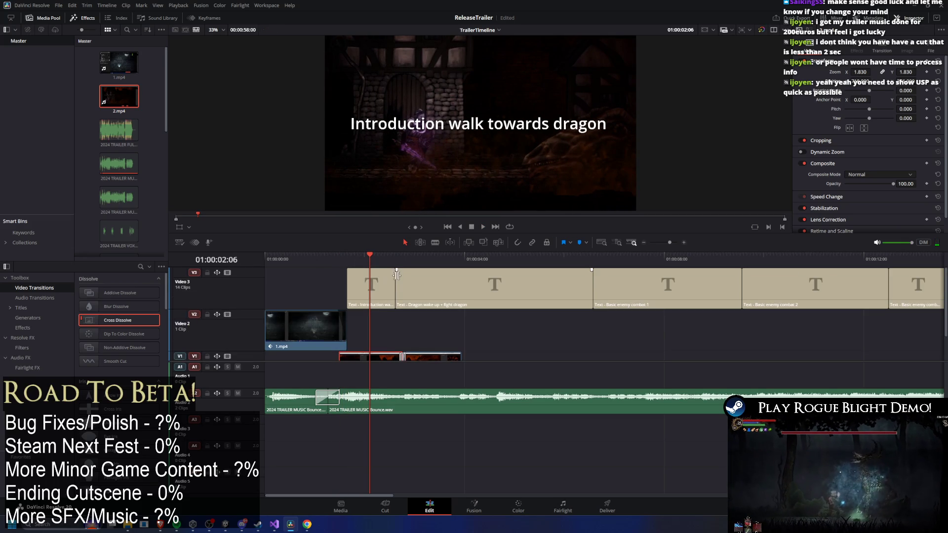
{"action": "mouse_move", "coordinate": [395, 262]}
{"action": "left_mouse_down"}
{"action": "mouse_move", "coordinate": [413, 258]}
{"action": "mouse_move", "coordinate": [349, 258]}
{"action": "mouse_move", "coordinate": [393, 257]}
{"action": "left_mouse_up"}
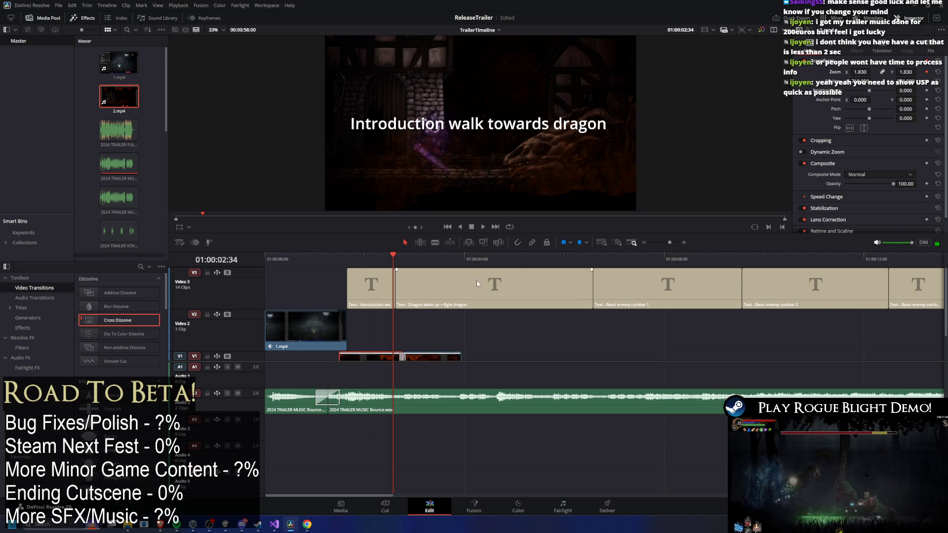
{"action": "scroll", "coordinate": [398, 275], "scroll_direction": "down", "scroll_amount": 2}
{"action": "left_click_drag", "start_coordinate": [394, 263], "coordinate": [403, 263]}
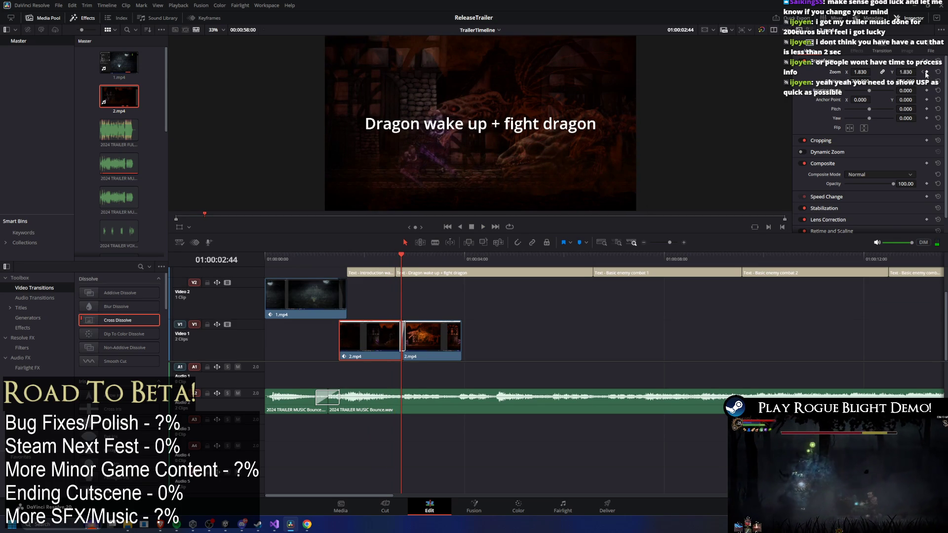
{"action": "left_click_drag", "start_coordinate": [401, 257], "coordinate": [404, 255]}
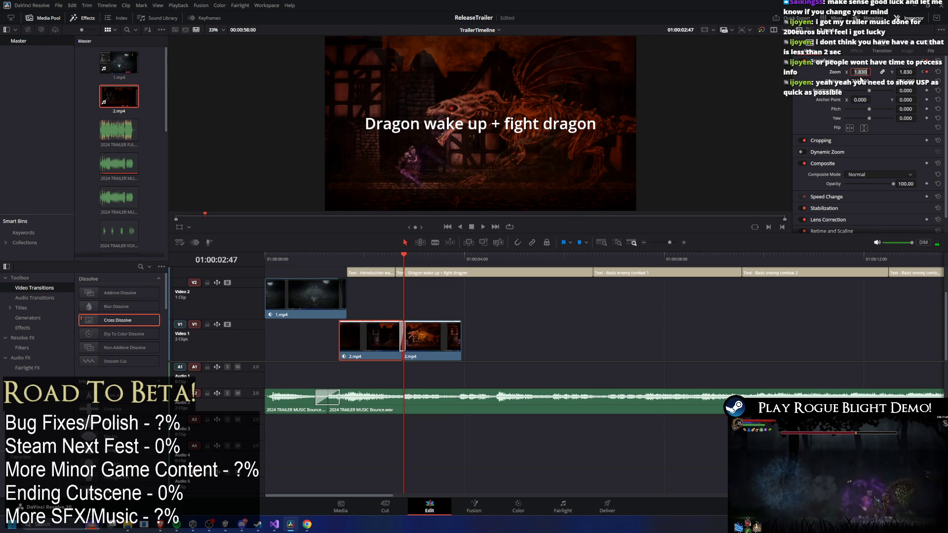
{"action": "left_click_drag", "start_coordinate": [859, 71], "coordinate": [851, 72]}
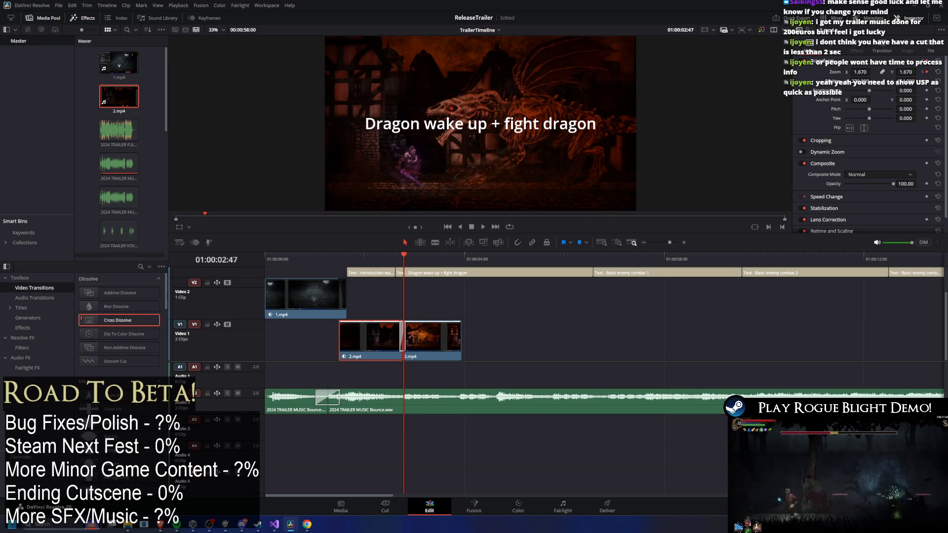
{"action": "left_click_drag", "start_coordinate": [864, 74], "coordinate": [839, 74]}
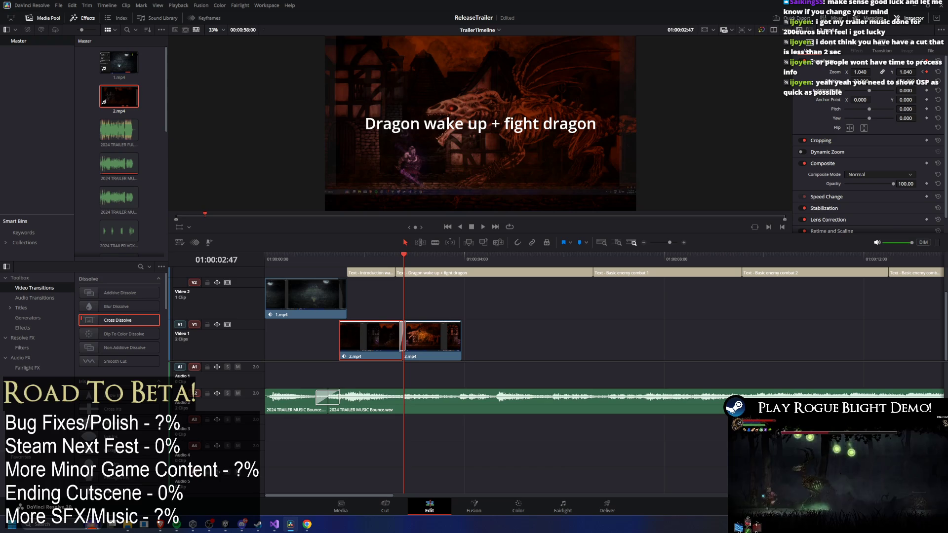
{"action": "left_click_drag", "start_coordinate": [861, 72], "coordinate": [872, 71]}
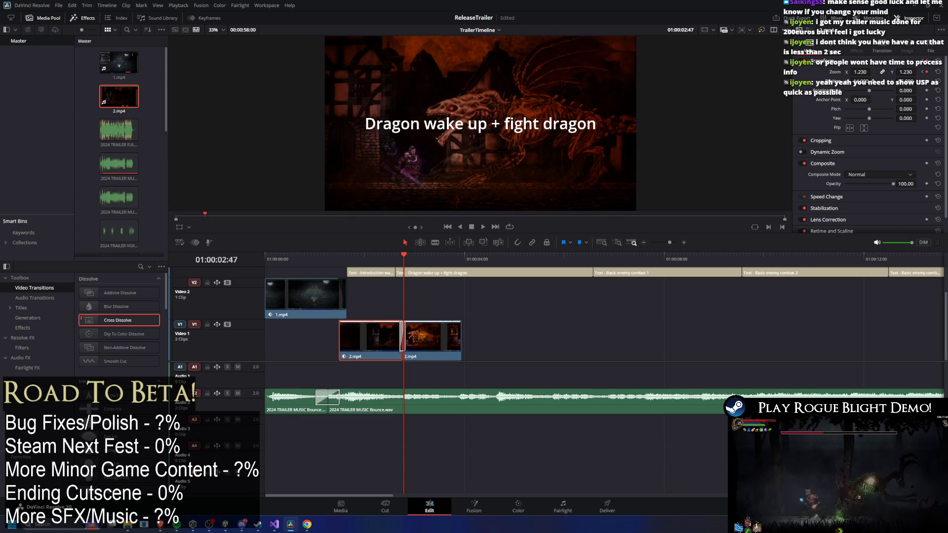
{"action": "left_click_drag", "start_coordinate": [404, 259], "coordinate": [337, 259]}
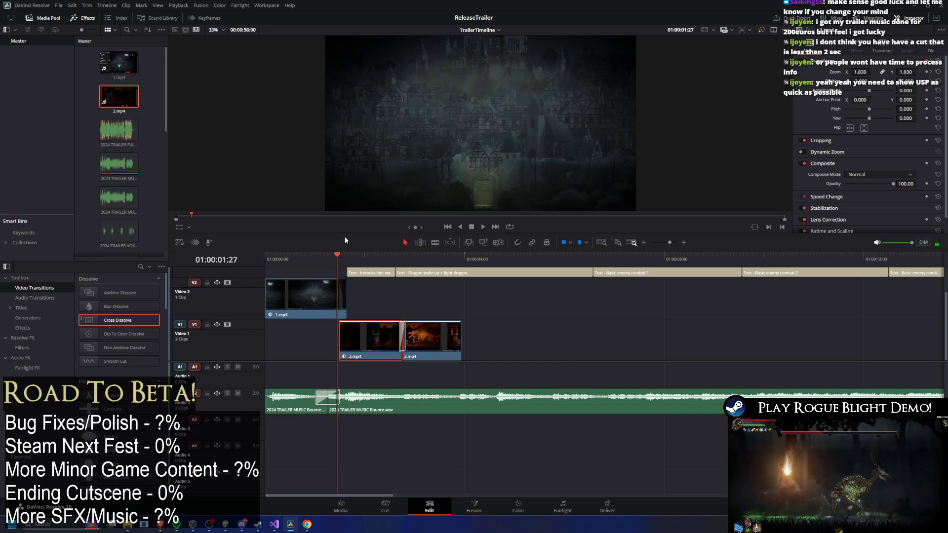
Shift the intro gameplay image right with Position X and nudge its framing near 01:00:02:20
{"action": "left_click_drag", "start_coordinate": [338, 256], "coordinate": [342, 255]}
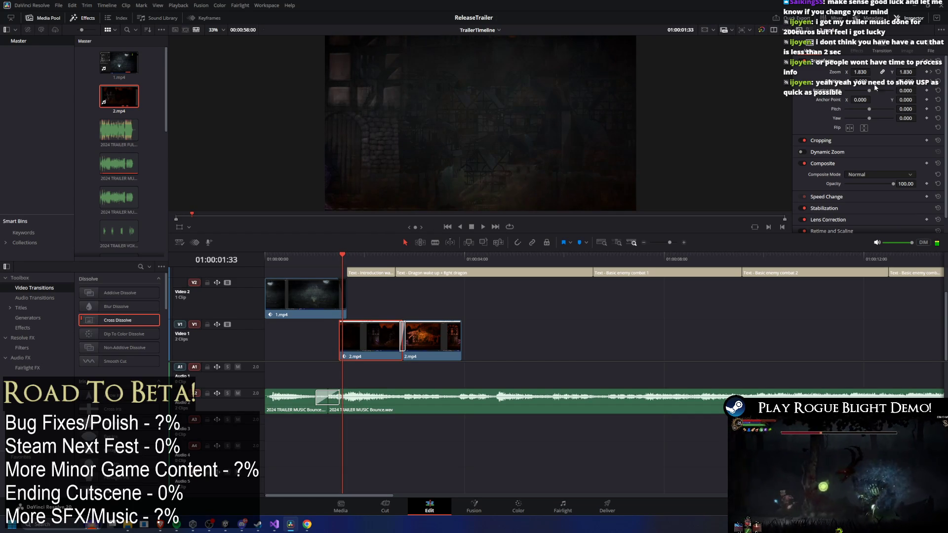
{"action": "left_click_drag", "start_coordinate": [860, 88], "coordinate": [938, 85]}
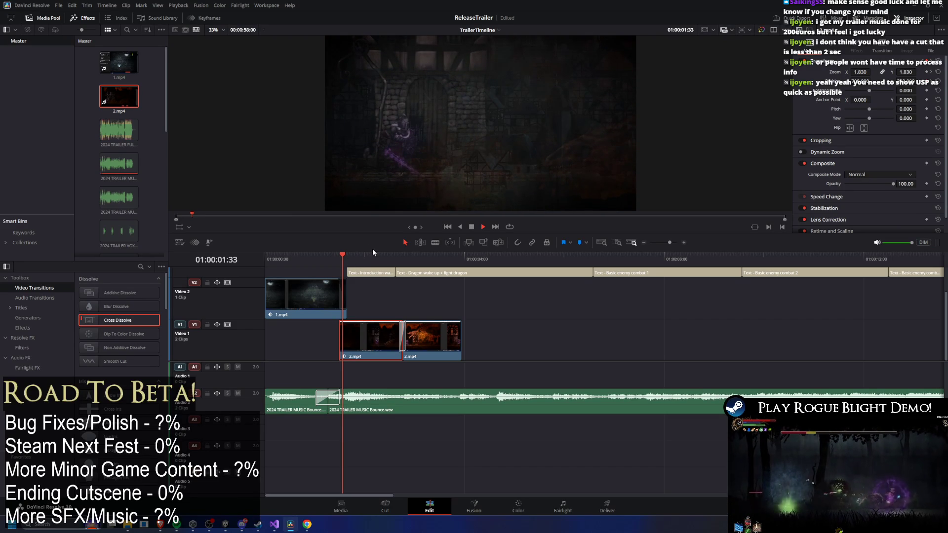
{"action": "key", "text": "space"}
{"action": "left_click_drag", "start_coordinate": [375, 262], "coordinate": [386, 255]}
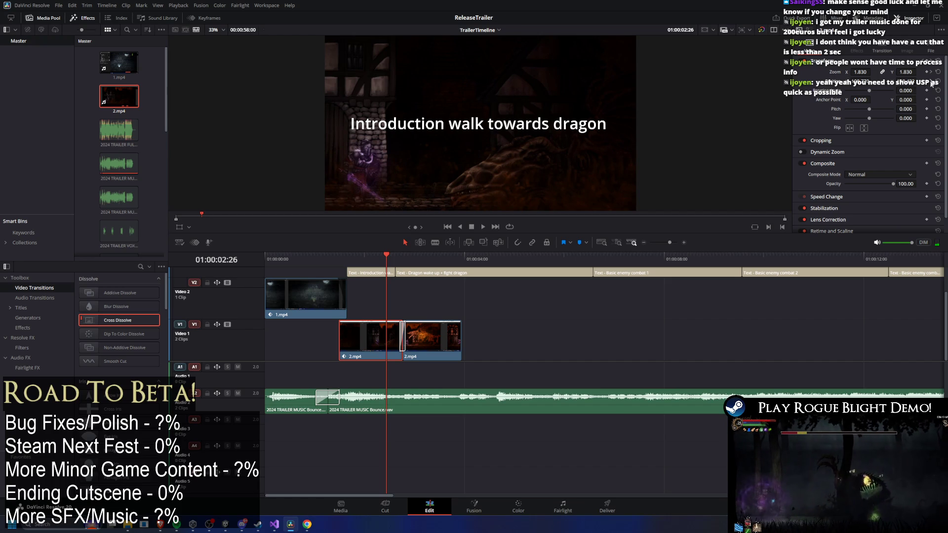
{"action": "left_click_drag", "start_coordinate": [383, 252], "coordinate": [382, 255]}
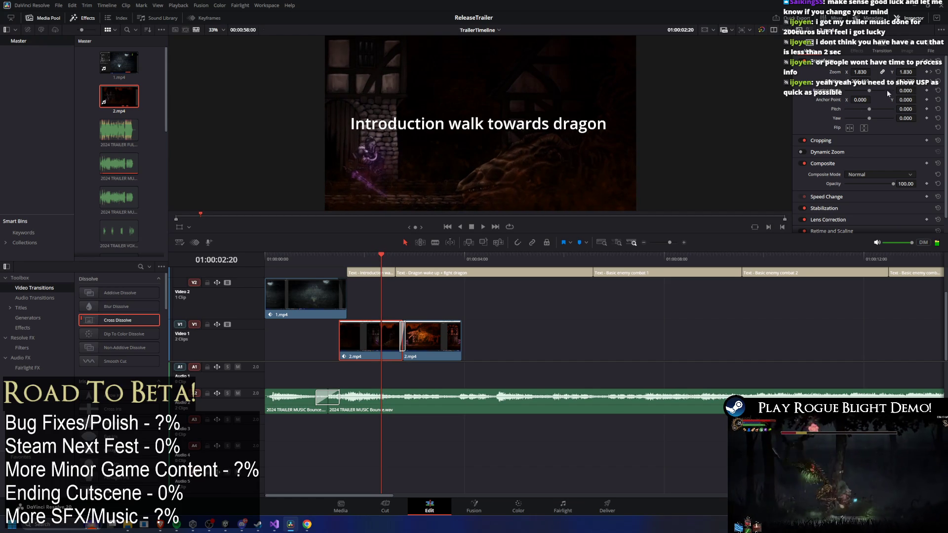
{"action": "key", "text": "period"}
{"action": "key", "text": "period"}
{"action": "key", "text": "period"}
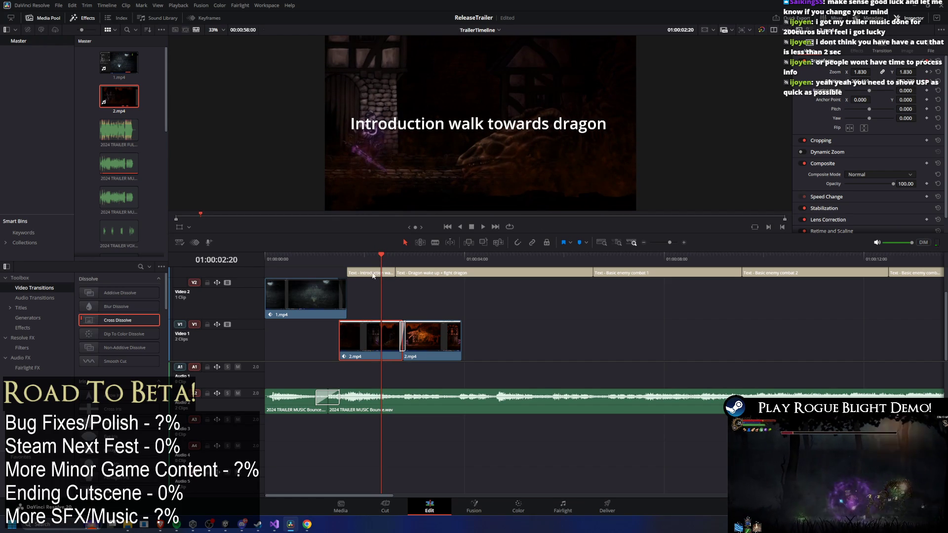
Replay the intro to preview the reframed shot, settling at 01:00:02:00, then go to the Color page
{"action": "left_click", "coordinate": [329, 254]}
{"action": "key", "text": "space"}
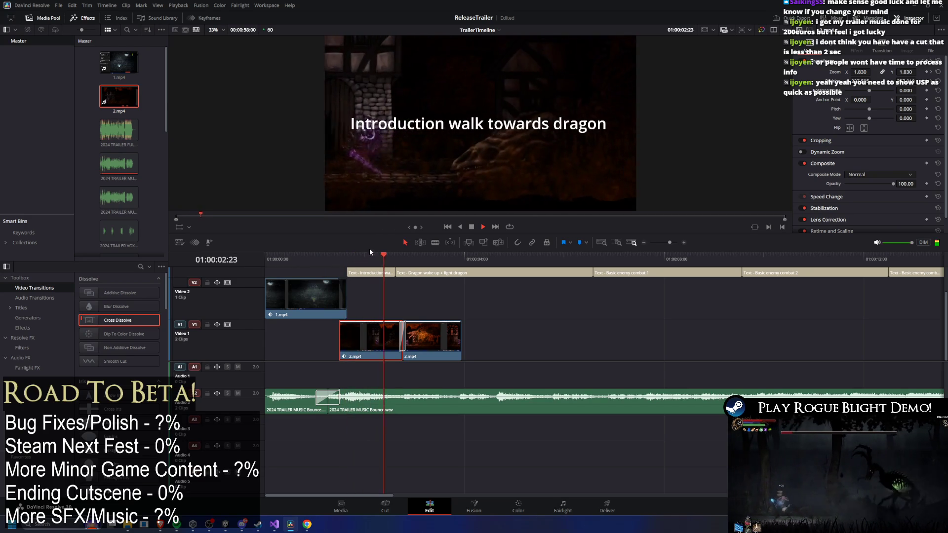
{"action": "key", "text": "space"}
{"action": "left_click", "coordinate": [363, 254]}
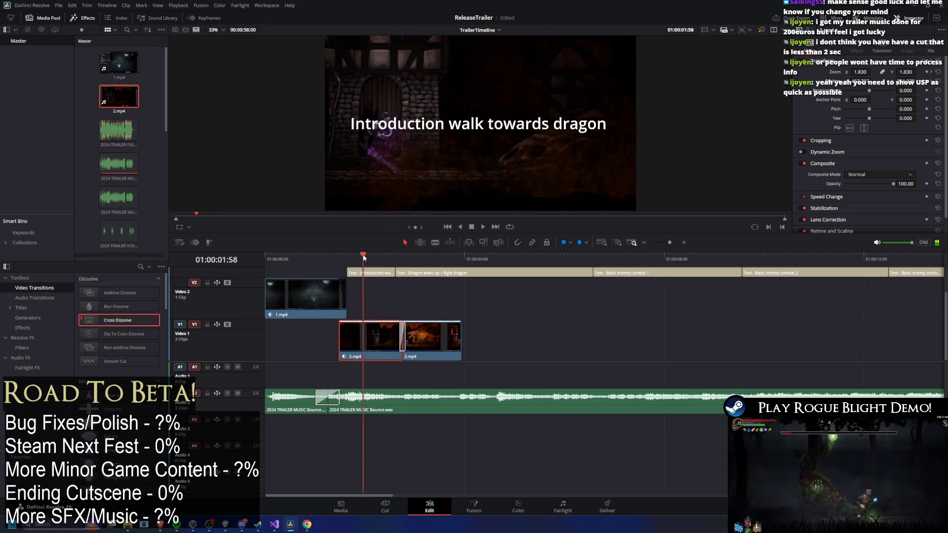
{"action": "left_click_drag", "start_coordinate": [362, 254], "coordinate": [365, 263]}
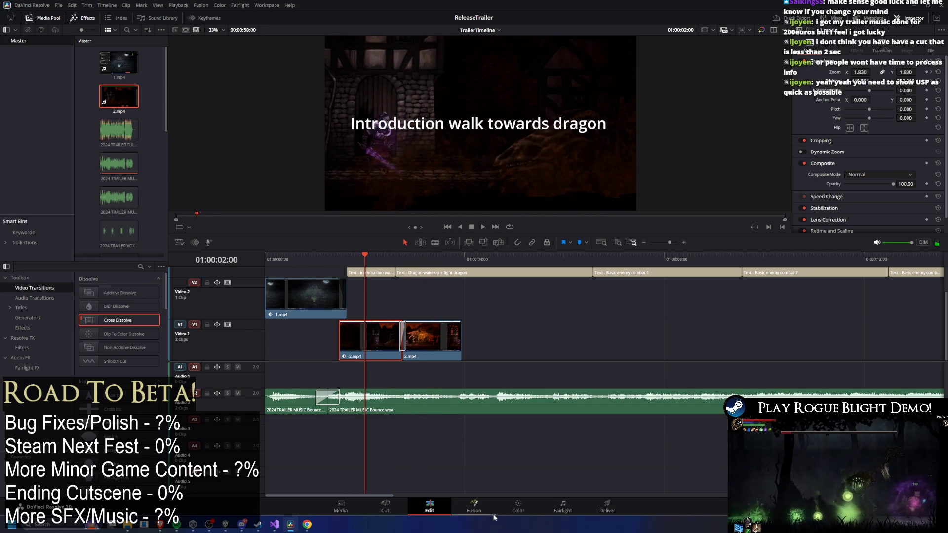
{"action": "left_click", "coordinate": [518, 507]}
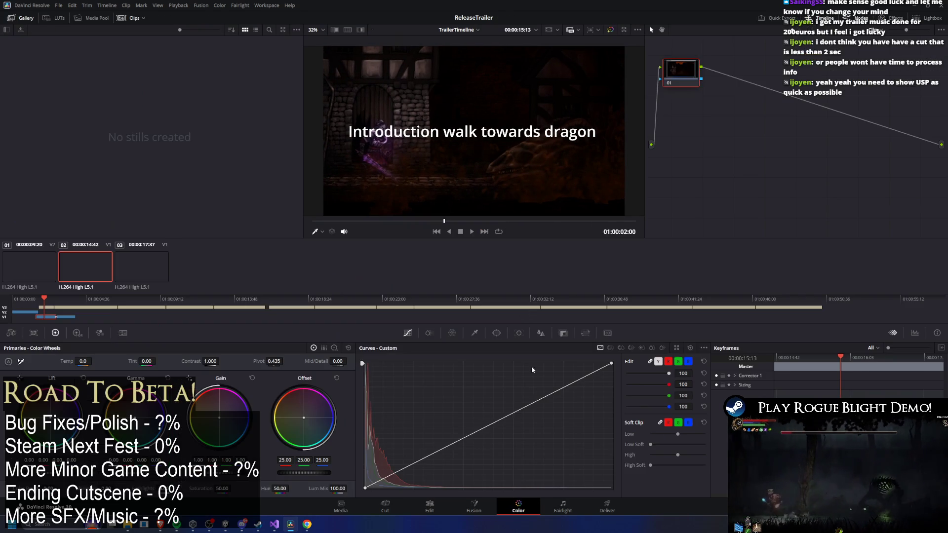
Select clip 02 and raise a point on Curves - Custom to lift its midtones
{"action": "left_click", "coordinate": [365, 488]}
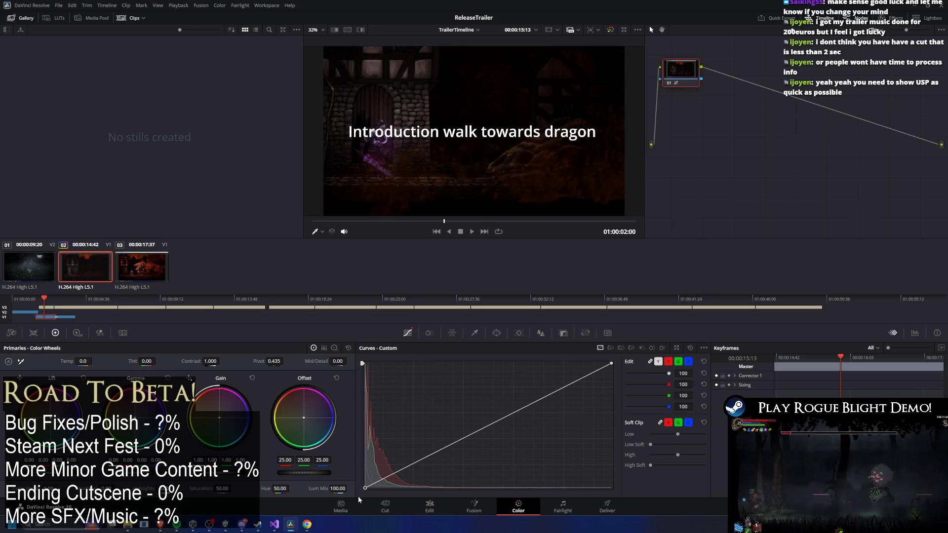
{"action": "mouse_move", "coordinate": [454, 443]}
{"action": "left_mouse_down"}
{"action": "mouse_move", "coordinate": [446, 433]}
{"action": "mouse_move", "coordinate": [476, 436]}
{"action": "mouse_move", "coordinate": [486, 417]}
{"action": "mouse_move", "coordinate": [453, 414]}
{"action": "mouse_move", "coordinate": [414, 442]}
{"action": "mouse_move", "coordinate": [395, 414]}
{"action": "mouse_move", "coordinate": [429, 445]}
{"action": "left_mouse_up"}
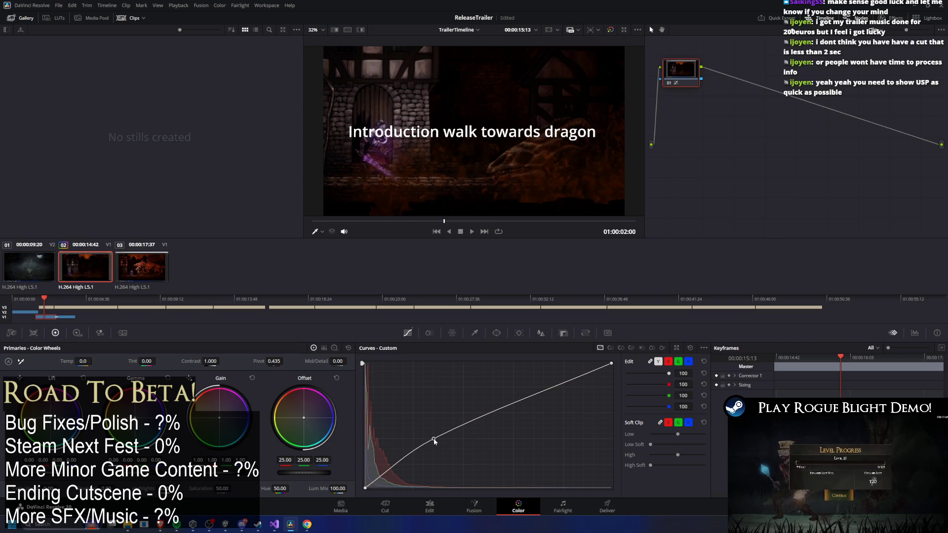
{"action": "mouse_move", "coordinate": [442, 431]}
{"action": "left_mouse_down"}
{"action": "mouse_move", "coordinate": [473, 375]}
{"action": "mouse_move", "coordinate": [520, 395]}
{"action": "mouse_move", "coordinate": [515, 333]}
{"action": "mouse_move", "coordinate": [519, 387]}
{"action": "left_mouse_up"}
Back on the Edit page, select the 2.mp4 gameplay clip and play the trailer from the start
{"action": "left_click", "coordinate": [417, 507]}
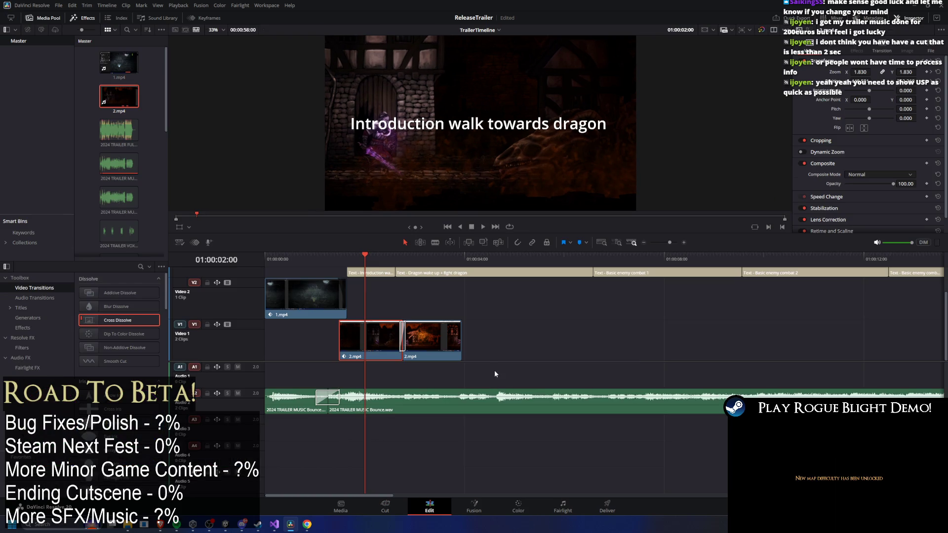
{"action": "mouse_move", "coordinate": [374, 258]}
{"action": "left_mouse_down"}
{"action": "mouse_move", "coordinate": [335, 257]}
{"action": "mouse_move", "coordinate": [345, 256]}
{"action": "left_mouse_up"}
{"action": "left_click", "coordinate": [361, 274]}
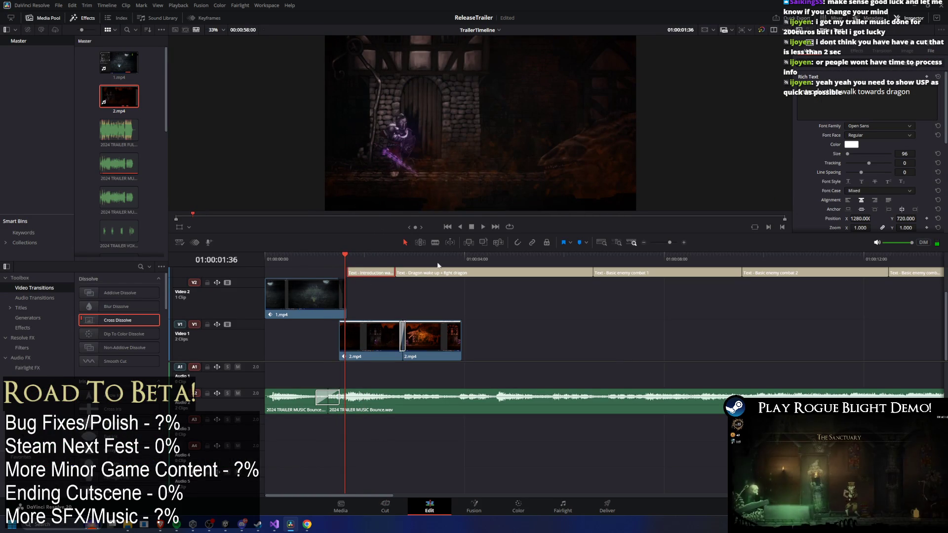
{"action": "scroll", "coordinate": [399, 328], "scroll_direction": "down", "scroll_amount": 5}
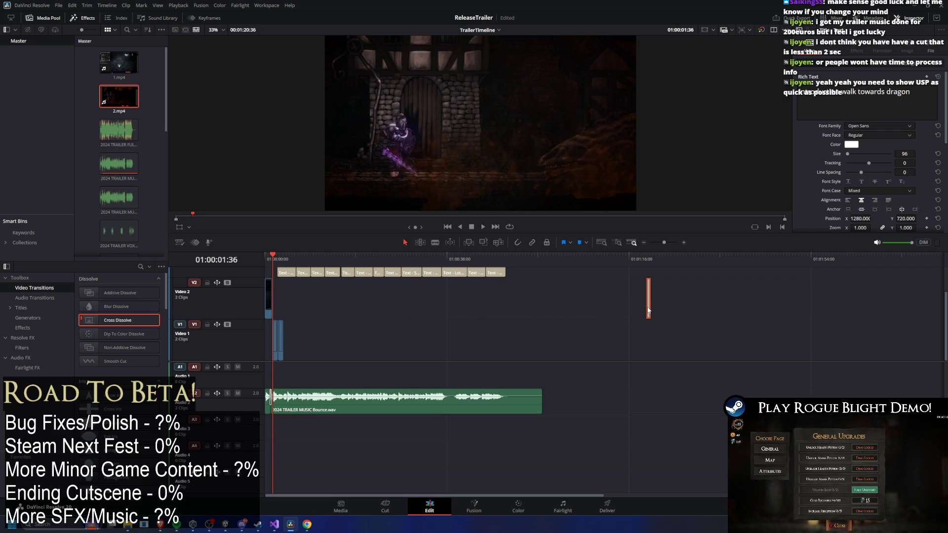
{"action": "left_click", "coordinate": [646, 306]}
{"action": "key", "text": "Home"}
{"action": "key", "text": "space"}
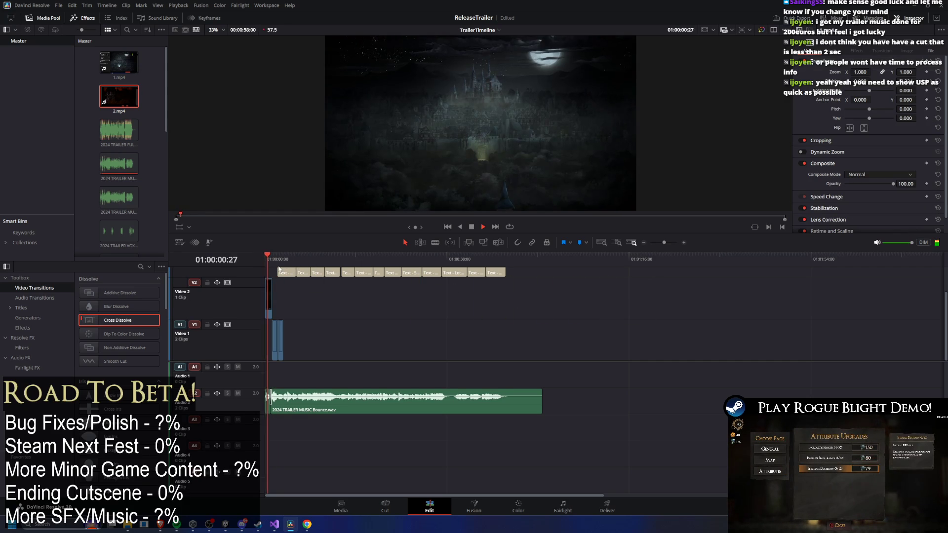
{"action": "scroll", "coordinate": [286, 329], "scroll_direction": "up", "scroll_amount": 5}
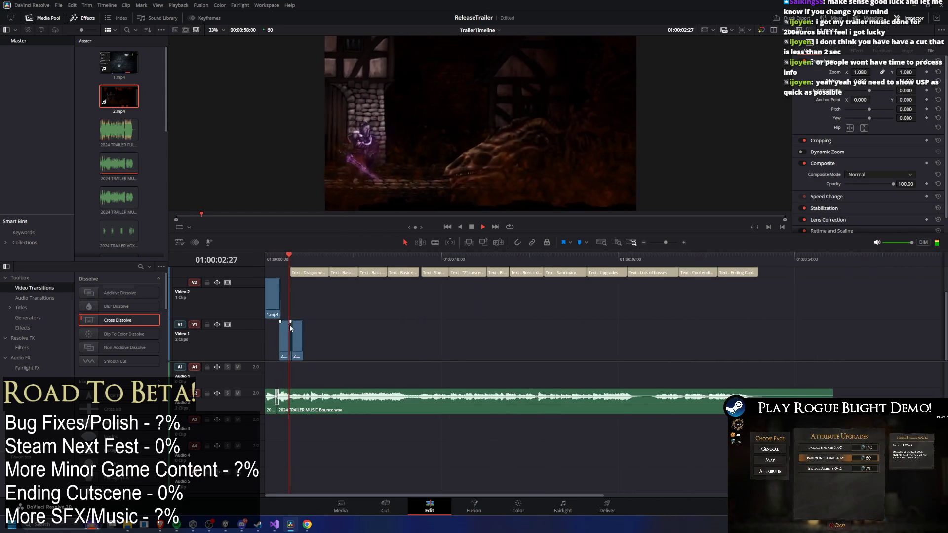
{"action": "scroll", "coordinate": [309, 348], "scroll_direction": "up", "scroll_amount": 5}
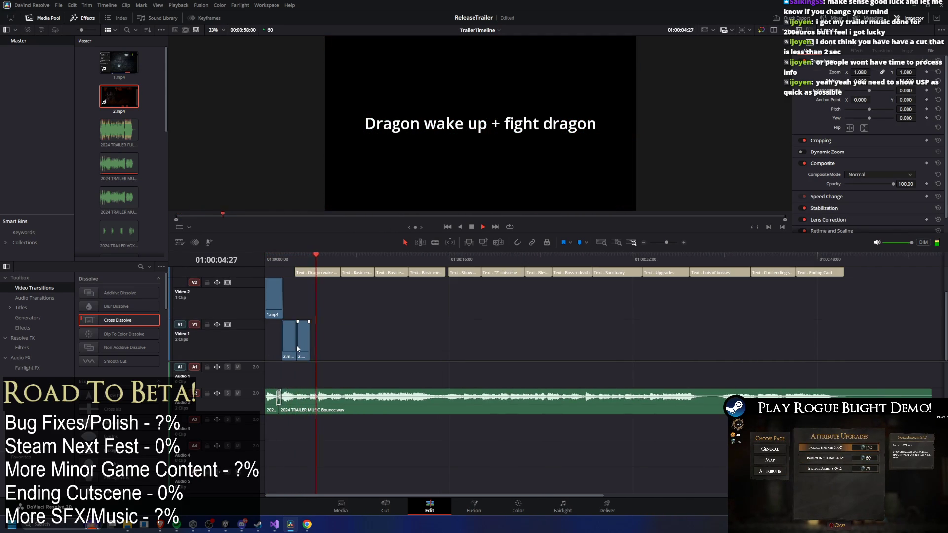
{"action": "left_click", "coordinate": [366, 333]}
{"action": "key", "text": "space"}
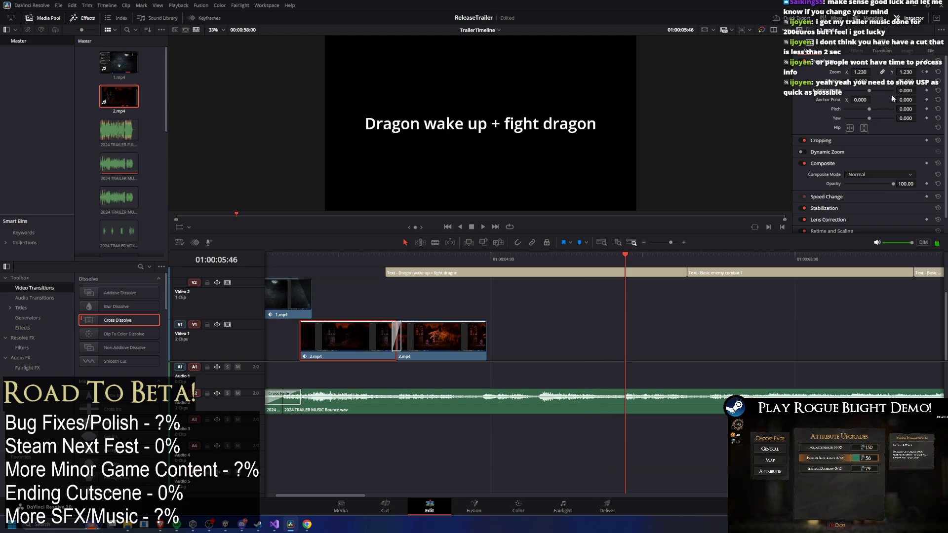
Step between the clip's zoom keyframes and preview the zoom into the dragon frame
{"action": "left_click", "coordinate": [920, 74]}
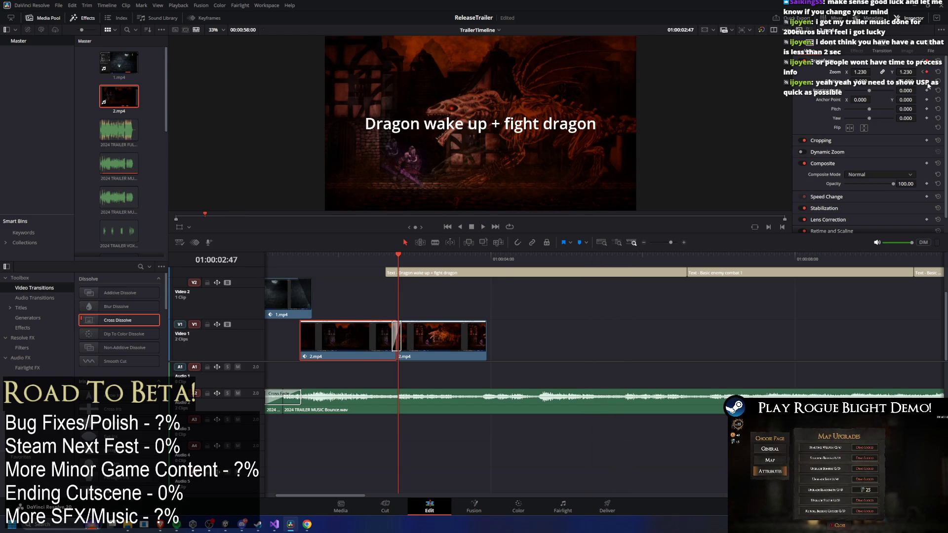
{"action": "left_click", "coordinate": [926, 83]}
{"action": "left_click", "coordinate": [924, 83]}
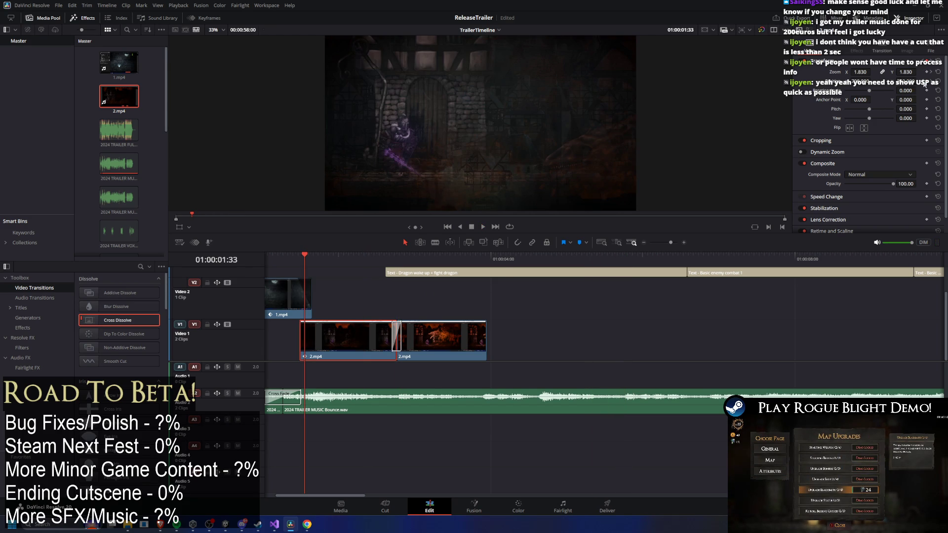
{"action": "left_click", "coordinate": [929, 84]}
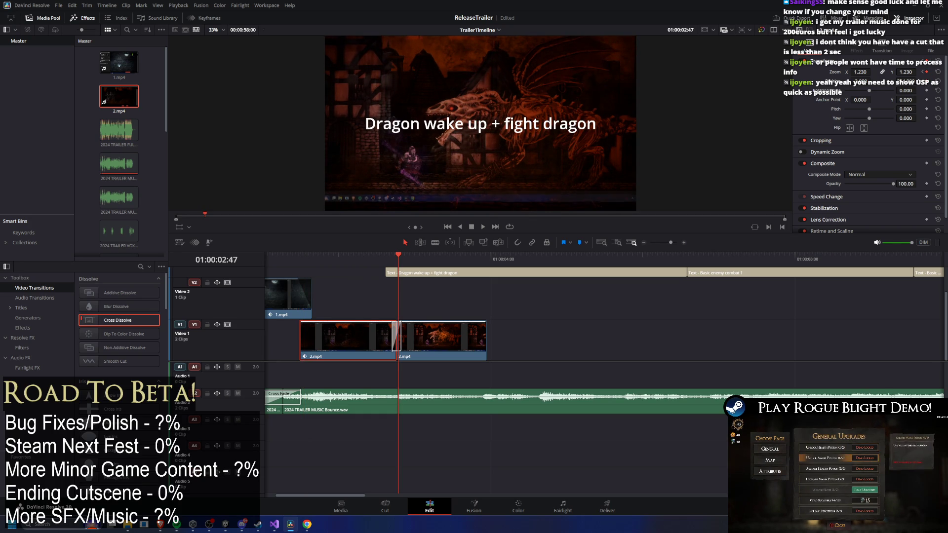
{"action": "left_click", "coordinate": [329, 256]}
{"action": "key", "text": "space"}
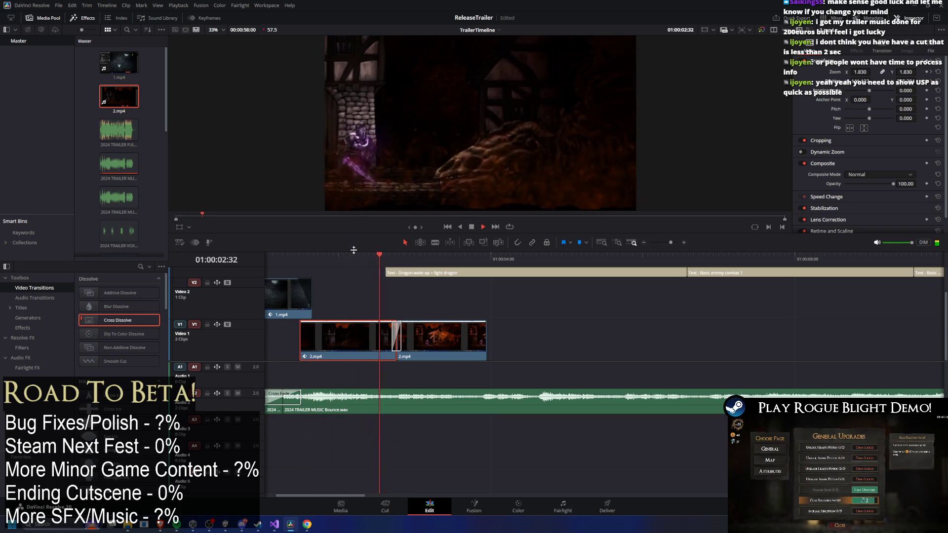
{"action": "left_click", "coordinate": [397, 256]}
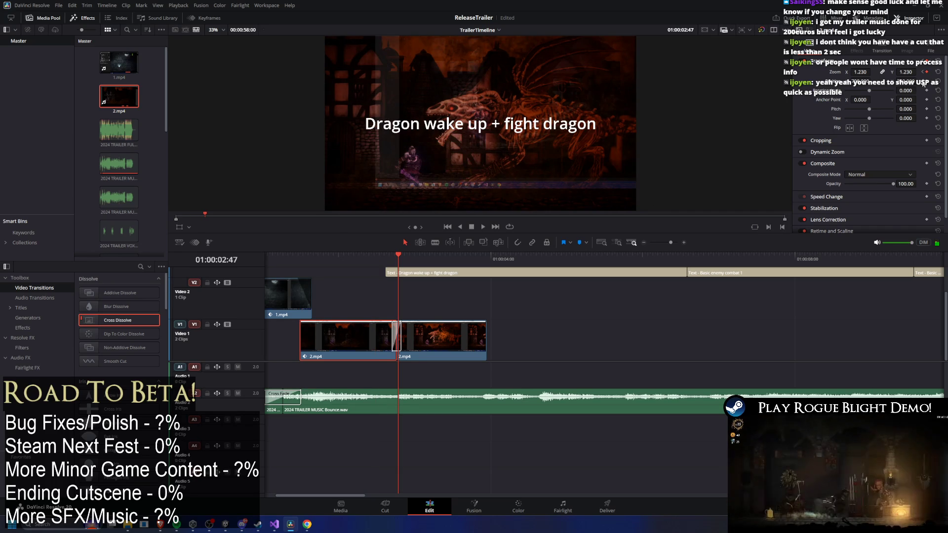
{"action": "left_click", "coordinate": [305, 256]}
{"action": "left_click", "coordinate": [381, 256]}
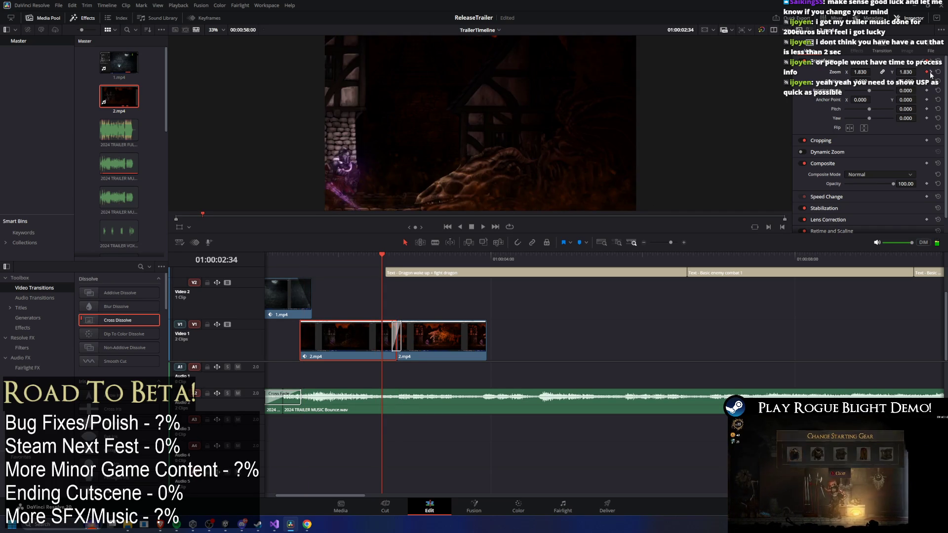
Replay from near the clip start, stop at 01:00:01:29, and save the project
{"action": "left_click", "coordinate": [301, 259]}
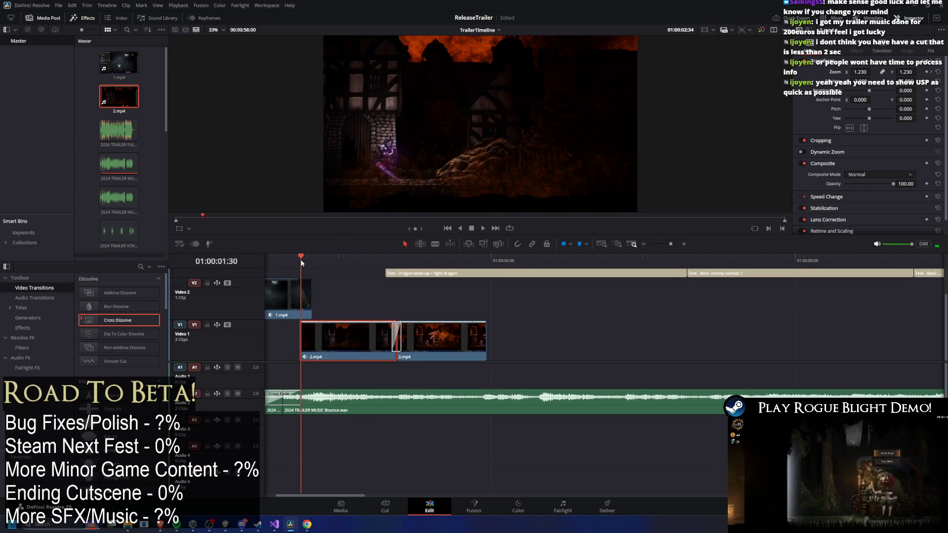
{"action": "key", "text": "space"}
{"action": "mouse_move", "coordinate": [309, 258]}
{"action": "left_mouse_down"}
{"action": "mouse_move", "coordinate": [343, 256]}
{"action": "mouse_move", "coordinate": [300, 260]}
{"action": "left_mouse_up"}
{"action": "key", "text": "space"}
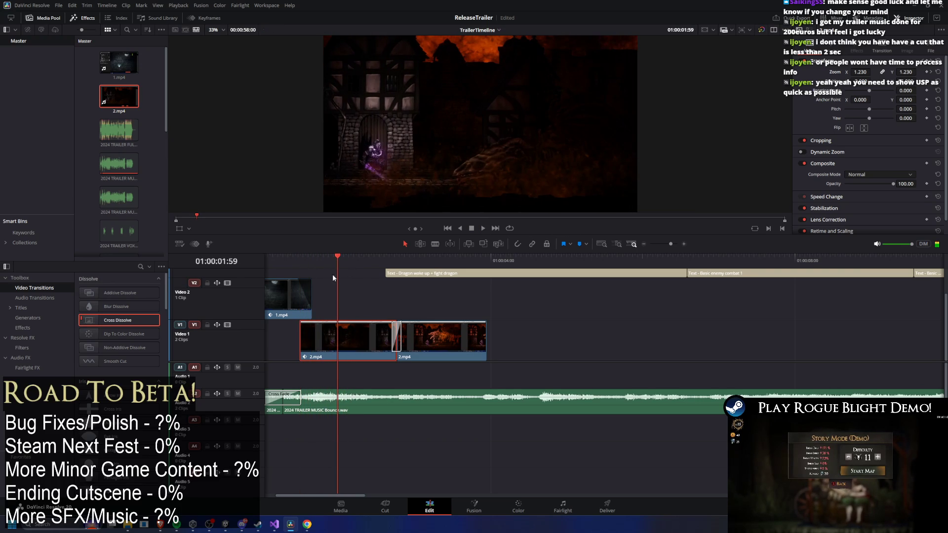
{"action": "left_click", "coordinate": [300, 259]}
{"action": "key", "text": "ctrl+s"}
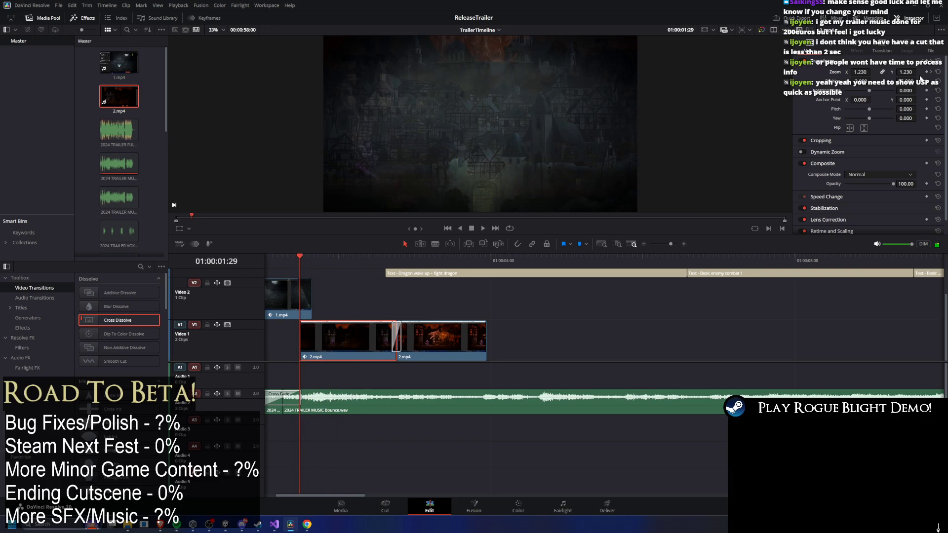
Add a Zoom keyframe there, raise zoom to about 1.51, check the next keyframe, and save
{"action": "left_click", "coordinate": [927, 72]}
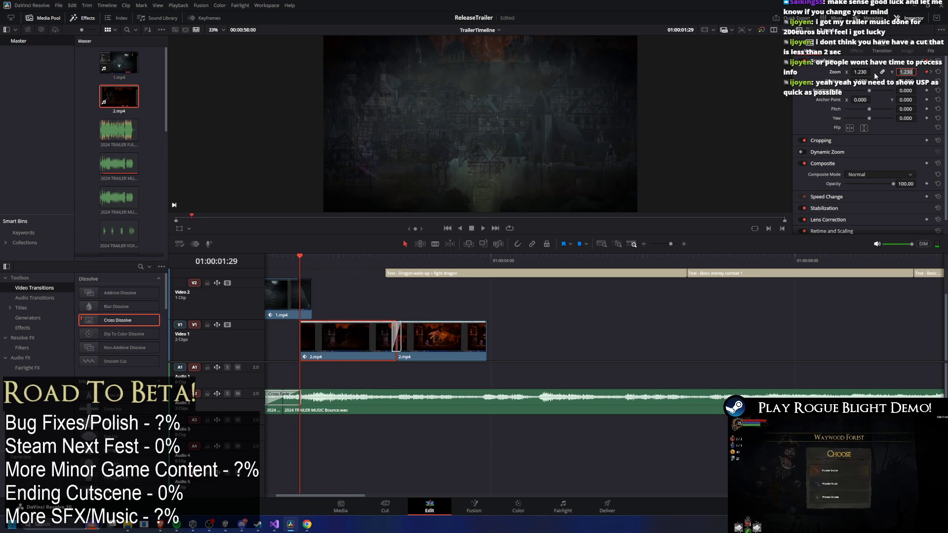
{"action": "type", "text": "1.190"}
{"action": "left_click_drag", "start_coordinate": [908, 72], "coordinate": [918, 72]}
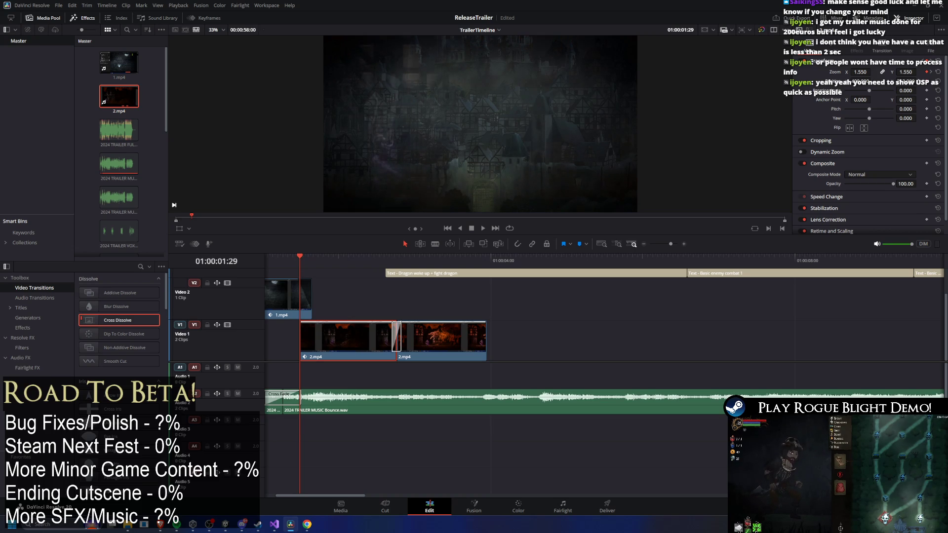
{"action": "left_click", "coordinate": [930, 72]}
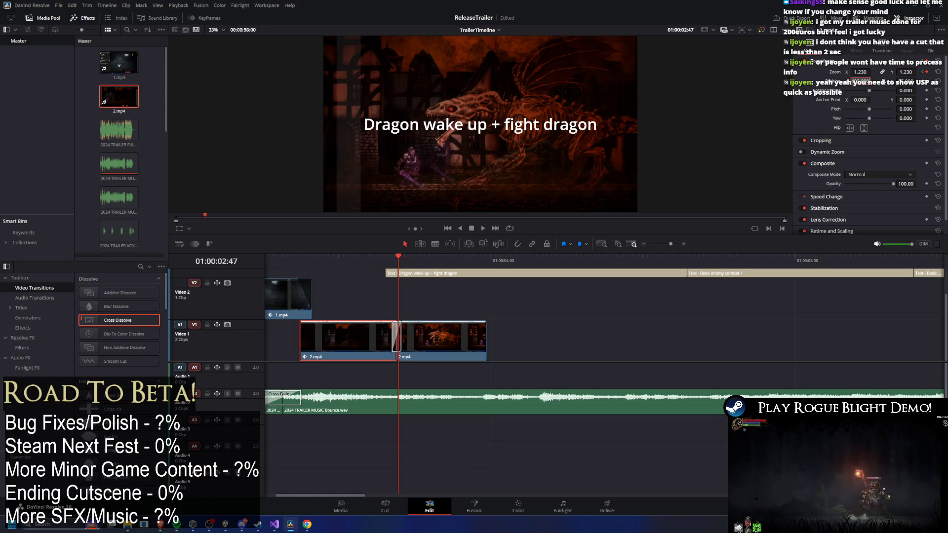
{"action": "key", "text": "ctrl+s"}
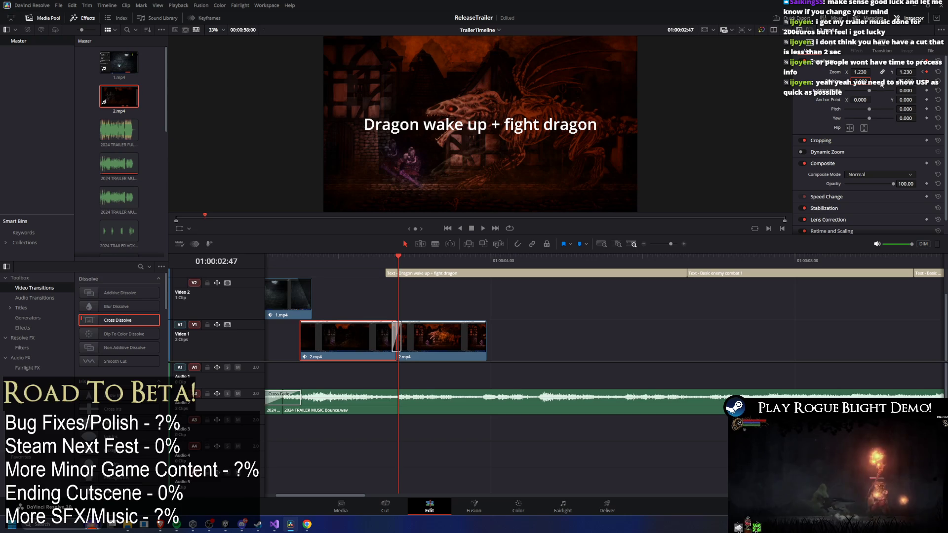
Play back the zoomed gameplay section from before the dragon title
{"action": "left_click", "coordinate": [281, 256]}
{"action": "key", "text": "space"}
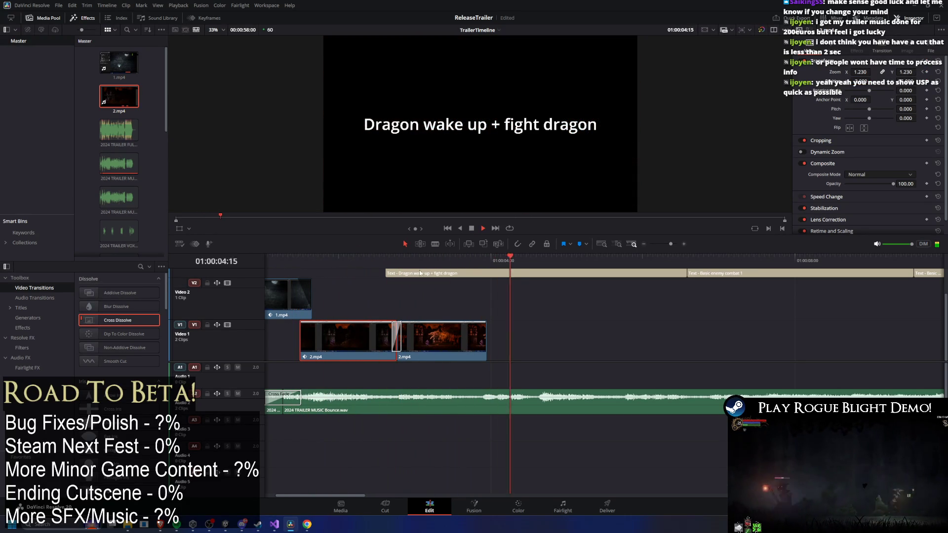
{"action": "key", "text": "space"}
{"action": "left_click", "coordinate": [338, 262]}
{"action": "key", "text": "space"}
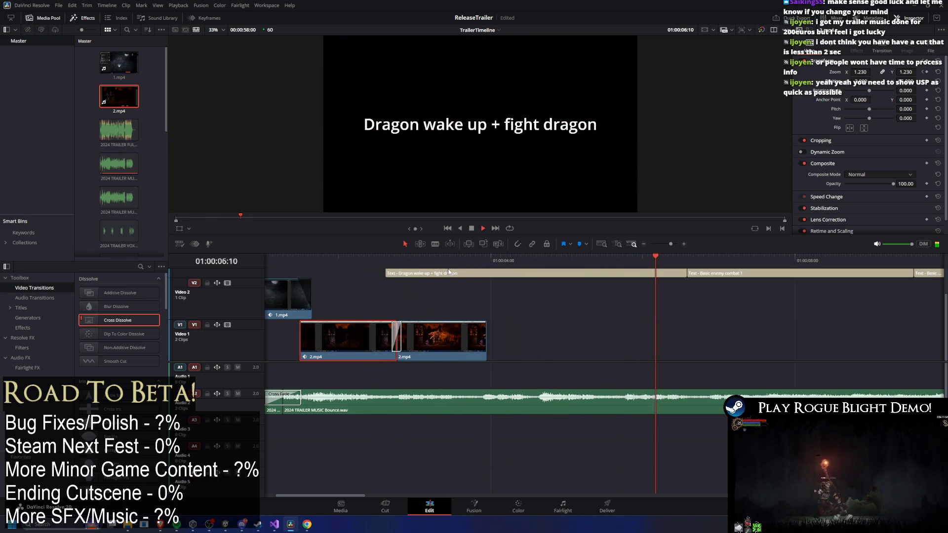
{"action": "left_click", "coordinate": [295, 266]}
{"action": "left_click_drag", "start_coordinate": [309, 267], "coordinate": [369, 257]}
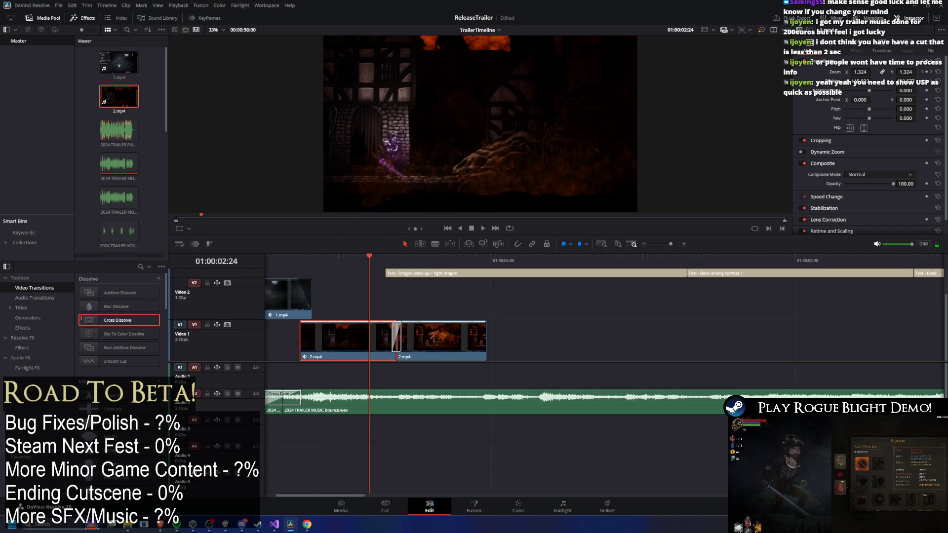
{"action": "left_click_drag", "start_coordinate": [349, 257], "coordinate": [330, 258]}
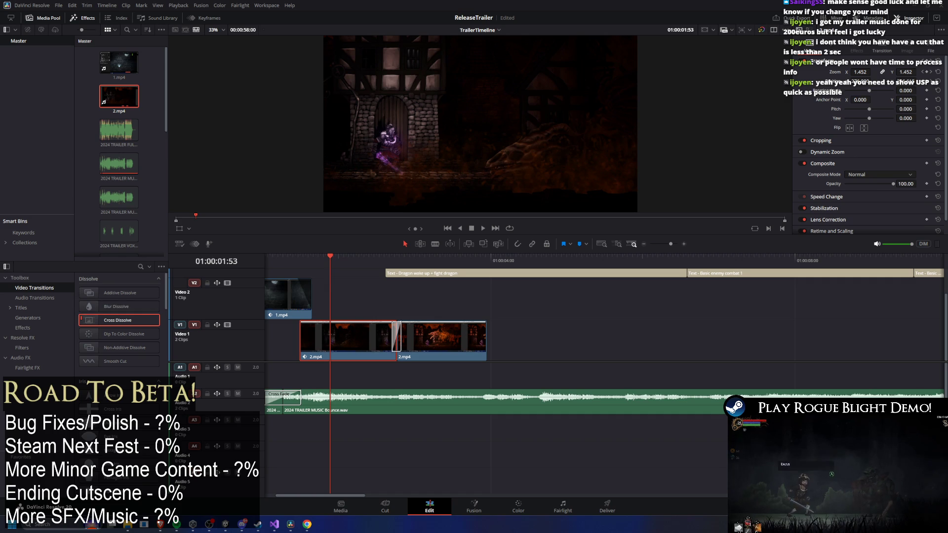
{"action": "left_click_drag", "start_coordinate": [310, 255], "coordinate": [297, 254]}
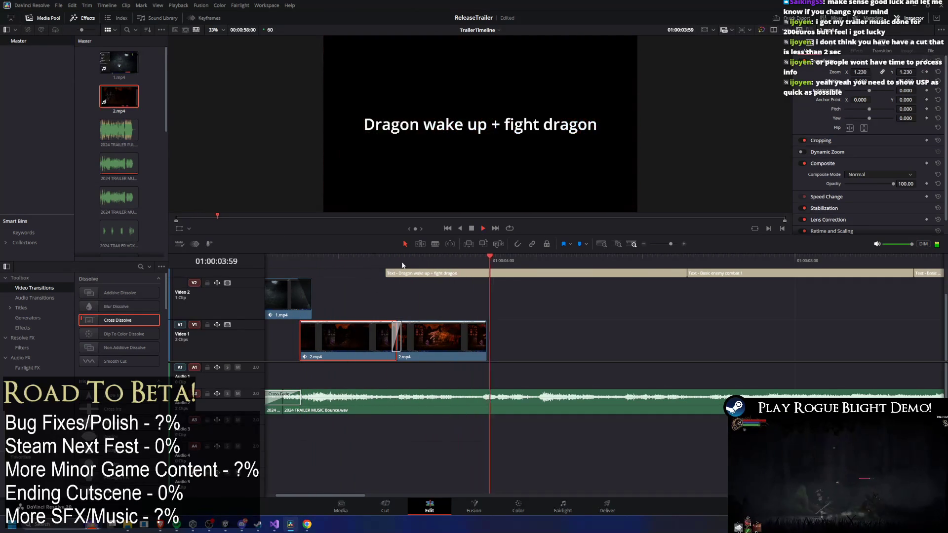
{"action": "left_click_drag", "start_coordinate": [382, 255], "coordinate": [373, 262]}
{"action": "key", "text": "space"}
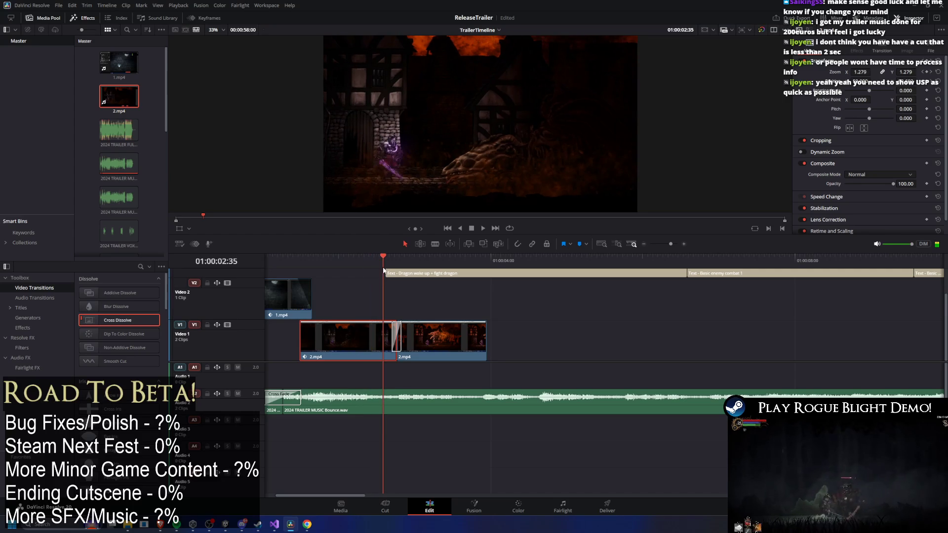
{"action": "key", "text": "space"}
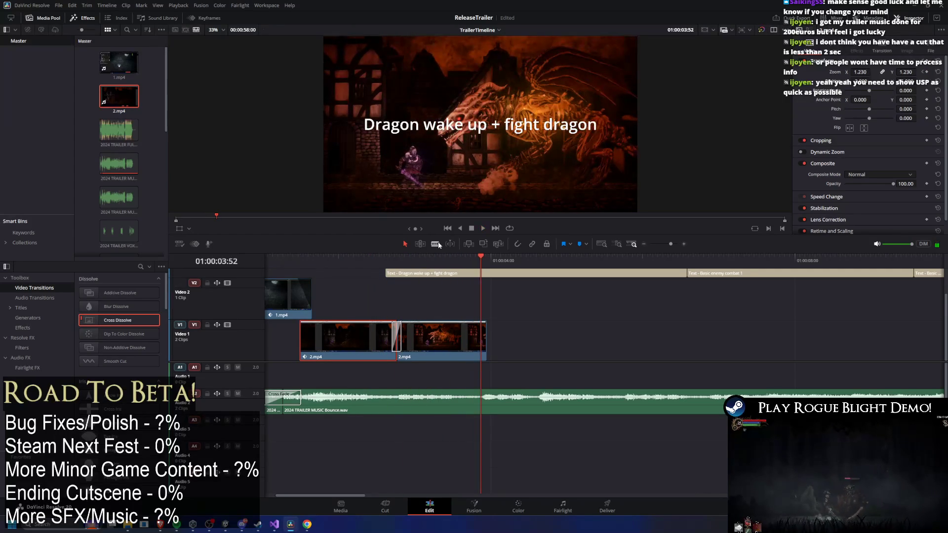
{"action": "left_click_drag", "start_coordinate": [380, 266], "coordinate": [404, 268]}
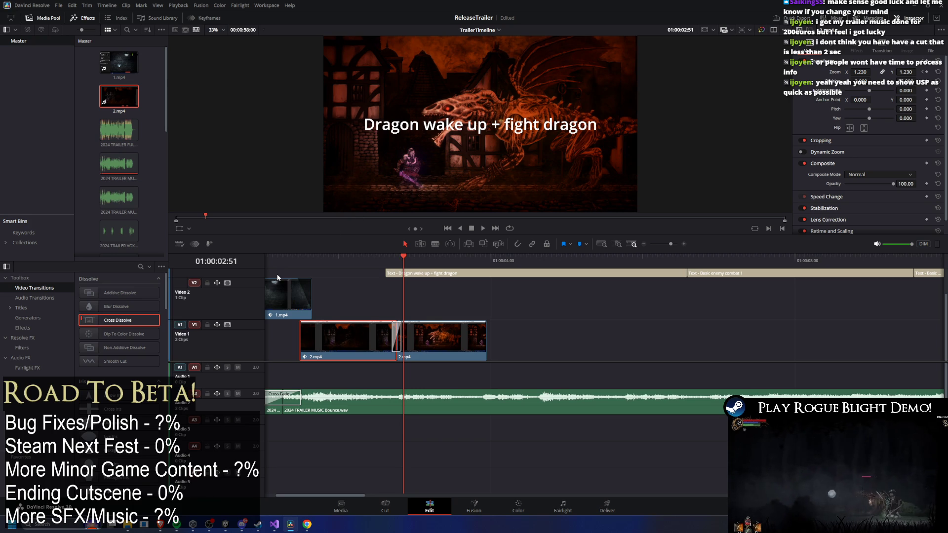
{"action": "mouse_move", "coordinate": [403, 260]}
{"action": "left_mouse_down"}
{"action": "mouse_move", "coordinate": [488, 261]}
{"action": "mouse_move", "coordinate": [370, 253]}
{"action": "mouse_move", "coordinate": [453, 244]}
{"action": "mouse_move", "coordinate": [434, 249]}
{"action": "mouse_move", "coordinate": [446, 252]}
{"action": "left_mouse_up"}
{"action": "scroll", "coordinate": [443, 328], "scroll_direction": "down", "scroll_amount": 5}
Move the gameplay clip later on Video 1, delete the other V1 clip, then return to Unity
{"action": "scroll", "coordinate": [401, 327], "scroll_direction": "up", "scroll_amount": 3}
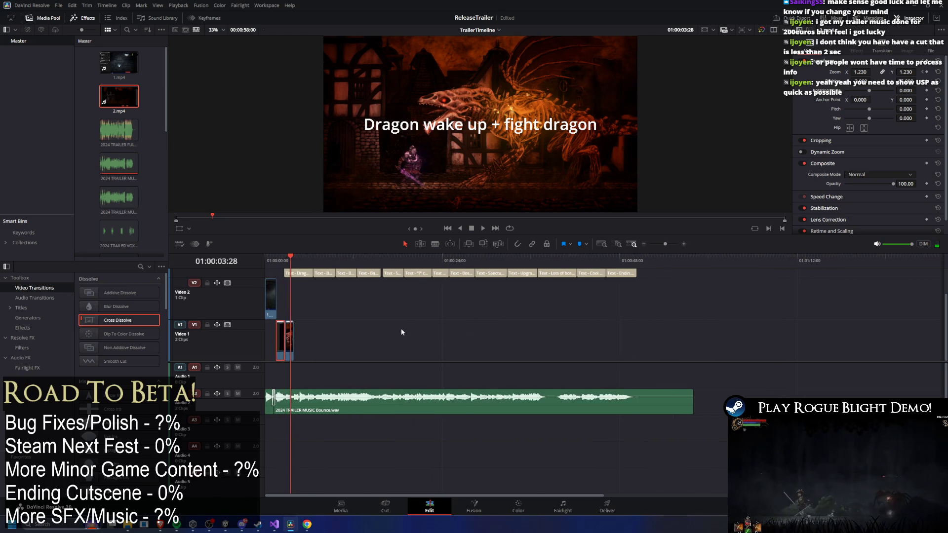
{"action": "mouse_move", "coordinate": [303, 345]}
{"action": "left_mouse_down"}
{"action": "mouse_move", "coordinate": [694, 345]}
{"action": "mouse_move", "coordinate": [644, 342]}
{"action": "left_mouse_up"}
{"action": "left_click_drag", "start_coordinate": [277, 339], "coordinate": [917, 340]}
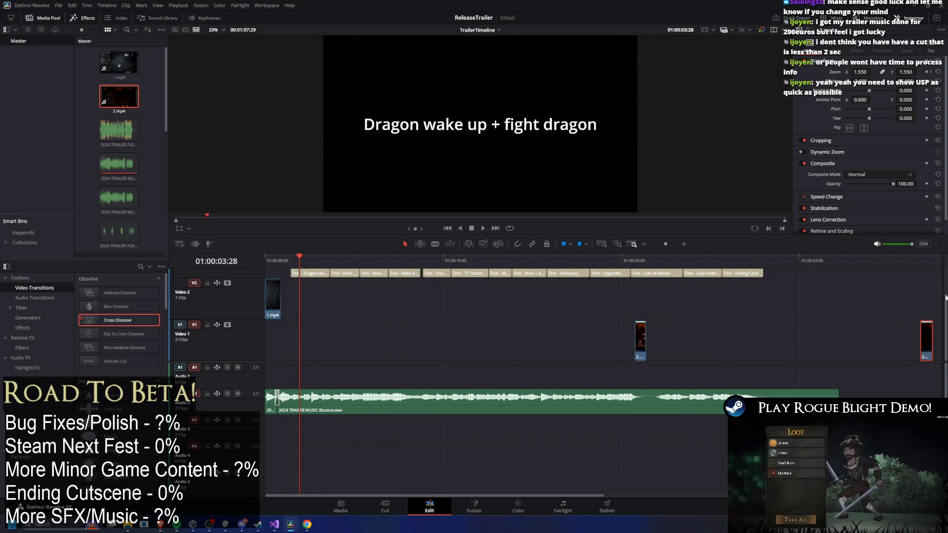
{"action": "key", "text": "Delete"}
{"action": "left_click_drag", "start_coordinate": [299, 261], "coordinate": [281, 267]}
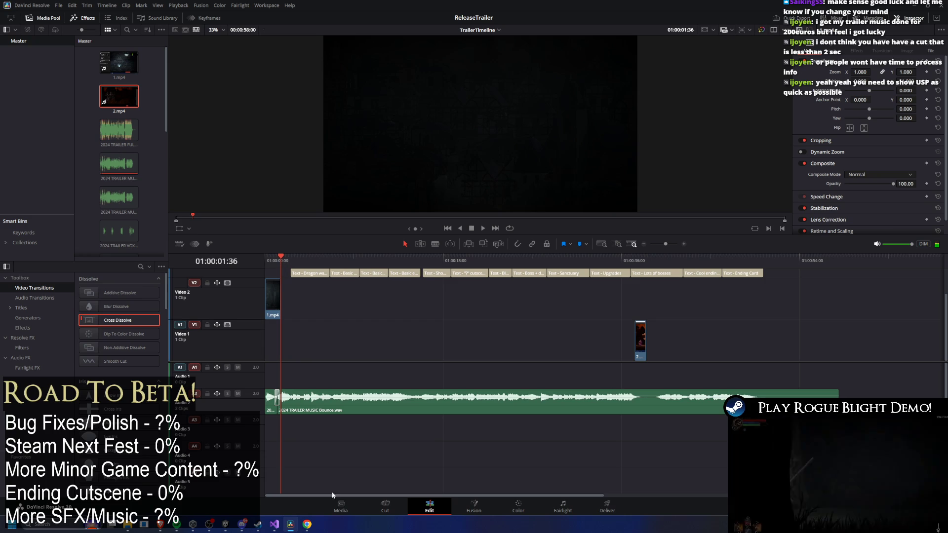
{"action": "left_click", "coordinate": [223, 527]}
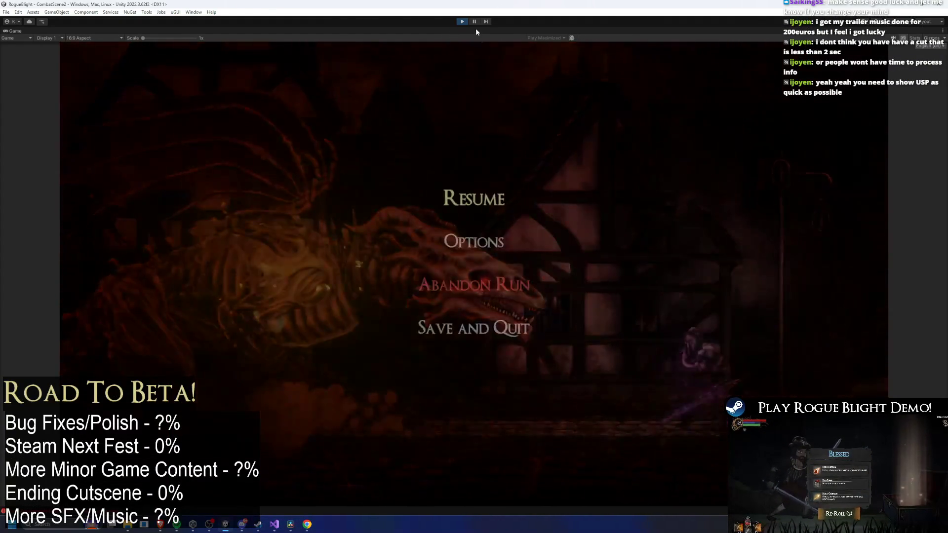
Stop play mode and set TESTNODE_Forest's first spawn monster to Statue_Dweller_Prefab
{"action": "left_click", "coordinate": [465, 20]}
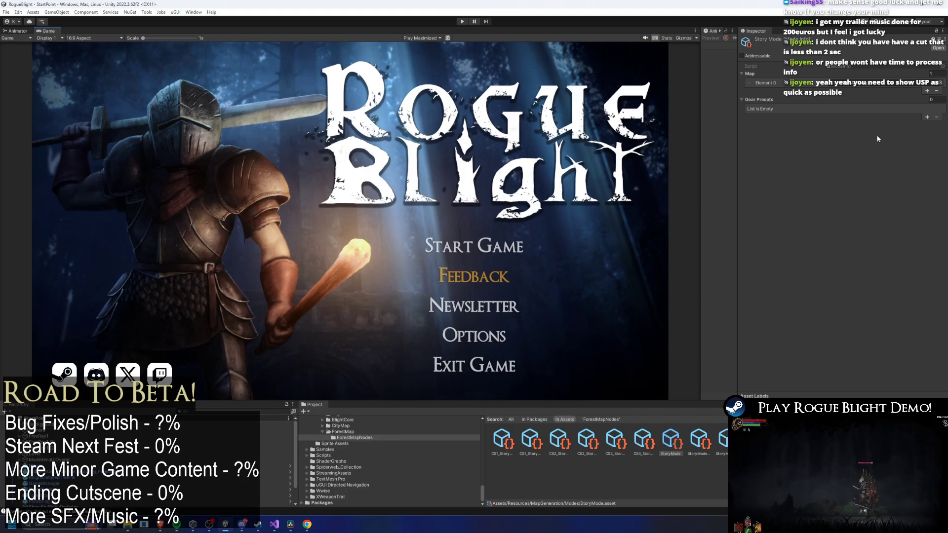
{"action": "left_click", "coordinate": [883, 82]}
{"action": "double_click", "coordinate": [882, 82]}
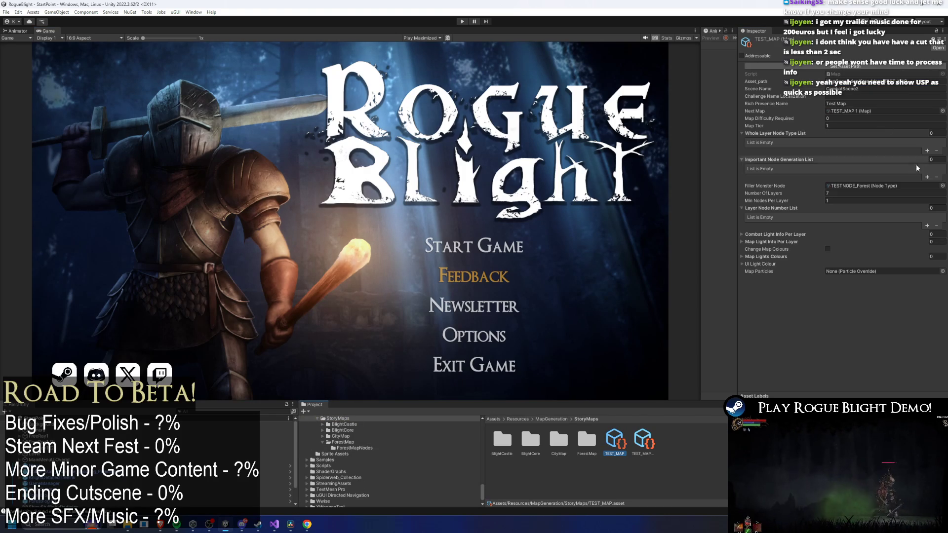
{"action": "double_click", "coordinate": [883, 185]}
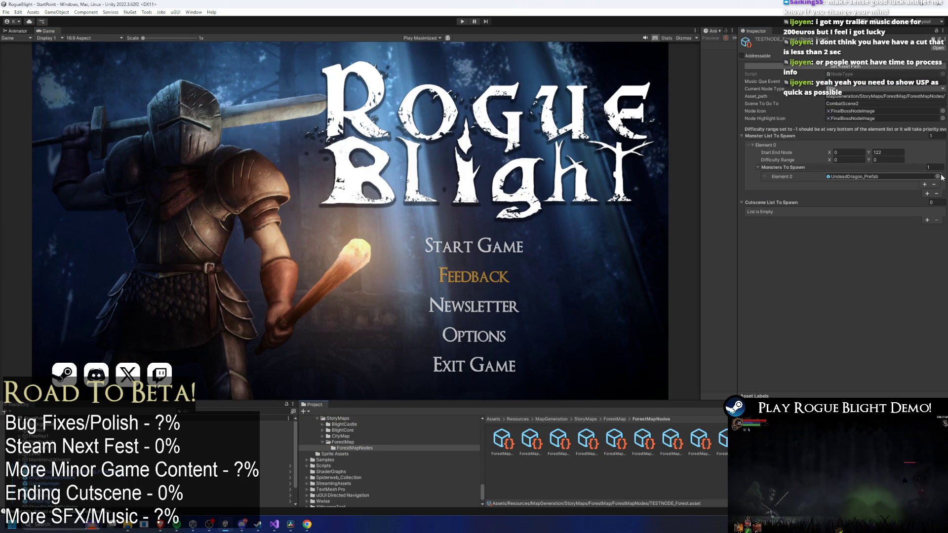
{"action": "left_click", "coordinate": [940, 176]}
{"action": "type", "text": "pr"}
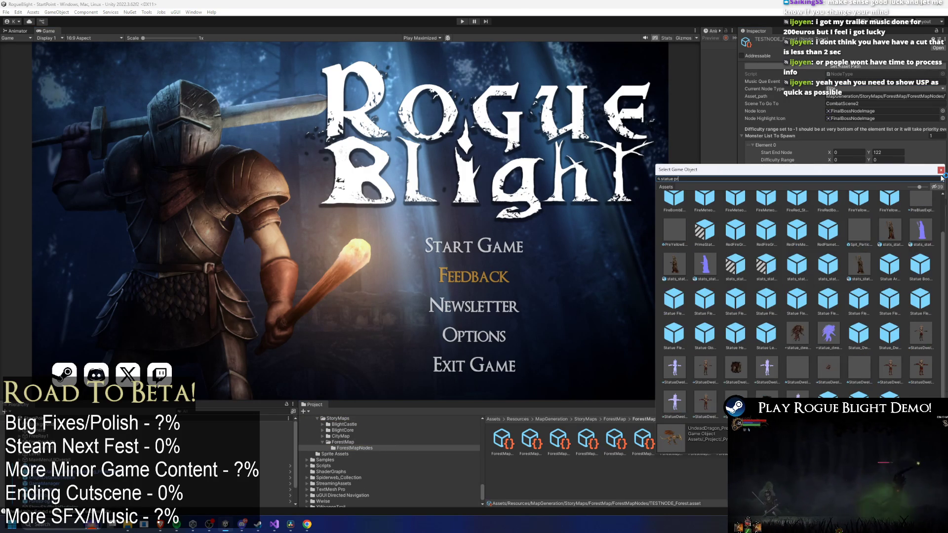
{"action": "type", "text": "efab dwe"}
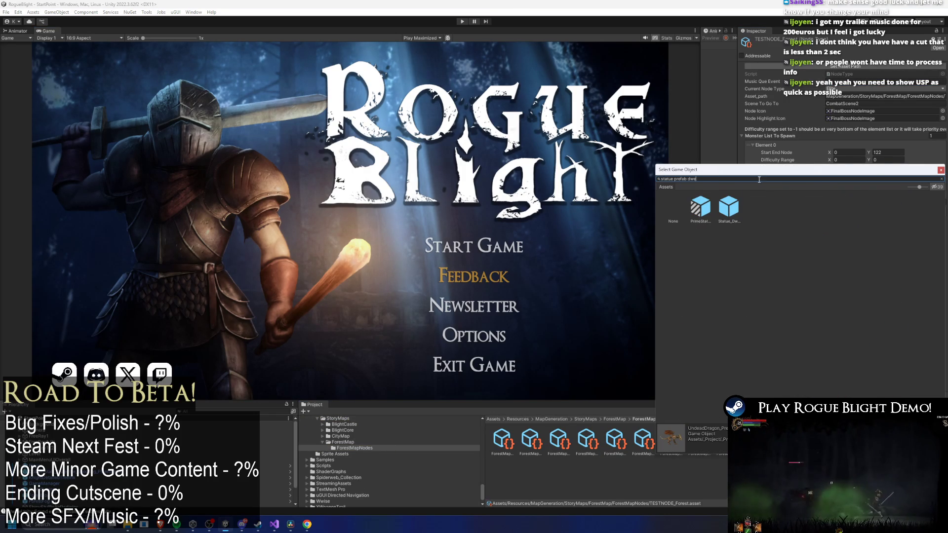
{"action": "double_click", "coordinate": [728, 217]}
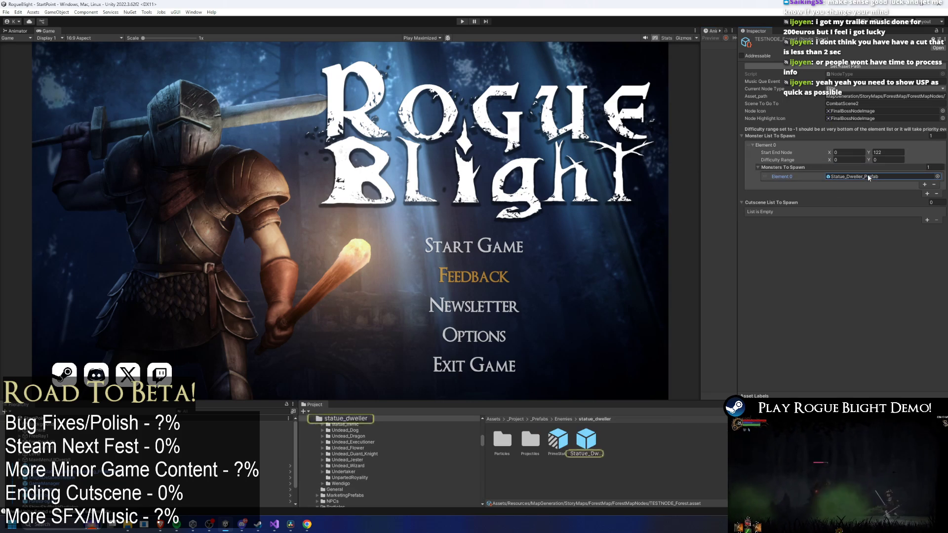
In Statue_Dweller_Prefab, empty the Toggle Game Objects By Tags Require Map field and save
{"action": "left_click", "coordinate": [596, 435]}
{"action": "scroll", "coordinate": [869, 217], "scroll_direction": "down", "scroll_amount": 10}
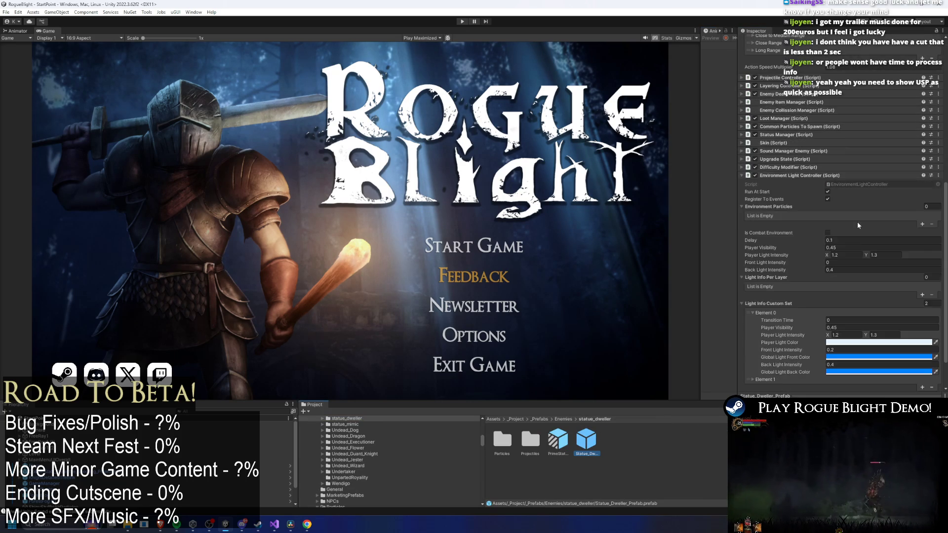
{"action": "left_click", "coordinate": [796, 131]}
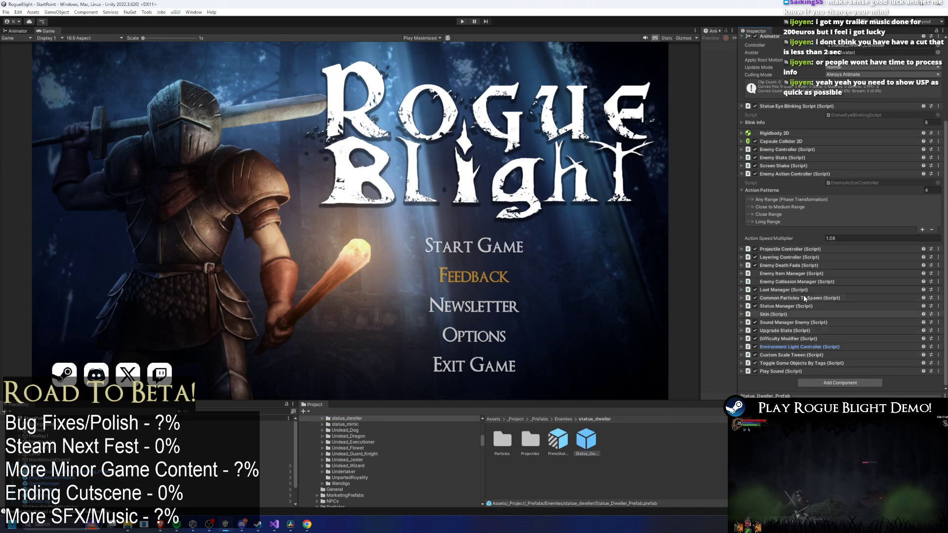
{"action": "left_click", "coordinate": [798, 172]}
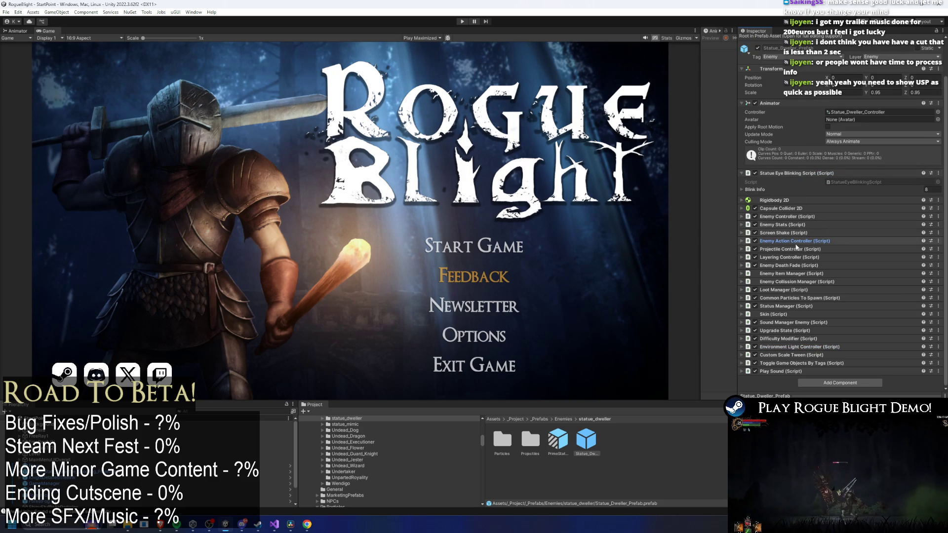
{"action": "left_click", "coordinate": [788, 364]}
{"action": "left_click", "coordinate": [848, 363]}
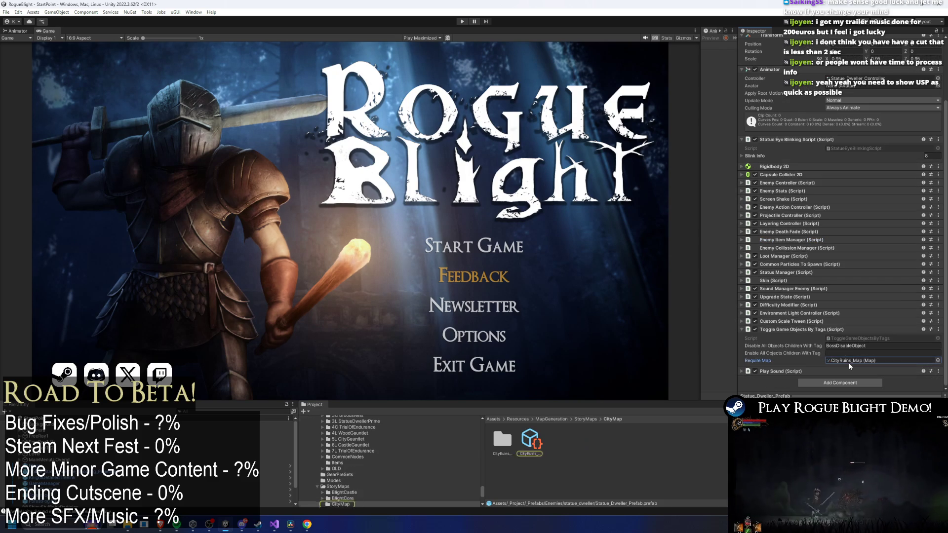
{"action": "key", "text": "Delete"}
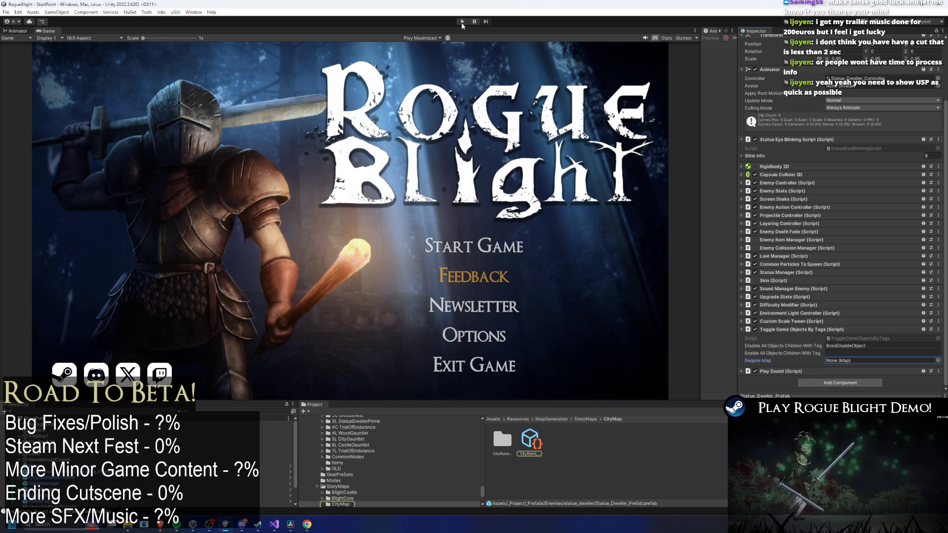
{"action": "key", "text": "ctrl+s"}
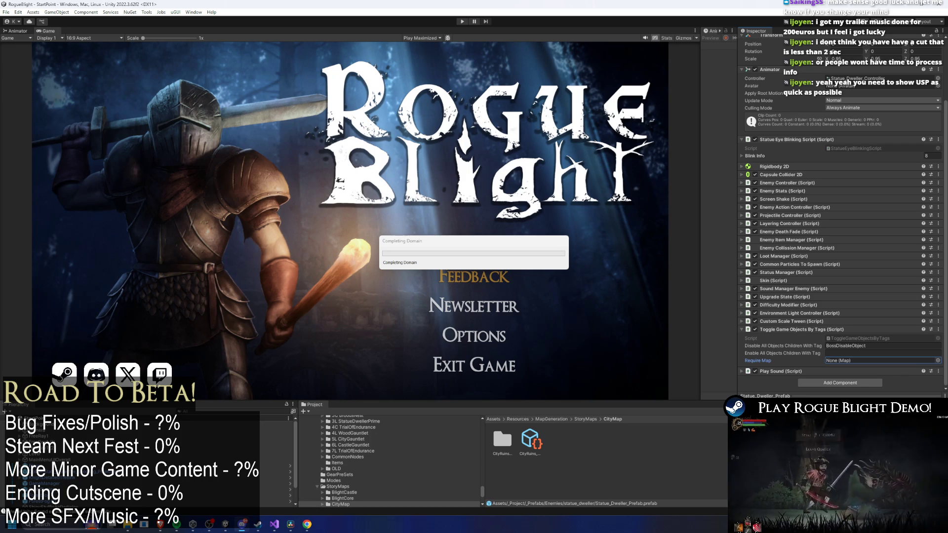
Scrub Resolve's timeline to the 'Dragon wake up + fight dragon' caption, then switch to Steam
{"action": "left_click", "coordinate": [291, 526]}
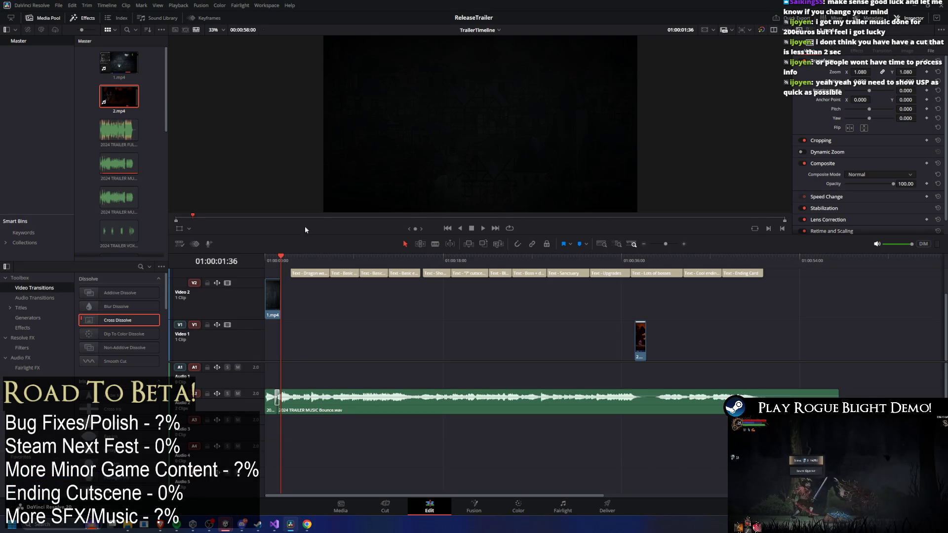
{"action": "left_click_drag", "start_coordinate": [269, 262], "coordinate": [285, 264]}
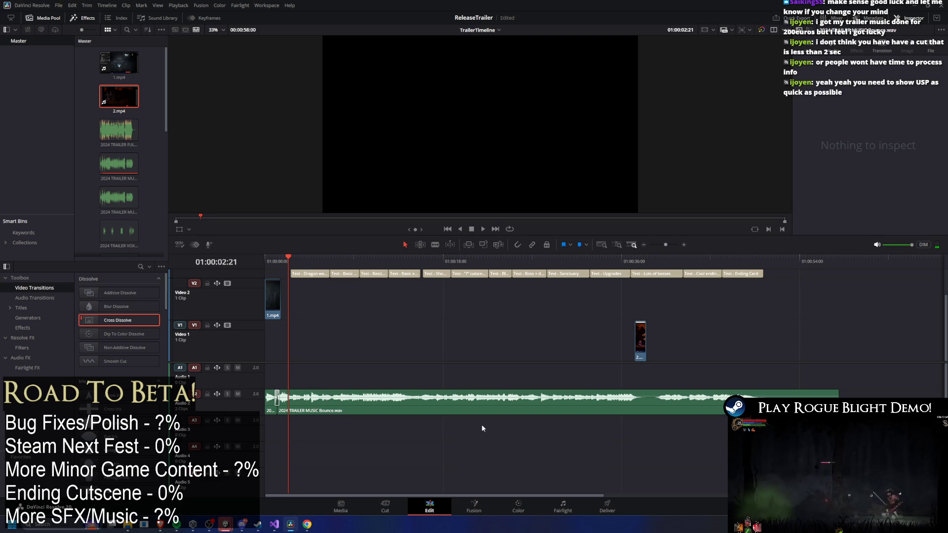
{"action": "left_click_drag", "start_coordinate": [287, 254], "coordinate": [299, 269]}
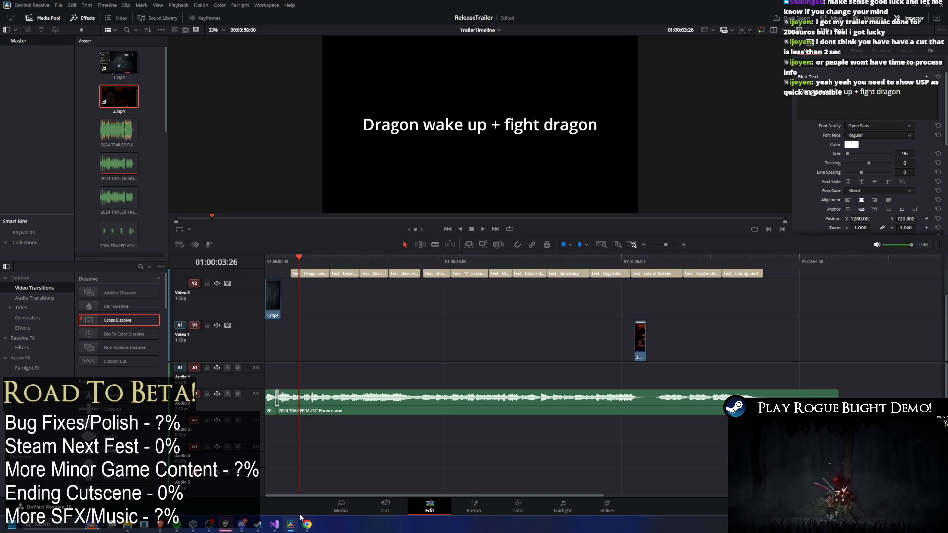
{"action": "left_click", "coordinate": [257, 524]}
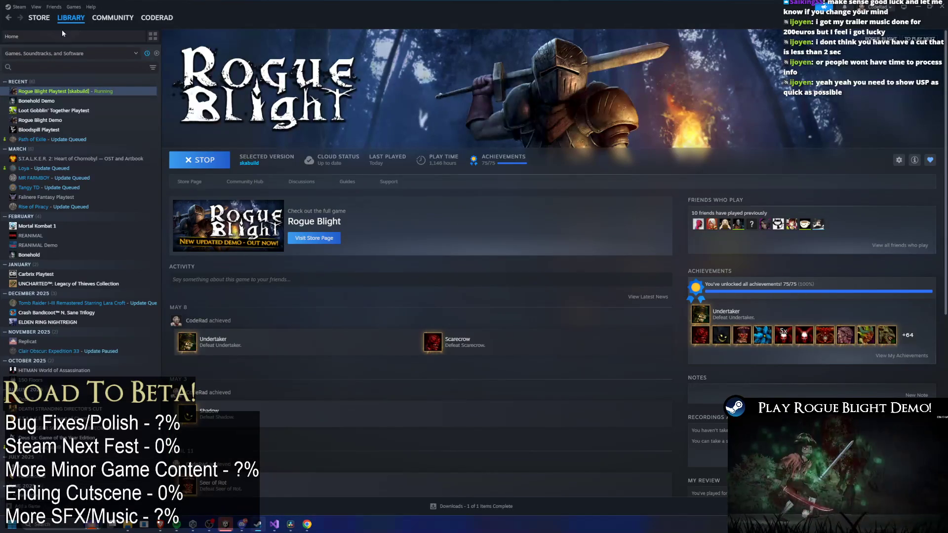
Search the Steam Store for 'hades', open its page, and play the gameplay showcase trailer full screen
{"action": "left_click", "coordinate": [48, 28]}
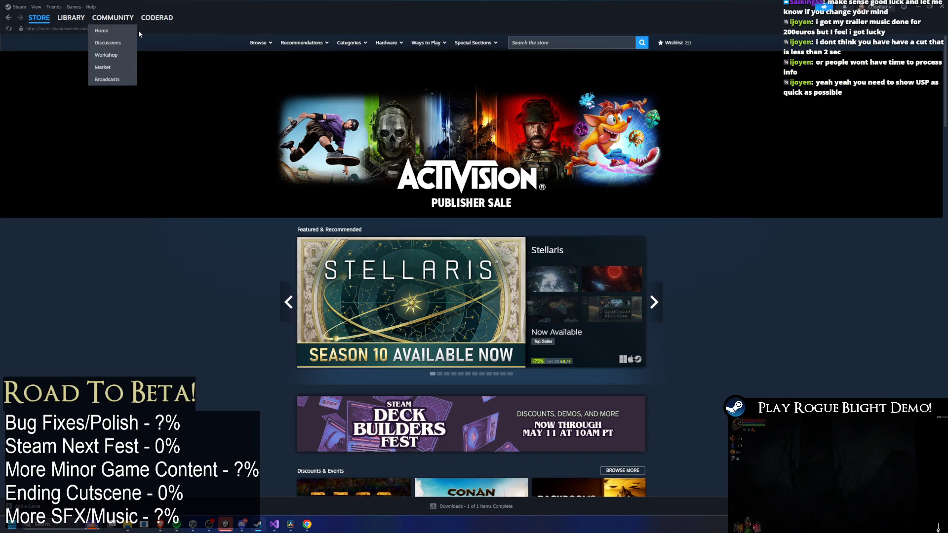
{"action": "mouse_move", "coordinate": [75, 17]}
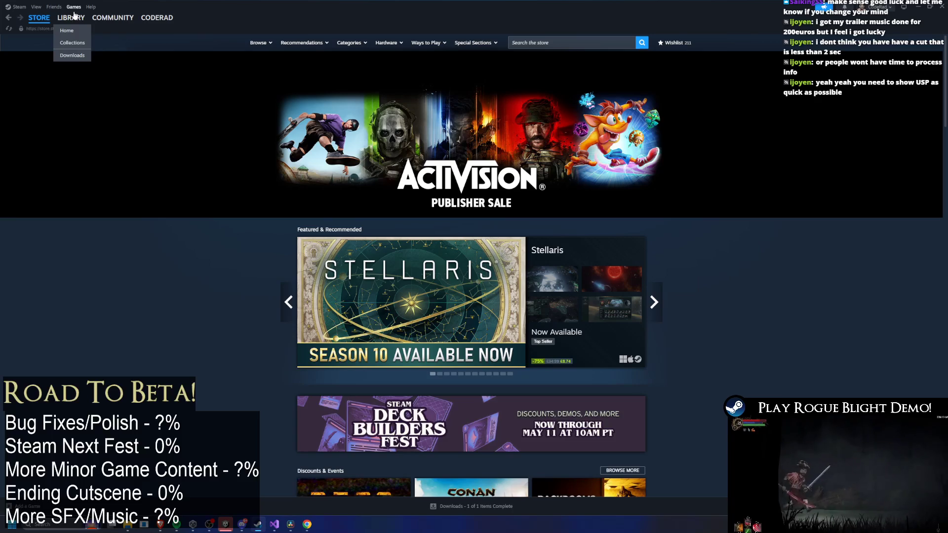
{"action": "left_click", "coordinate": [589, 42]}
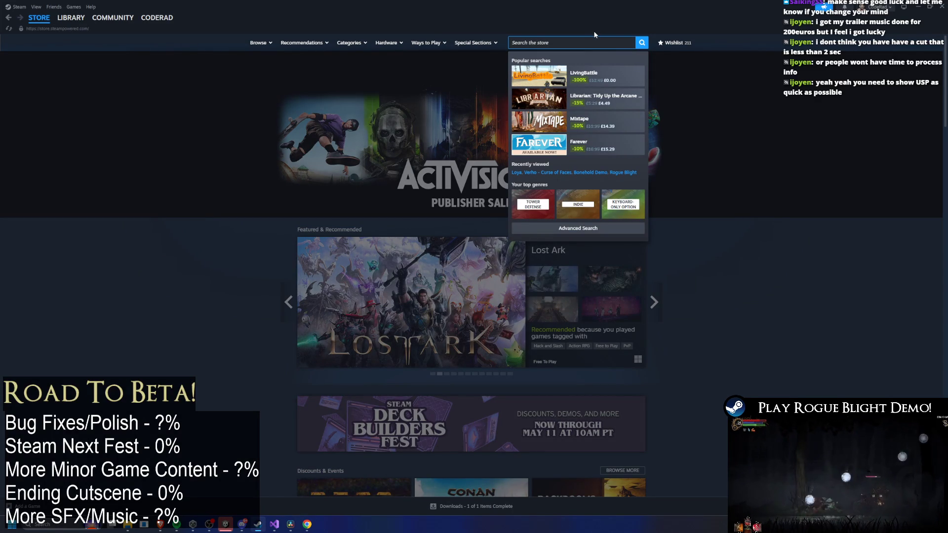
{"action": "type", "text": "hades"}
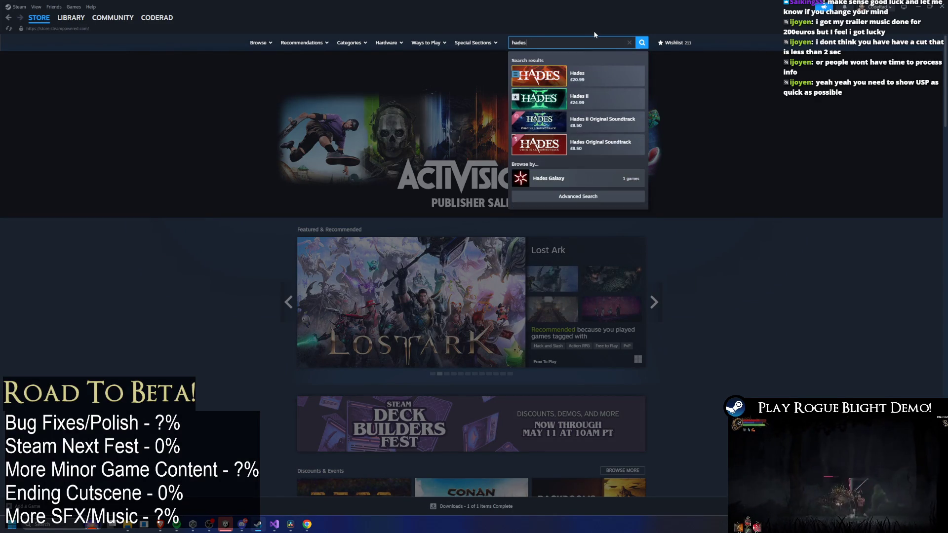
{"action": "left_click", "coordinate": [601, 76]}
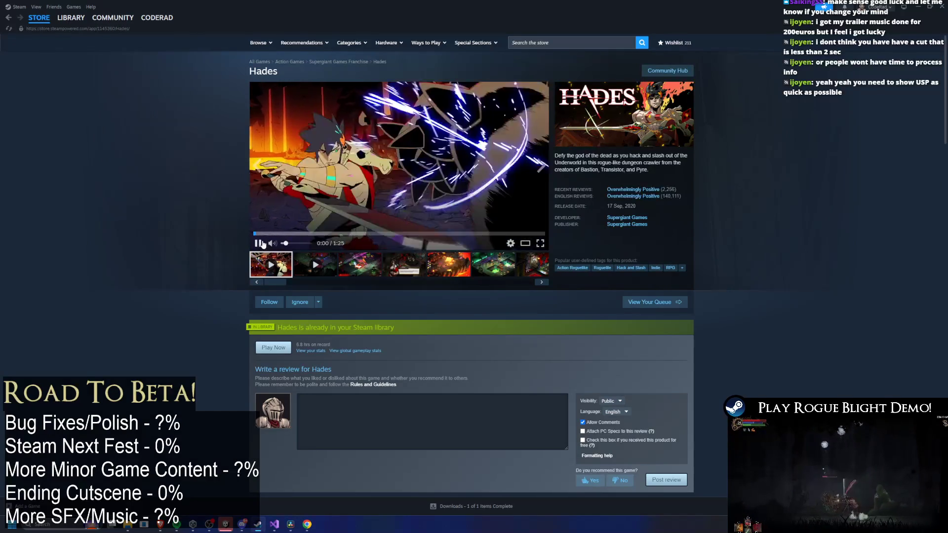
{"action": "left_click", "coordinate": [306, 262]}
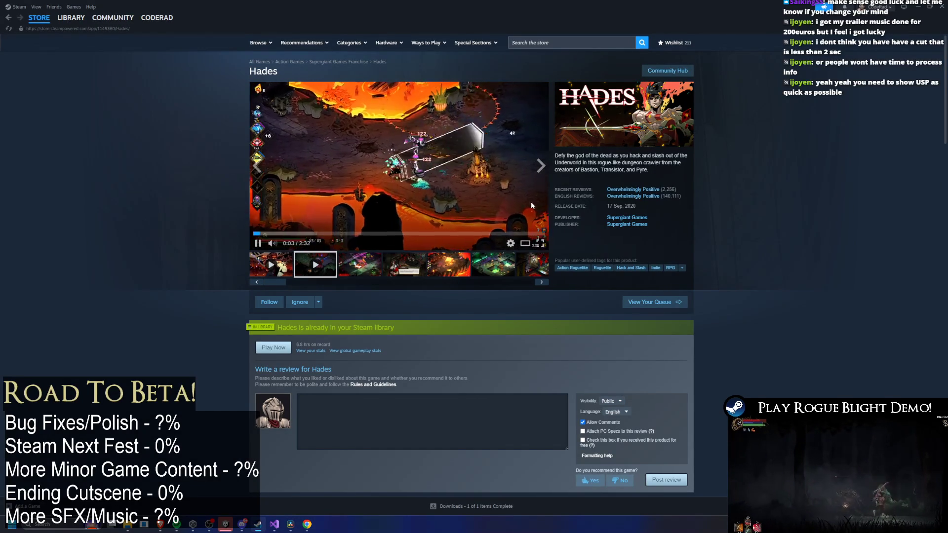
{"action": "left_click", "coordinate": [540, 243]}
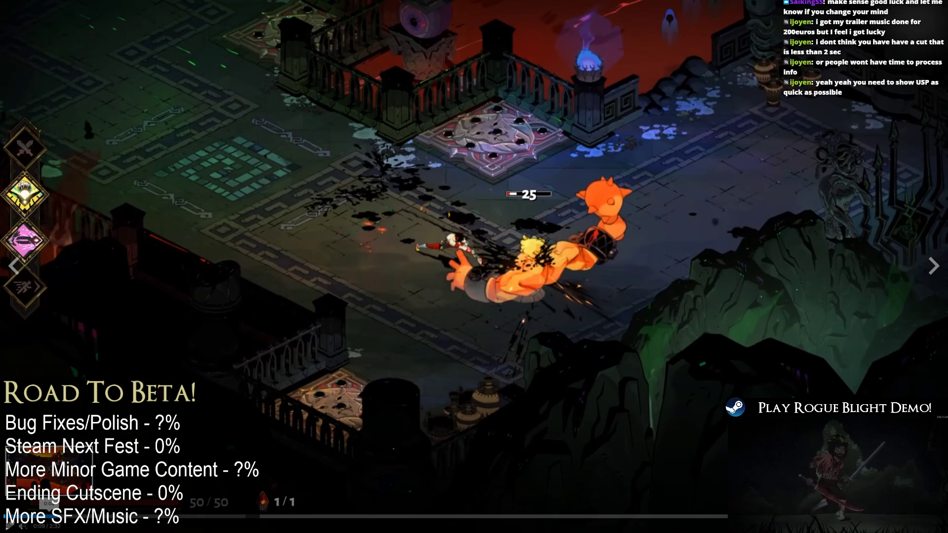
Seek through the Hades trailer, exit fullscreen, and type 'dead cells' into the store search
{"action": "left_click", "coordinate": [33, 515]}
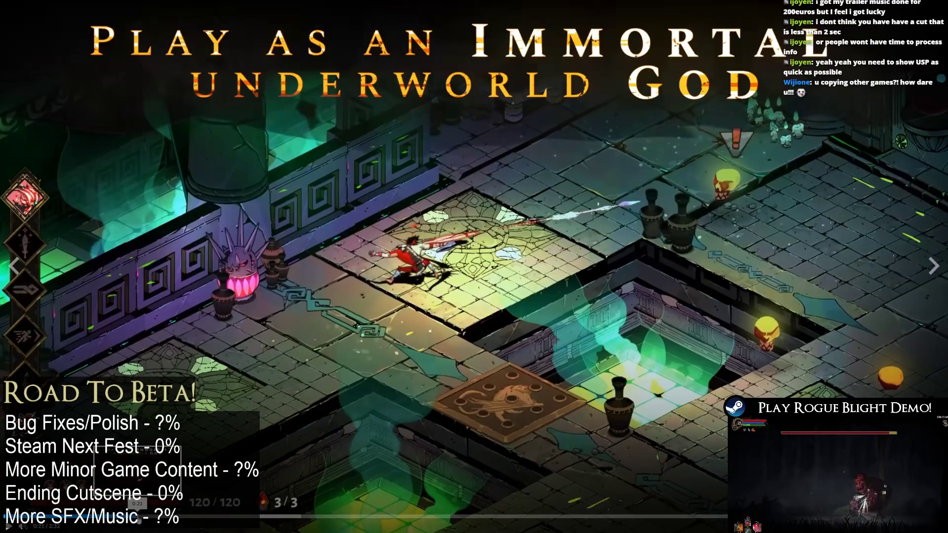
{"action": "left_click", "coordinate": [139, 515]}
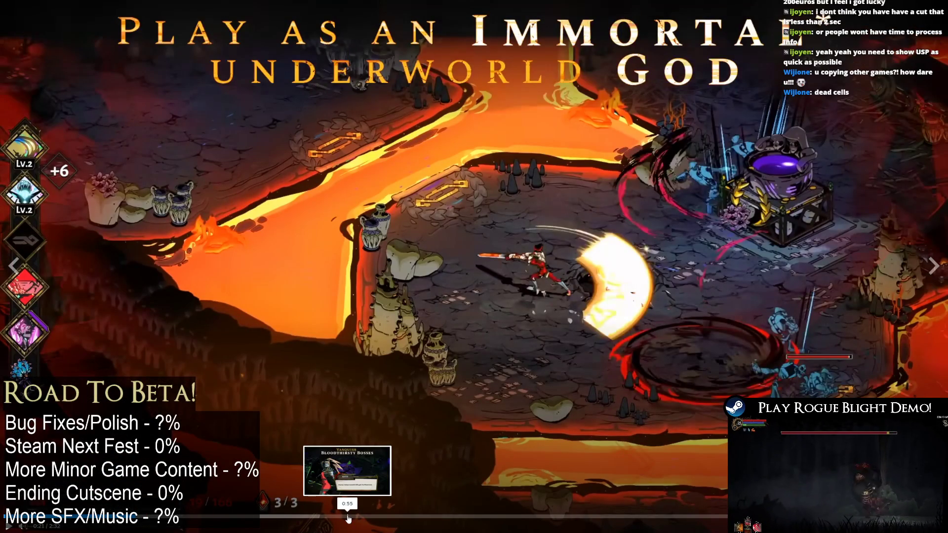
{"action": "key", "text": "Escape"}
{"action": "left_click", "coordinate": [567, 42]}
{"action": "type", "text": "dead cells"}
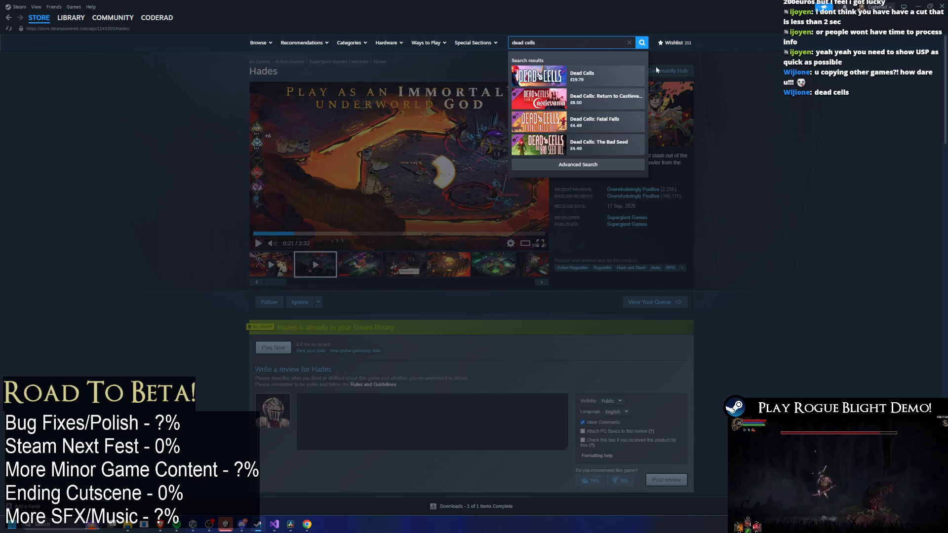
Open the Dead Cells store page, watch its trailer full screen, then go back to Hades
{"action": "left_click", "coordinate": [609, 82]}
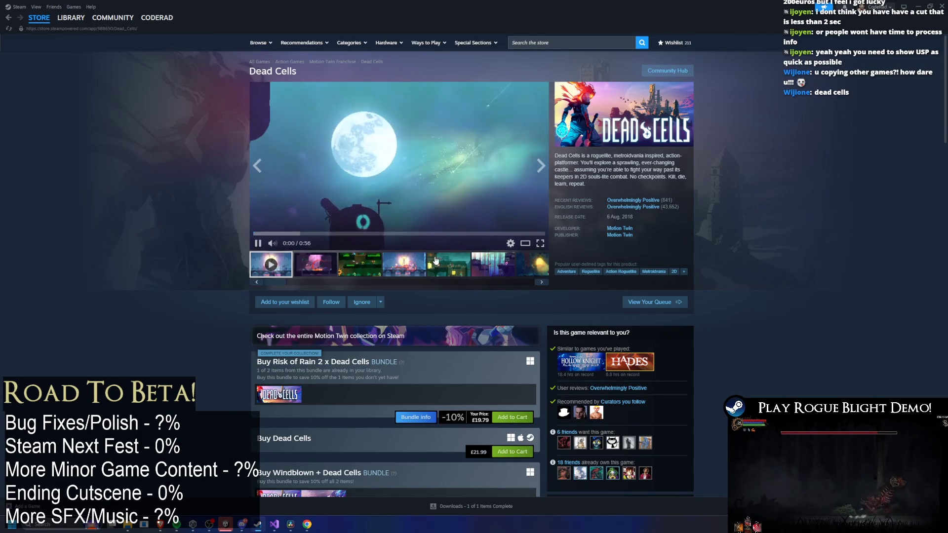
{"action": "left_click", "coordinate": [324, 265]}
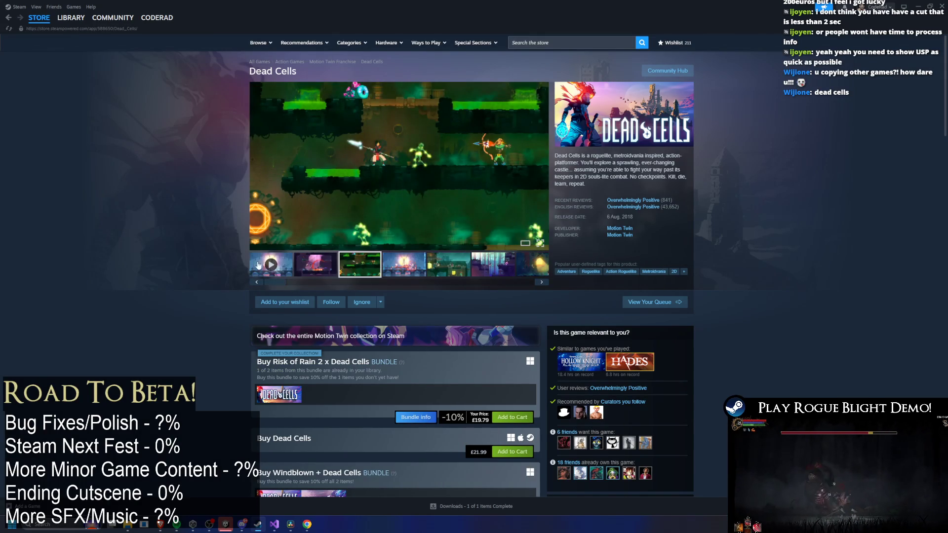
{"action": "left_click", "coordinate": [506, 241]}
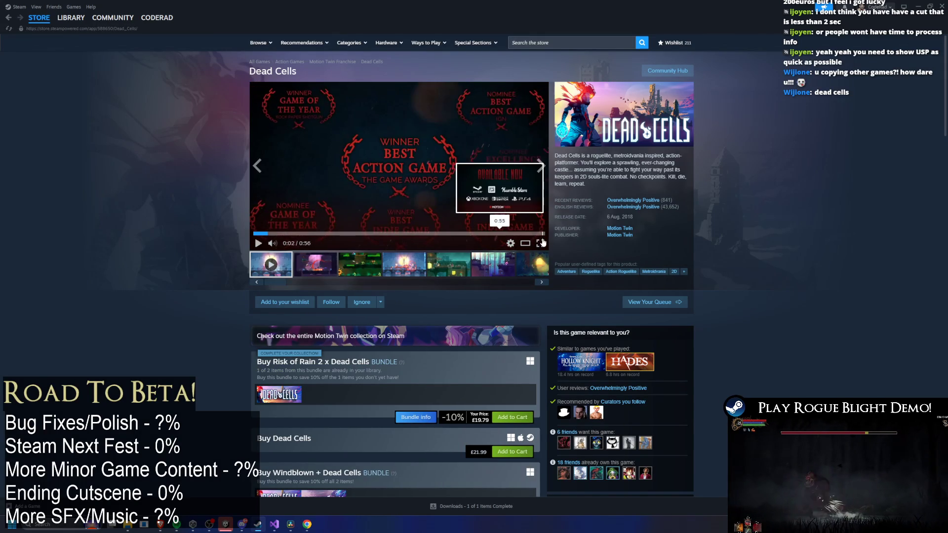
{"action": "left_click", "coordinate": [254, 237]}
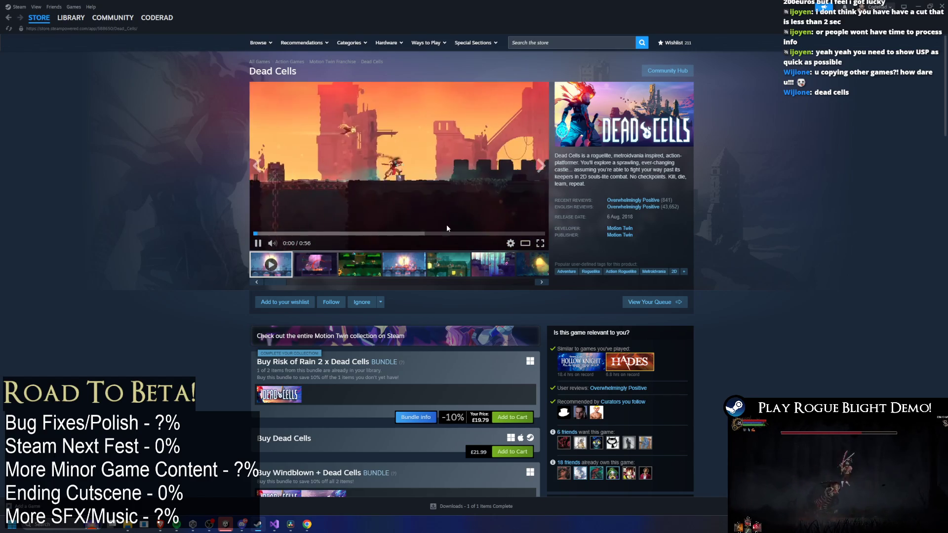
{"action": "left_click", "coordinate": [540, 245]}
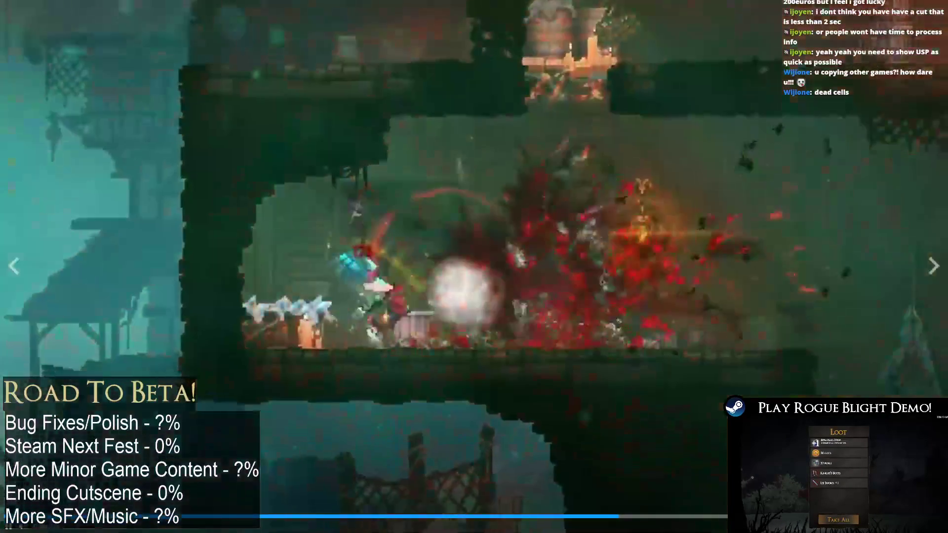
{"action": "key", "text": "Escape"}
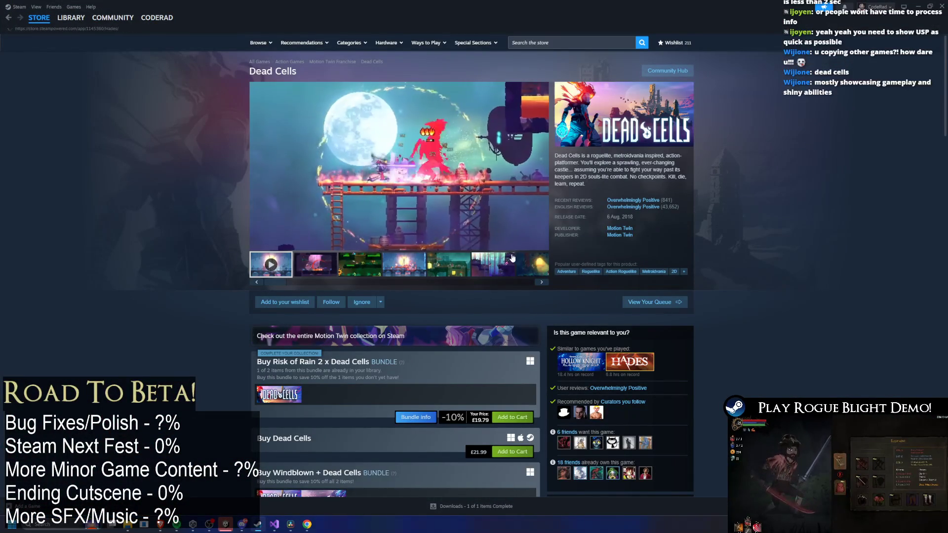
{"action": "key", "text": "alt+Left"}
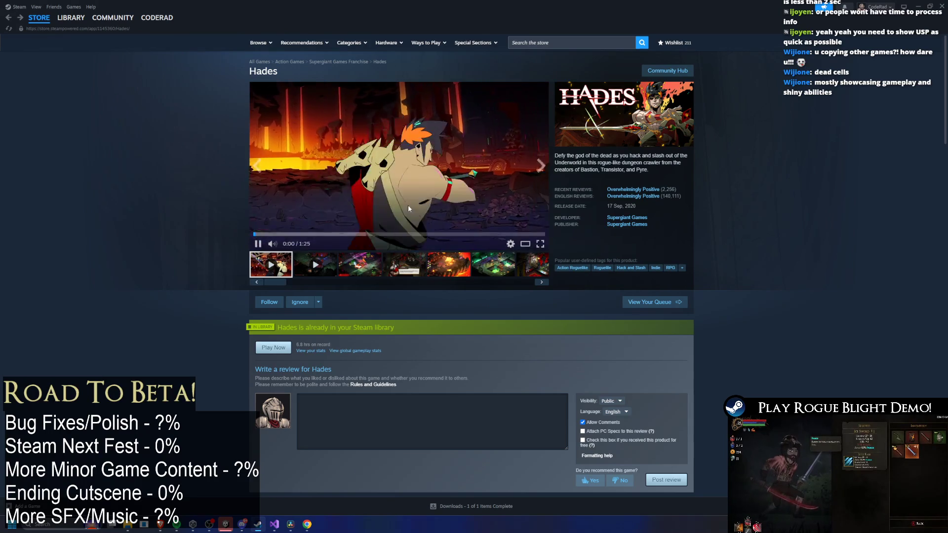
View a Hades screenshot, return to the Store front page, and type 'darkest dung' into search
{"action": "left_click", "coordinate": [455, 267]}
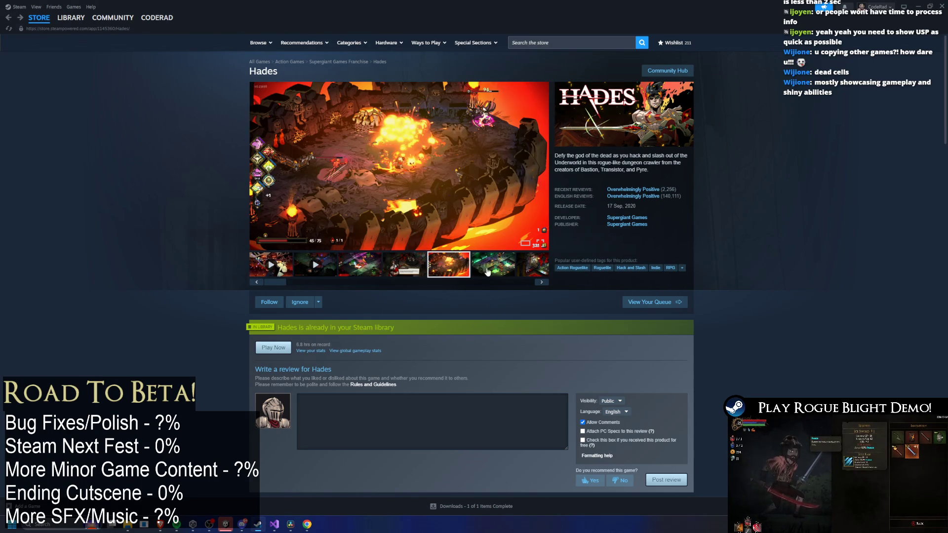
{"action": "scroll", "coordinate": [475, 270], "scroll_direction": "down", "scroll_amount": 4}
{"action": "scroll", "coordinate": [574, 222], "scroll_direction": "up", "scroll_amount": 3}
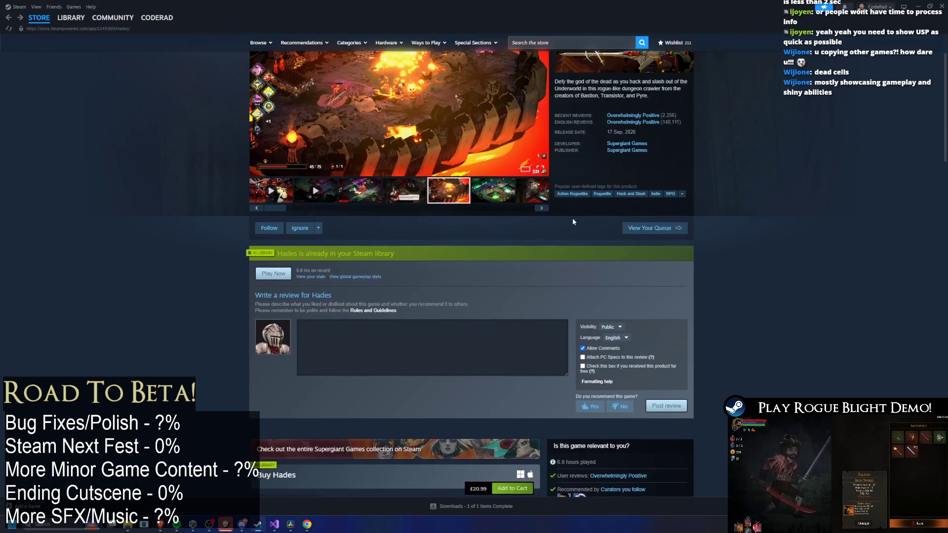
{"action": "scroll", "coordinate": [574, 222], "scroll_direction": "up", "scroll_amount": 2}
{"action": "key", "text": "alt+Left"}
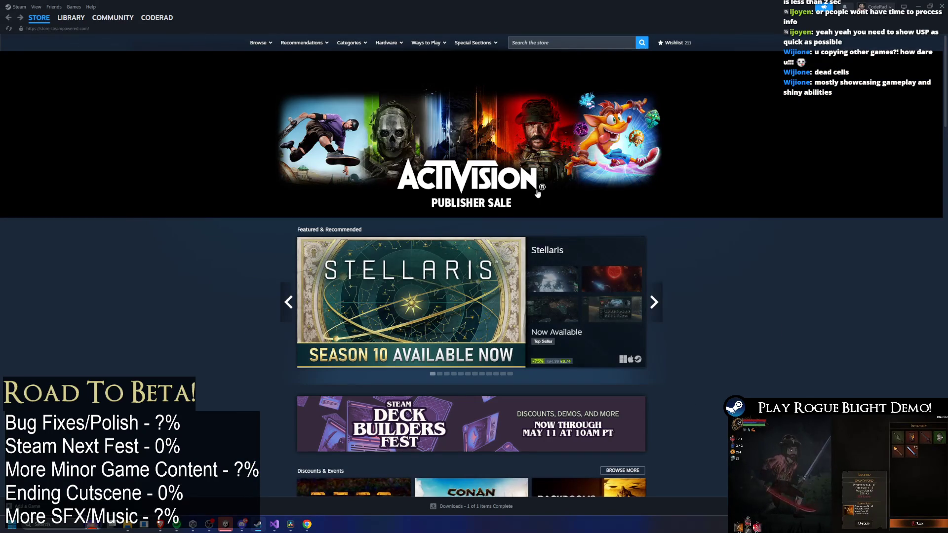
{"action": "left_click", "coordinate": [530, 43]}
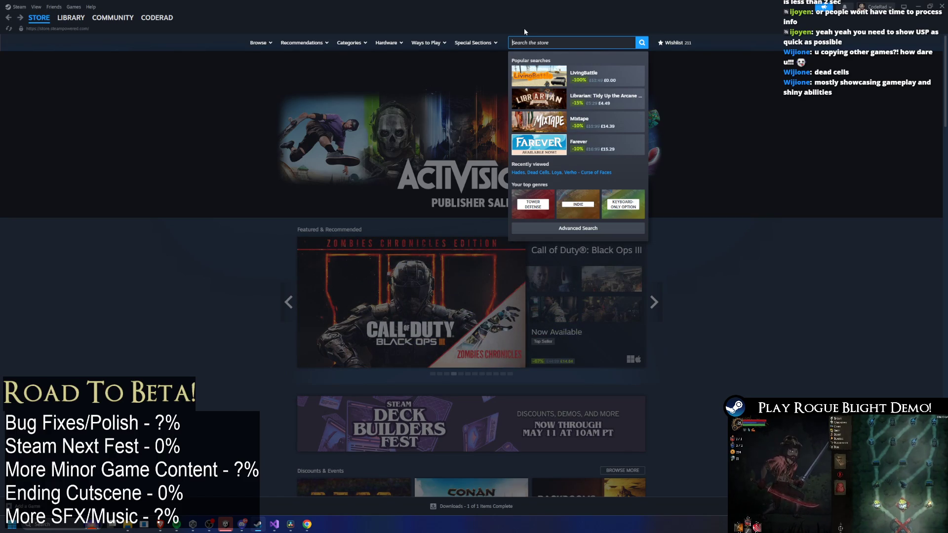
{"action": "type", "text": "dar"}
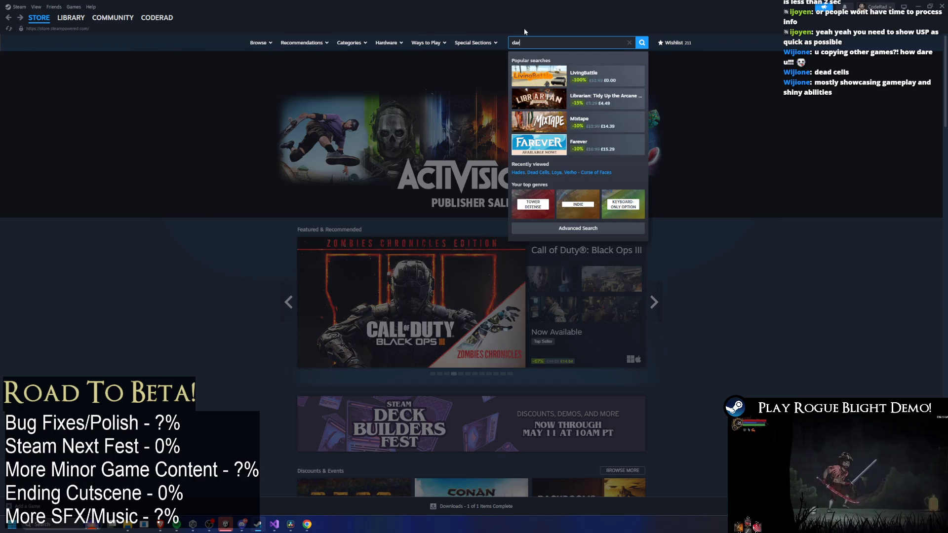
{"action": "type", "text": "kest dung"}
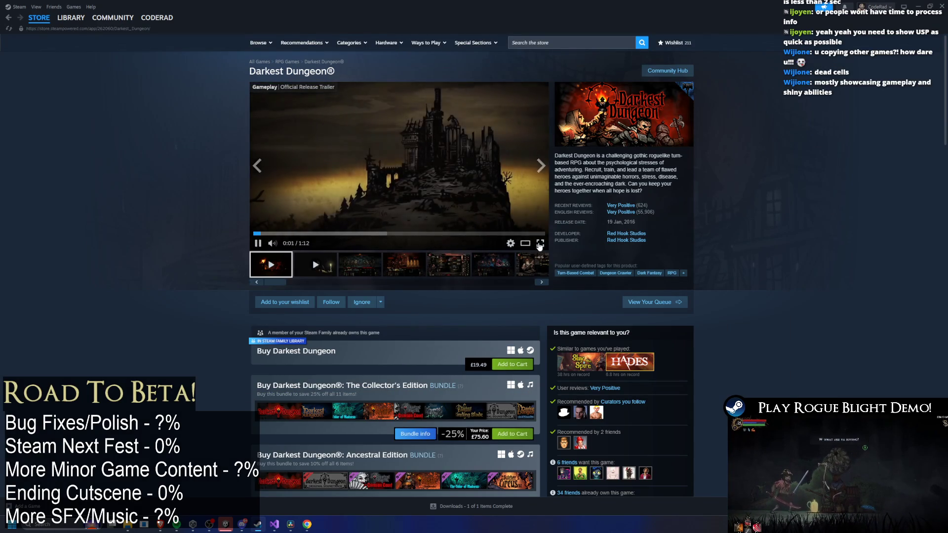
Watch the Darkest Dungeon trailer and the House_of_Ruin cinematic full screen
{"action": "left_click", "coordinate": [540, 243]}
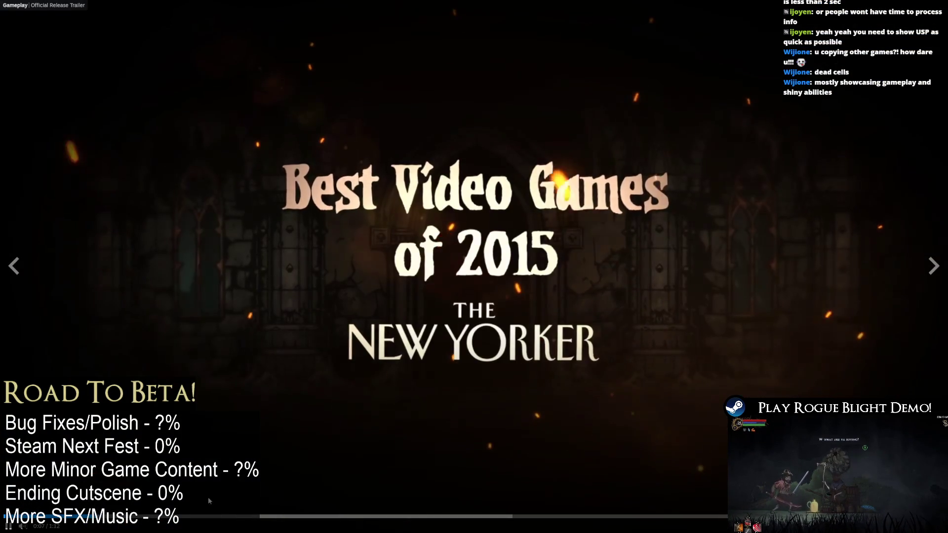
{"action": "key", "text": "space"}
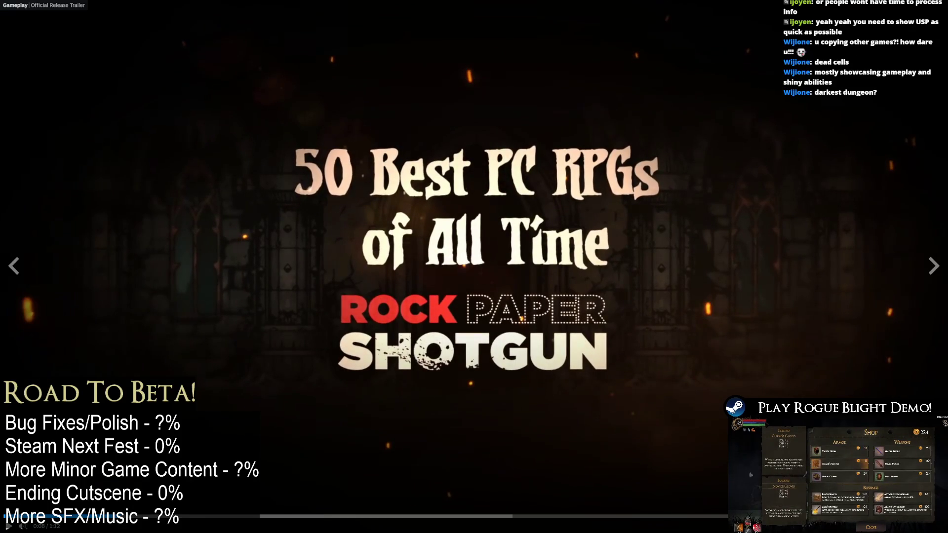
{"action": "key", "text": "Escape"}
{"action": "left_click", "coordinate": [305, 266]}
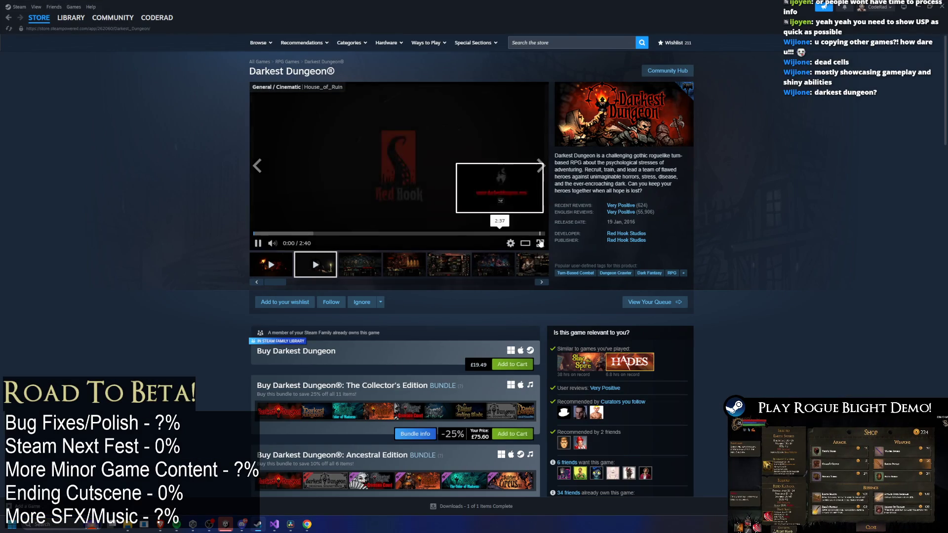
{"action": "left_click", "coordinate": [540, 243]}
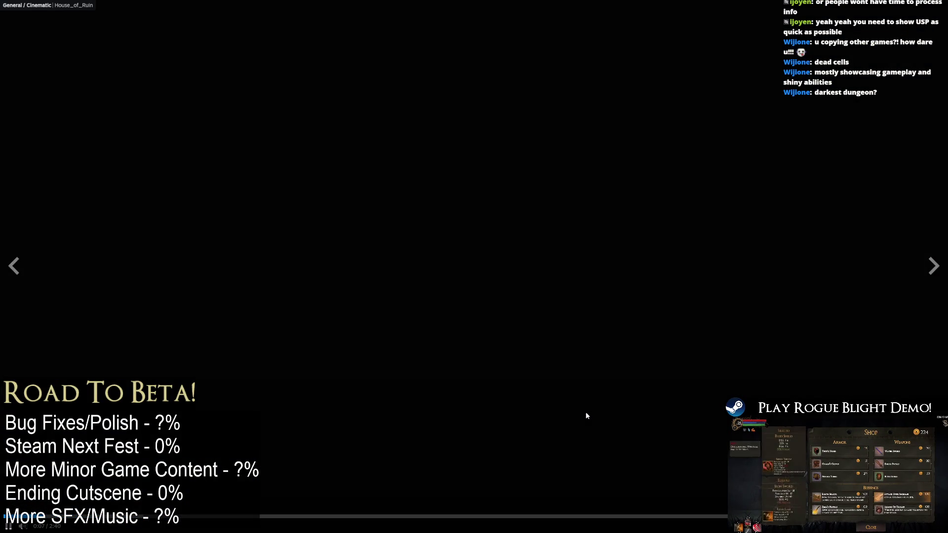
{"action": "left_click", "coordinate": [104, 516]}
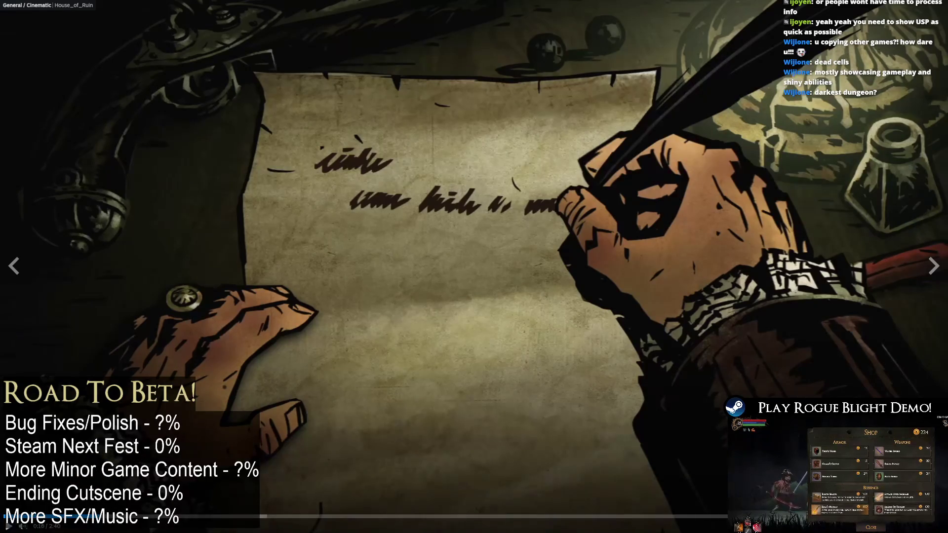
{"action": "key", "text": "Escape"}
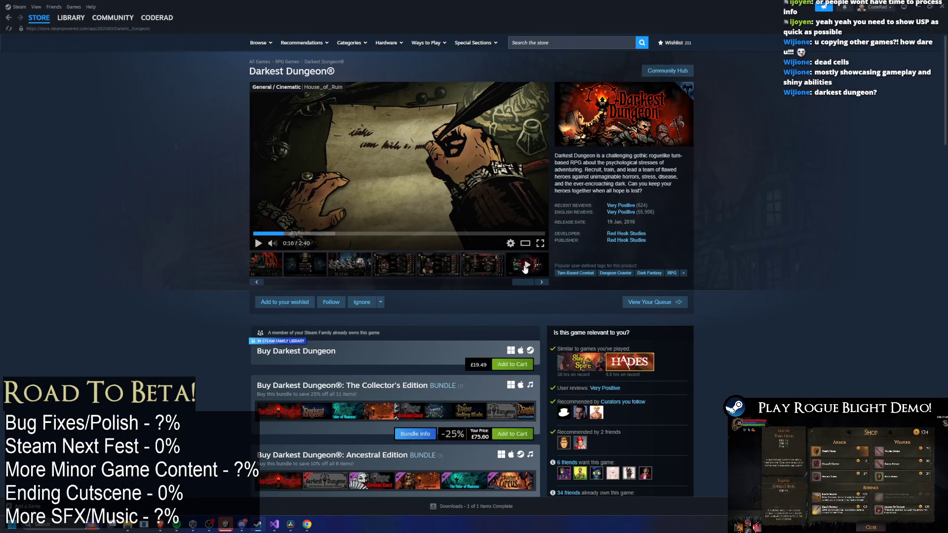
Watch the last trailer full screen, then search the Steam store for Darkest Dungeon
{"action": "left_click", "coordinate": [528, 273]}
{"action": "left_click", "coordinate": [539, 243]}
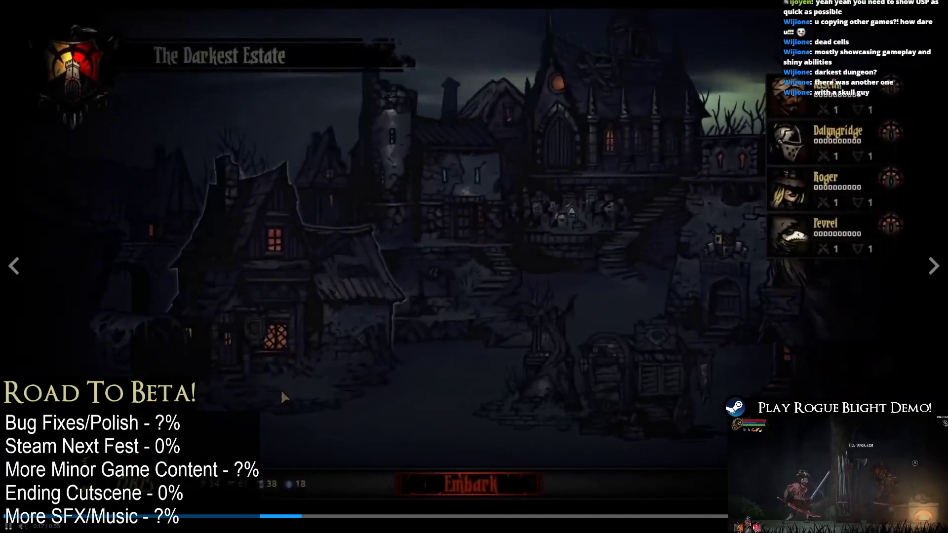
{"action": "key", "text": "Escape"}
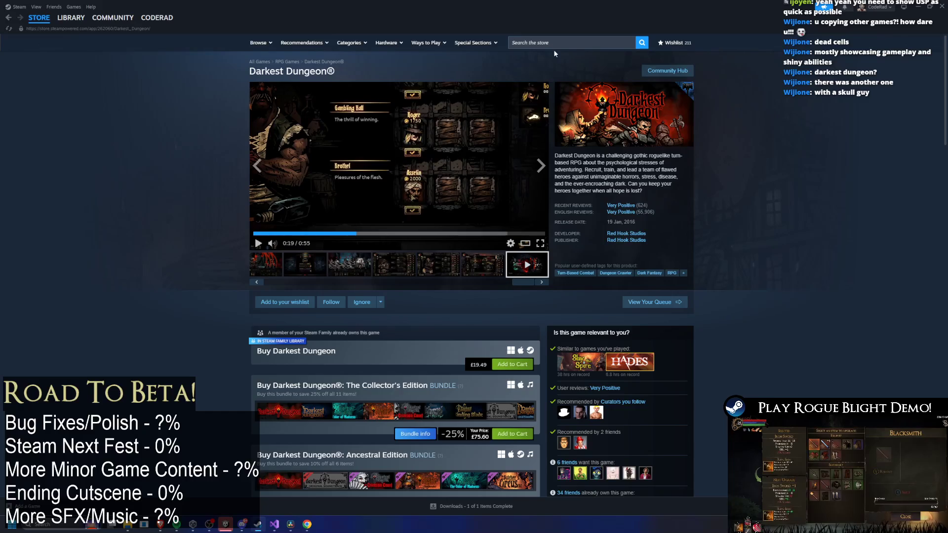
{"action": "left_click", "coordinate": [556, 45]}
{"action": "type", "text": "est"}
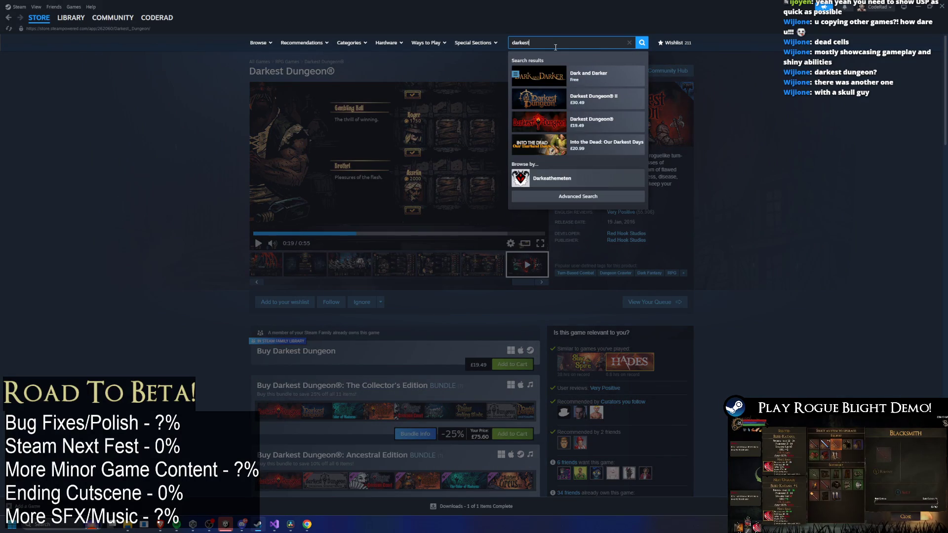
{"action": "type", "text": " dungeon"}
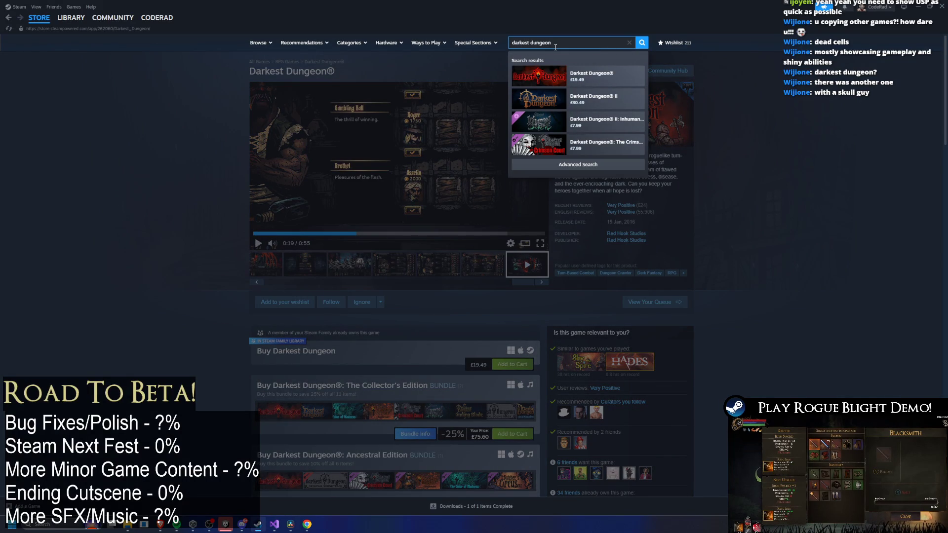
Open the Darkest Dungeon II store page and watch its trailer full screen
{"action": "left_click", "coordinate": [574, 101]}
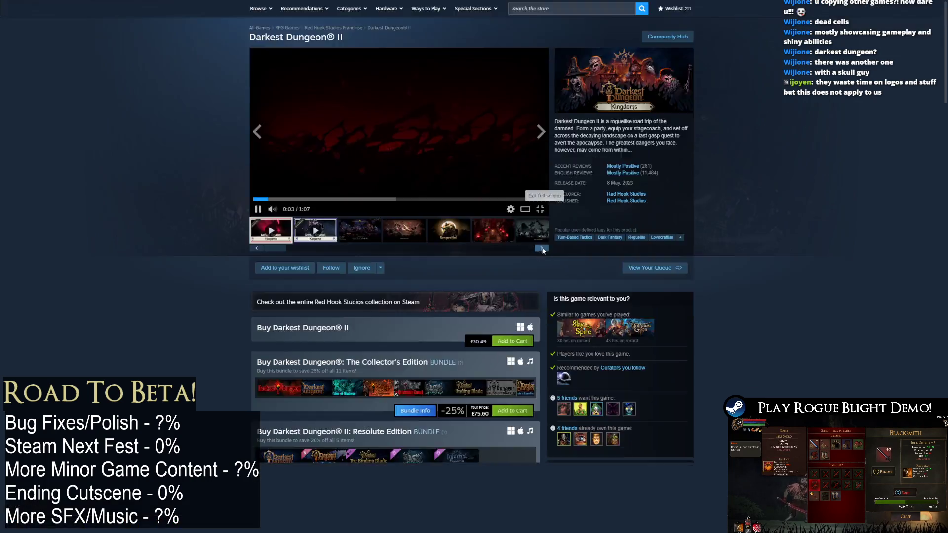
{"action": "left_click", "coordinate": [541, 246]}
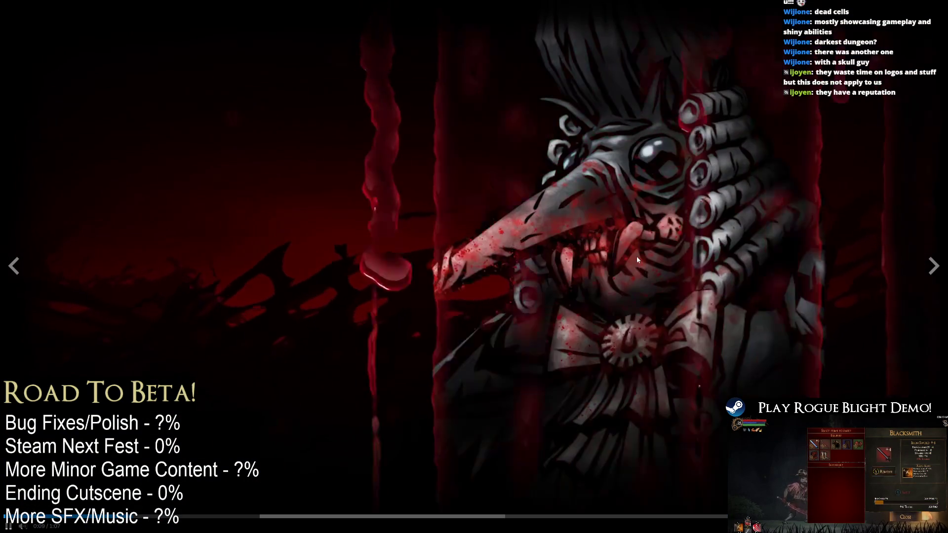
{"action": "left_click", "coordinate": [267, 517]}
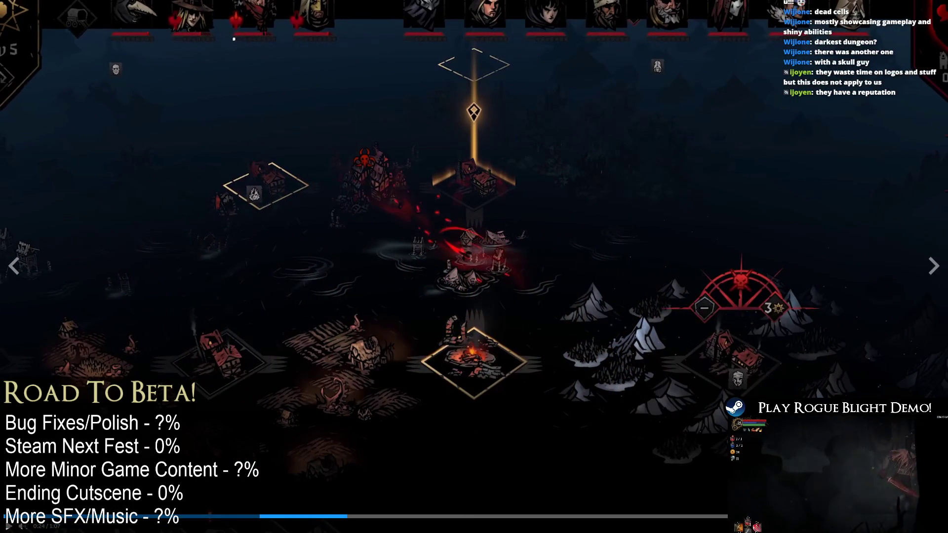
{"action": "key", "text": "Escape"}
Watch the second trailer full screen, then play the Chirurgeon's Table gameplay video full screen
{"action": "left_click", "coordinate": [315, 264]}
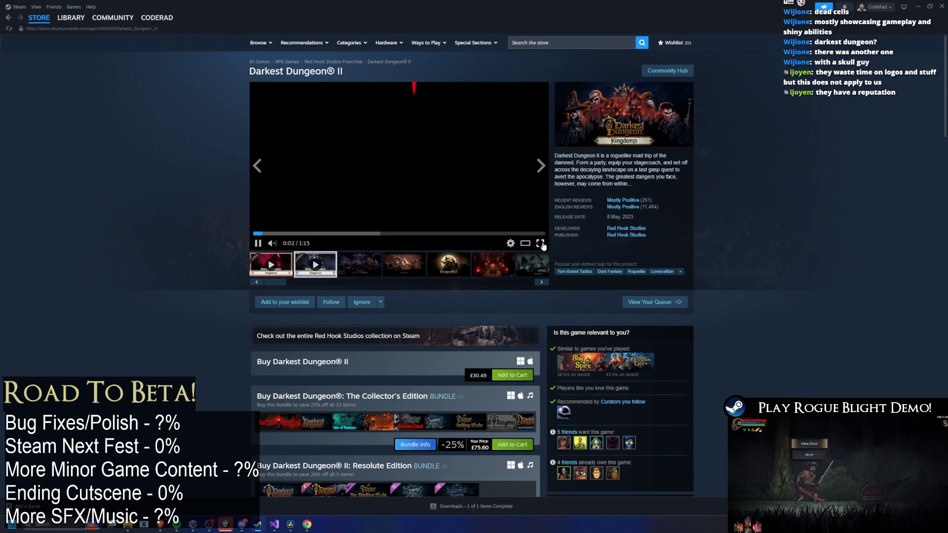
{"action": "left_click", "coordinate": [541, 242]}
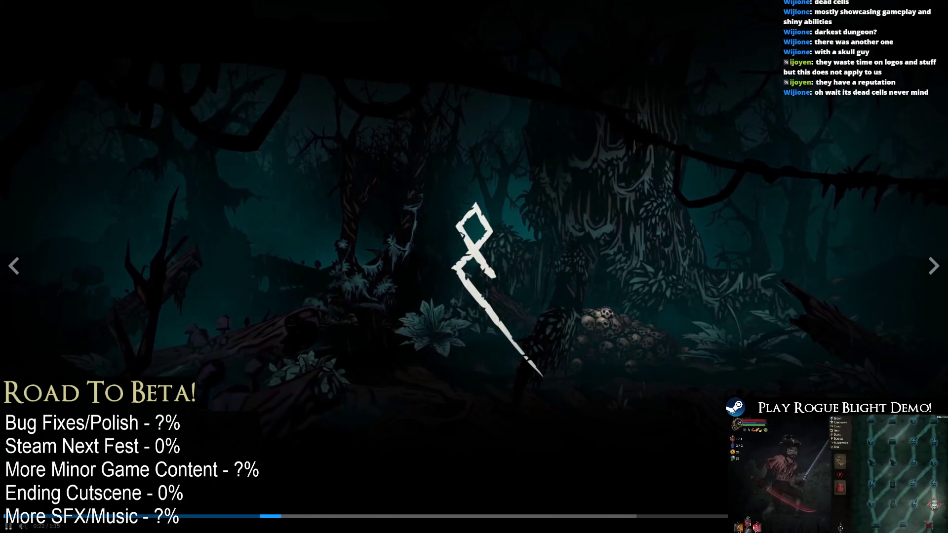
{"action": "key", "text": "Escape"}
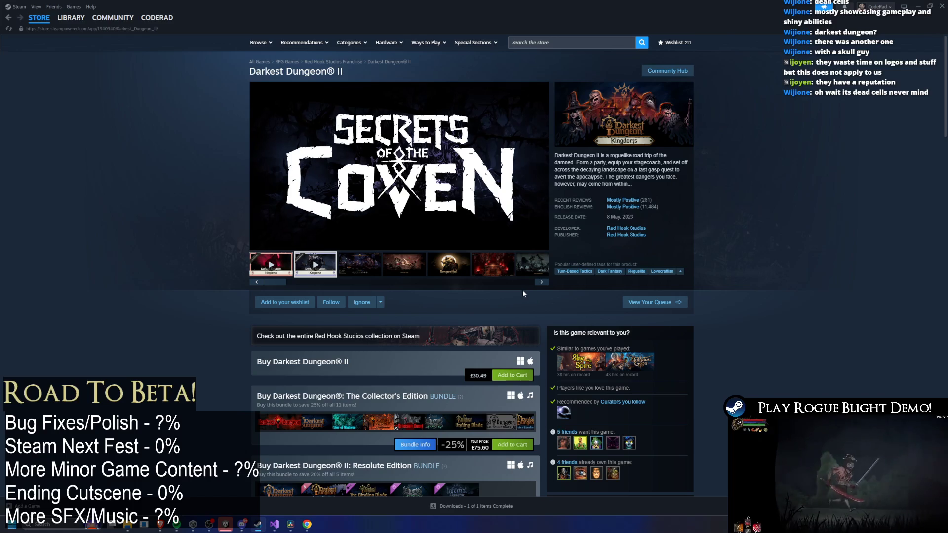
{"action": "left_click", "coordinate": [540, 282]}
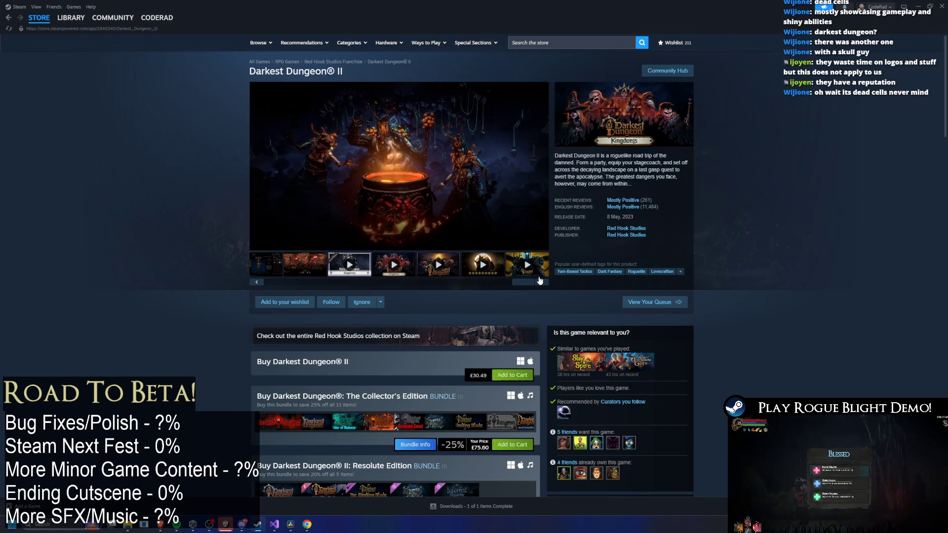
{"action": "left_click", "coordinate": [540, 269]}
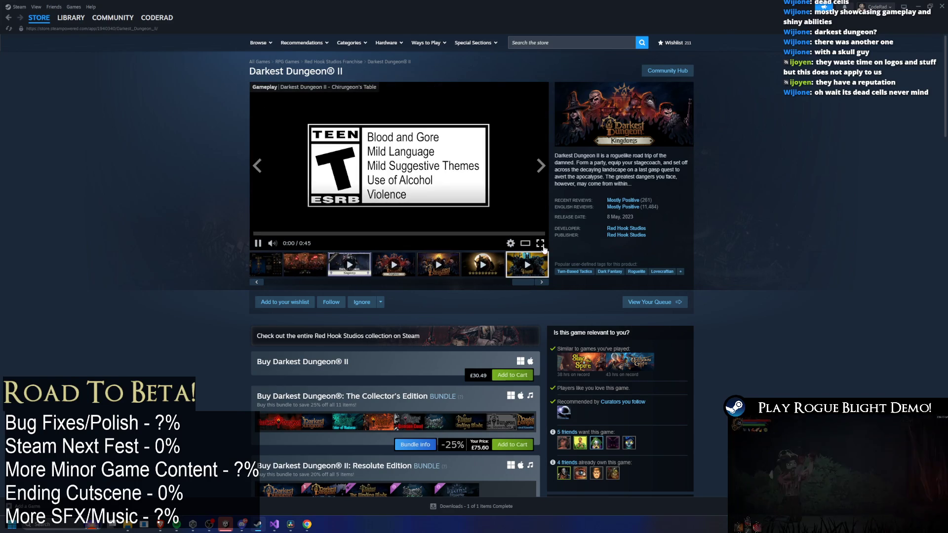
{"action": "left_click", "coordinate": [540, 243]}
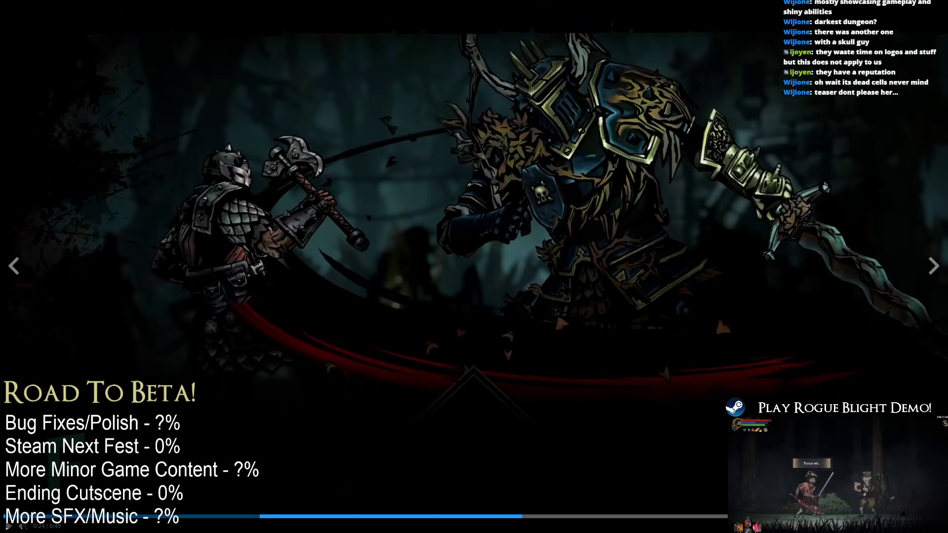
Exit the Chirurgeon's Table video, skim the Darkest Dungeon II page, then return to DaVinci Resolve
{"action": "key", "text": "Escape"}
{"action": "scroll", "coordinate": [623, 211], "scroll_direction": "down", "scroll_amount": 15}
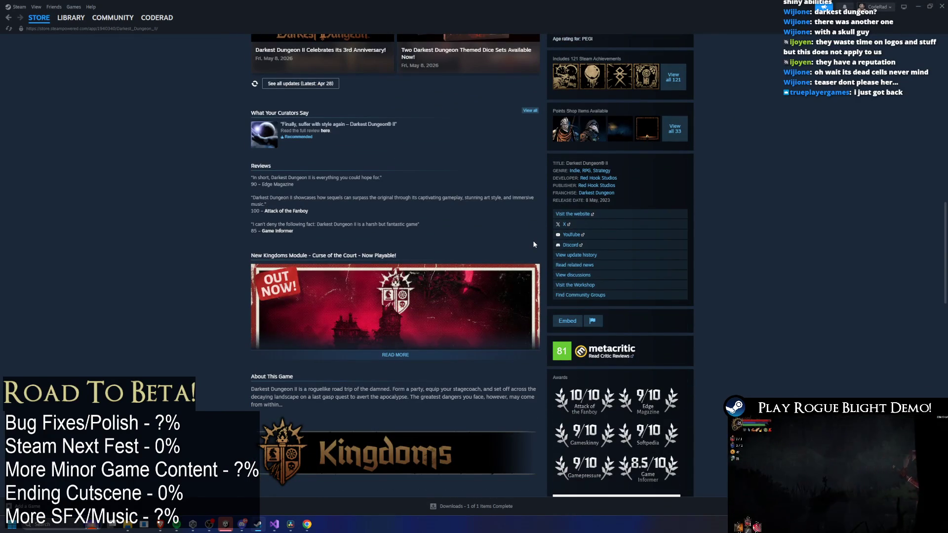
{"action": "scroll", "coordinate": [539, 244], "scroll_direction": "down", "scroll_amount": 15}
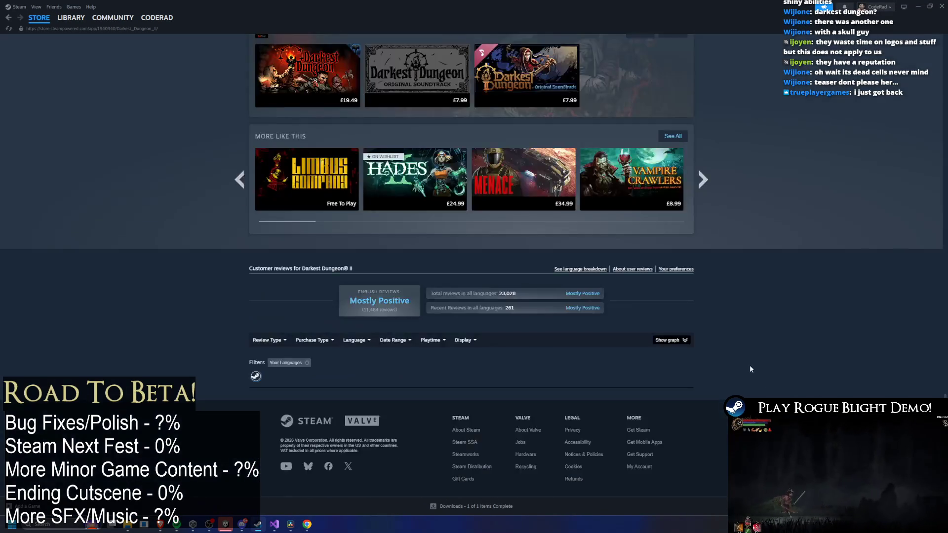
{"action": "key", "text": "Home"}
{"action": "mouse_move", "coordinate": [74, 19]}
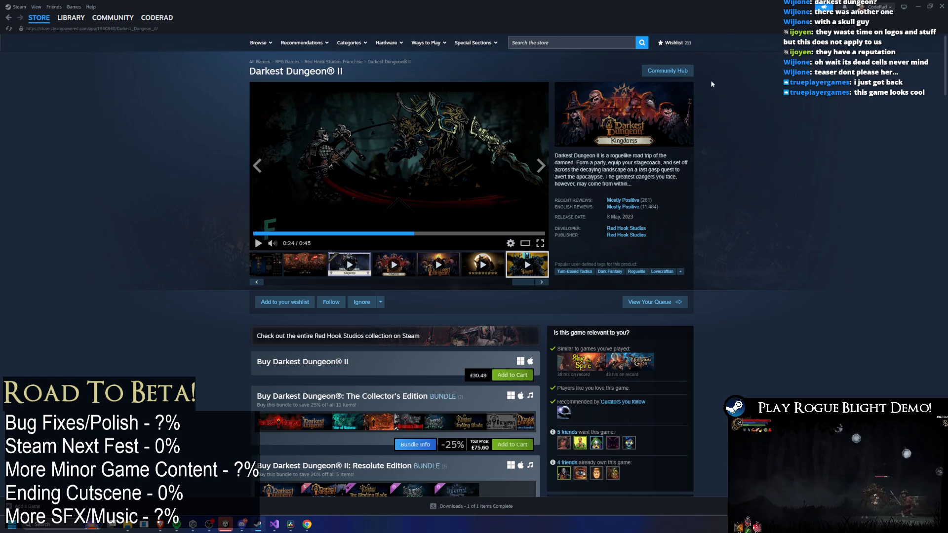
{"action": "key", "text": "alt+Tab"}
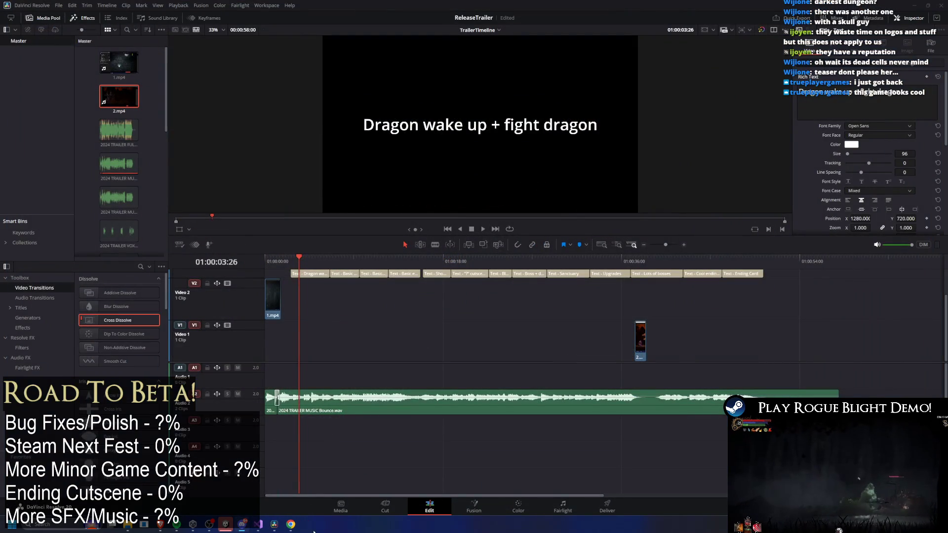
Bring Unity forward and start Rogue Blight from a save slot in Fireworn City
{"action": "left_click", "coordinate": [289, 526]}
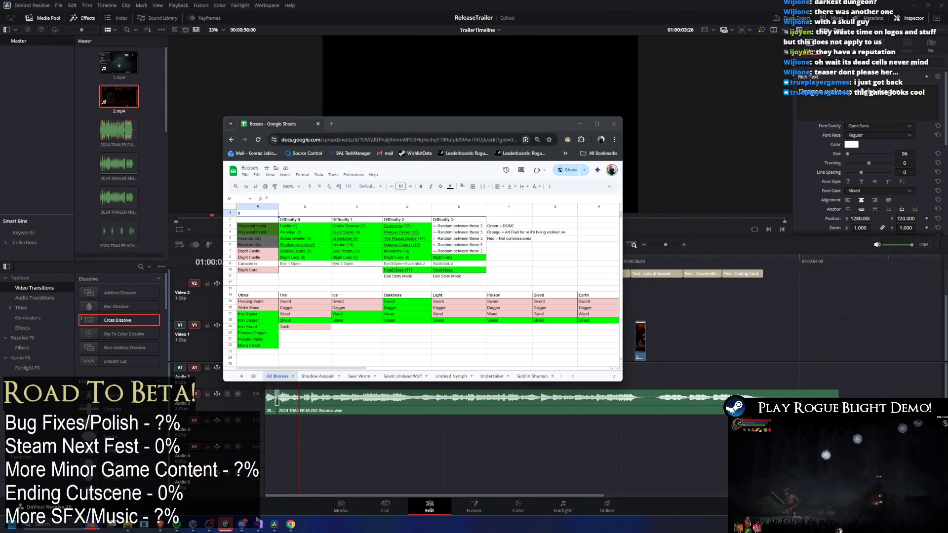
{"action": "left_click", "coordinate": [230, 486]}
{"action": "left_click", "coordinate": [620, 244]}
{"action": "left_click", "coordinate": [684, 263]}
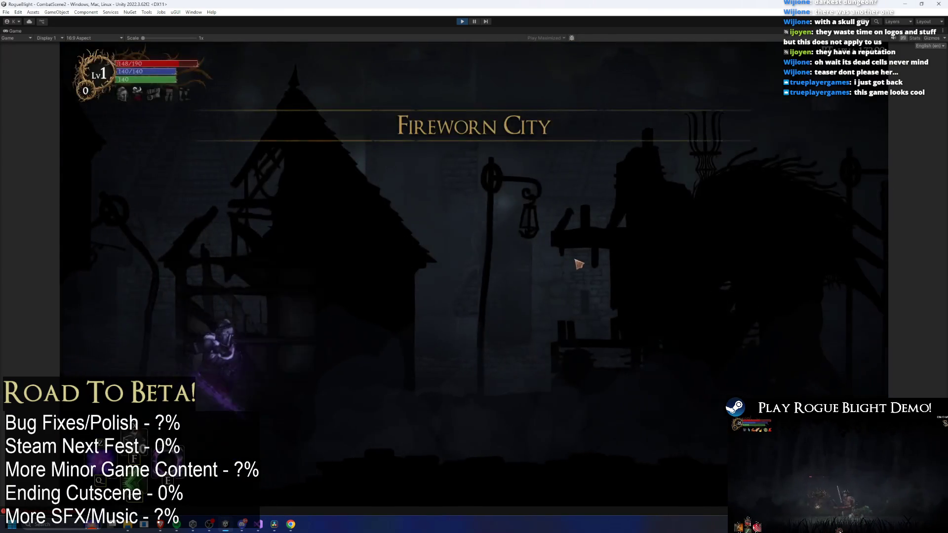
Walk through Fireworn City with the HUD hidden and start the NVIDIA gameplay recording
{"action": "key", "text": "a"}
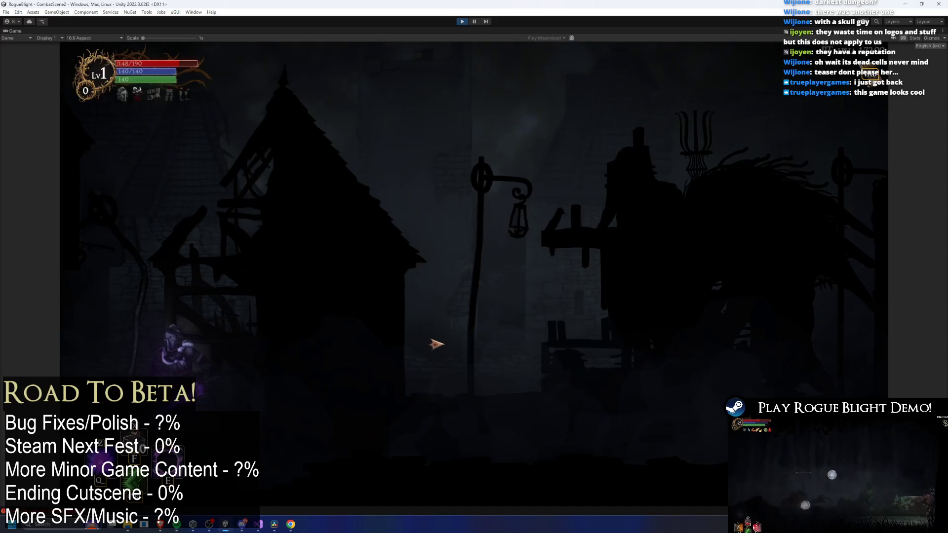
{"action": "key", "text": "h"}
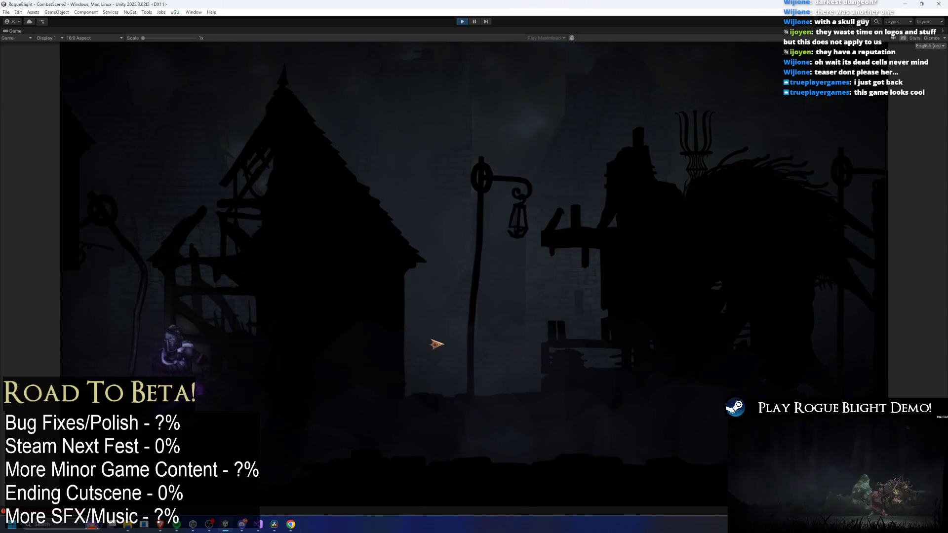
{"action": "key", "text": "a"}
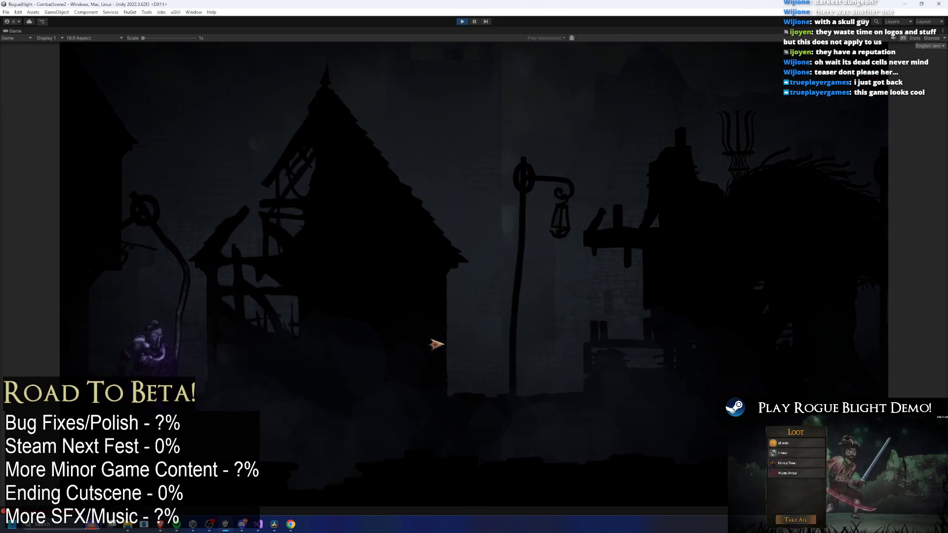
{"action": "key", "text": "d"}
{"action": "key", "text": "alt+z"}
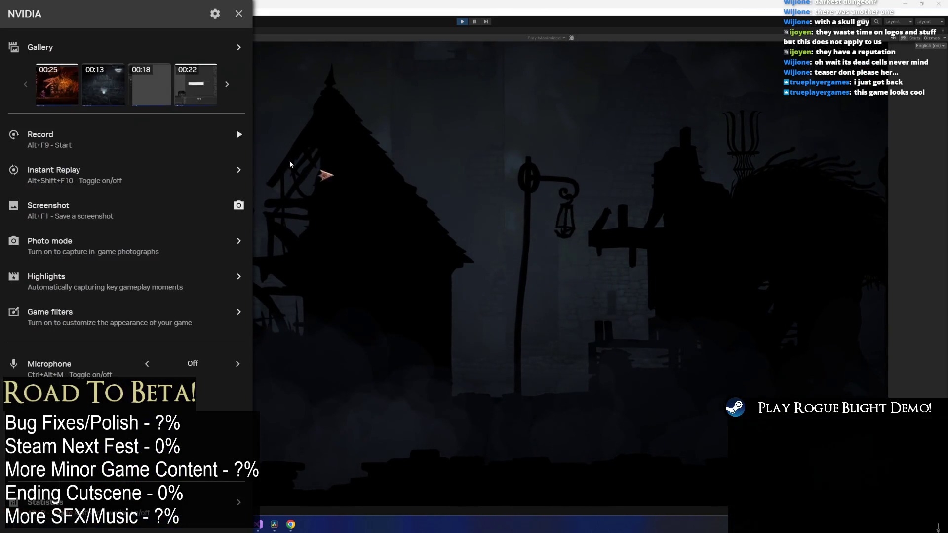
{"action": "key", "text": "alt+z"}
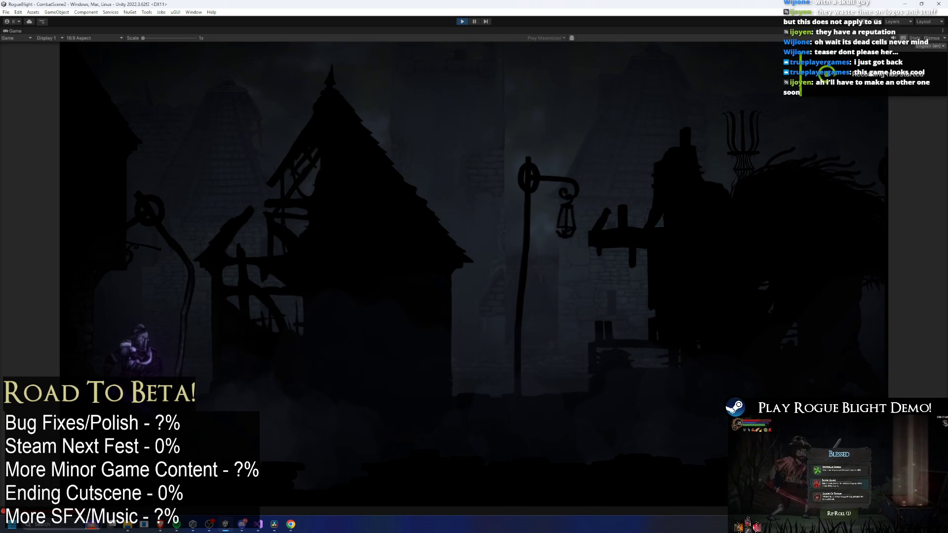
Walk right until the boss appears, pause, then stop and preview the 18-second clip
{"action": "key", "text": "d"}
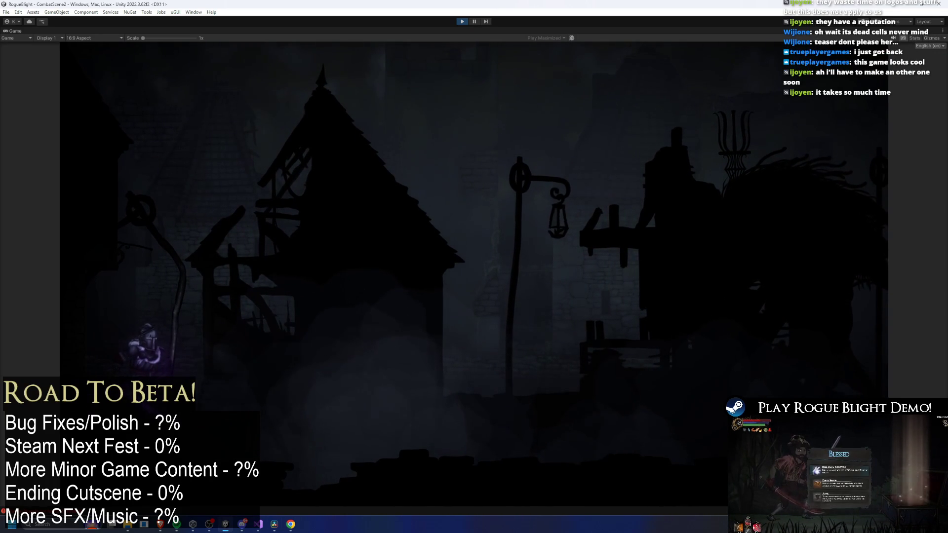
{"action": "key", "text": "d"}
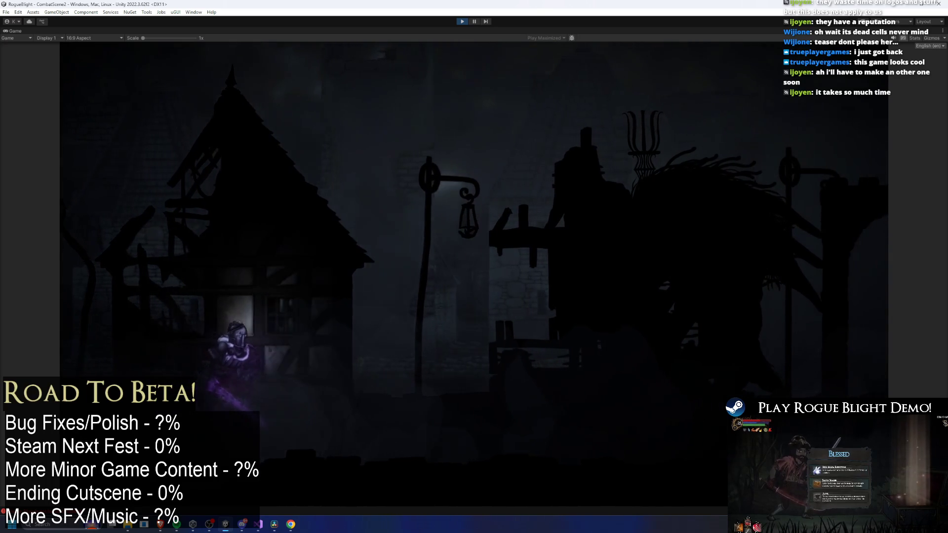
{"action": "key", "text": "d"}
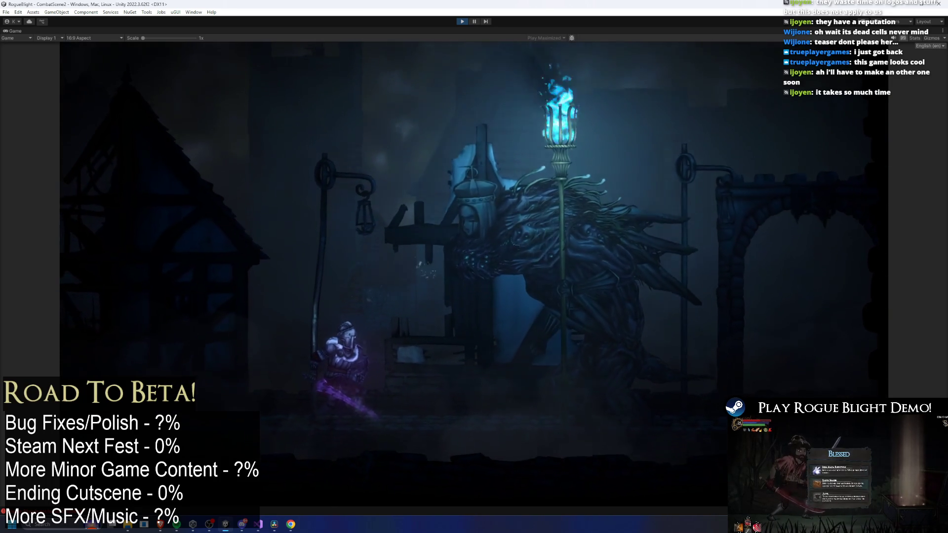
{"action": "key", "text": "Escape"}
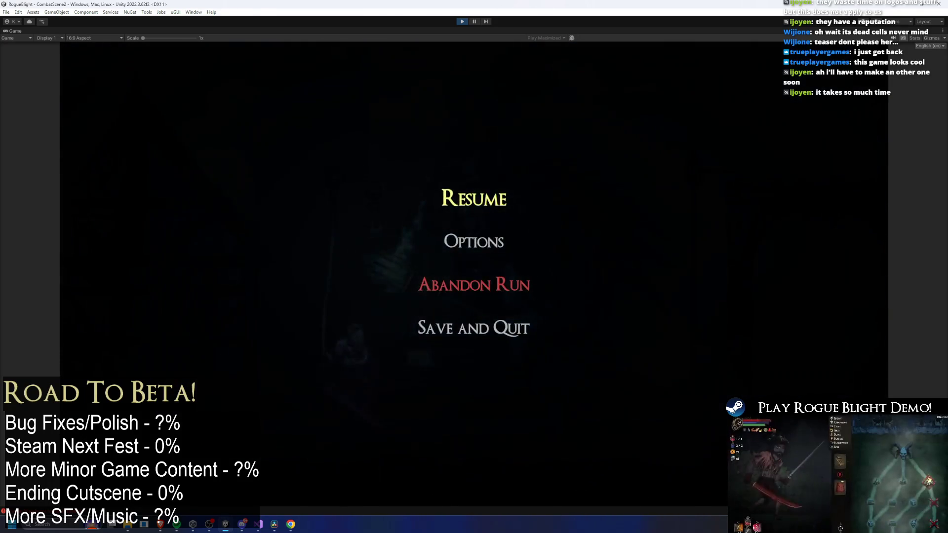
{"action": "key", "text": "alt+z"}
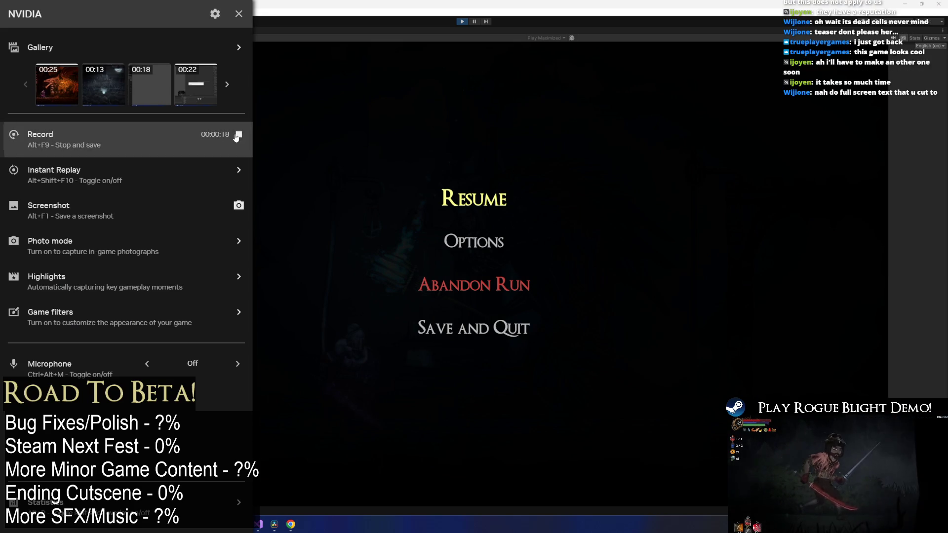
{"action": "left_click", "coordinate": [238, 134]}
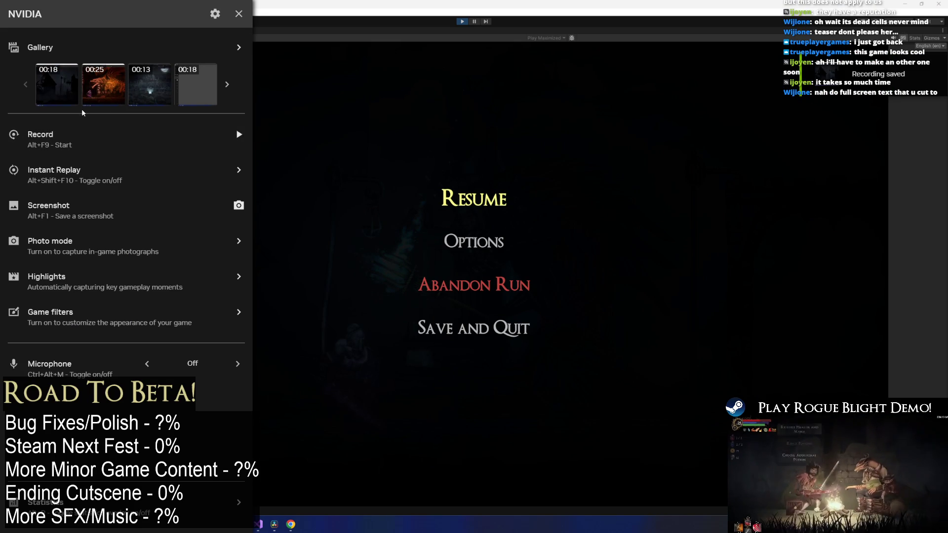
{"action": "left_click", "coordinate": [56, 97]}
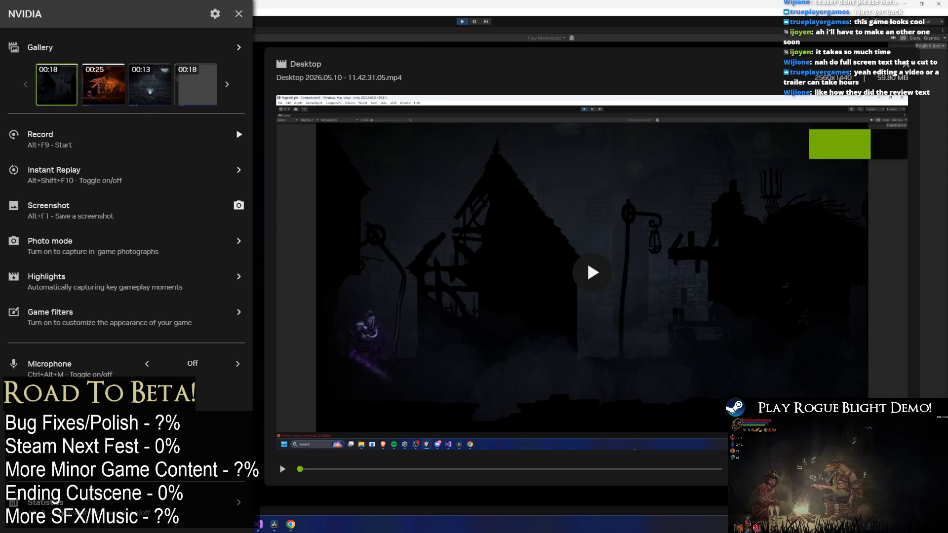
{"action": "key", "text": "alt+z"}
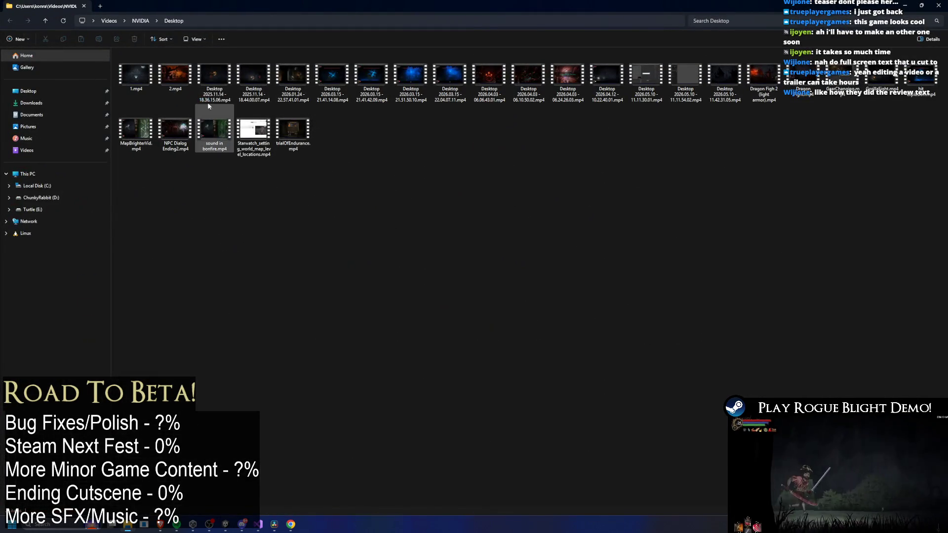
Delete the old 2.mp4, rename the newest Desktop recording to 2.mp4, and minimize the folder
{"action": "left_click", "coordinate": [175, 75]}
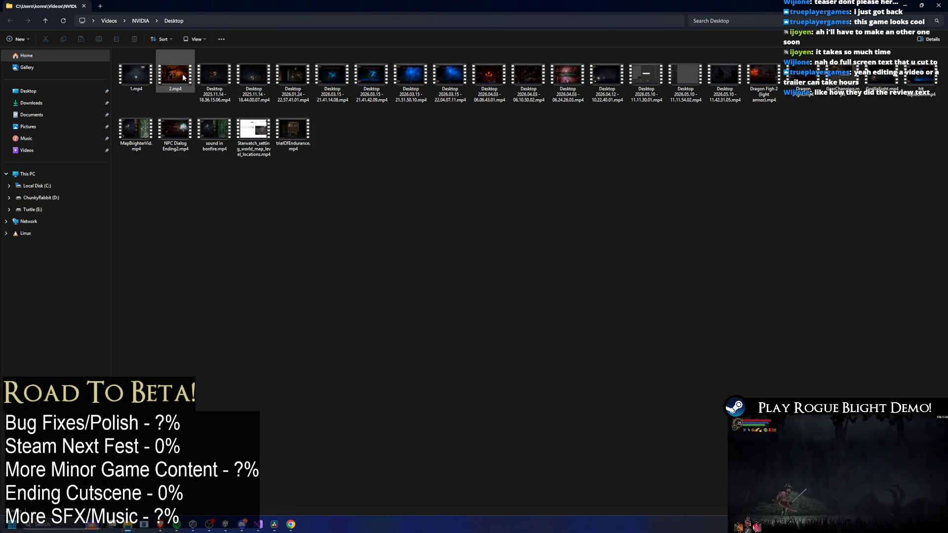
{"action": "key", "text": "Delete"}
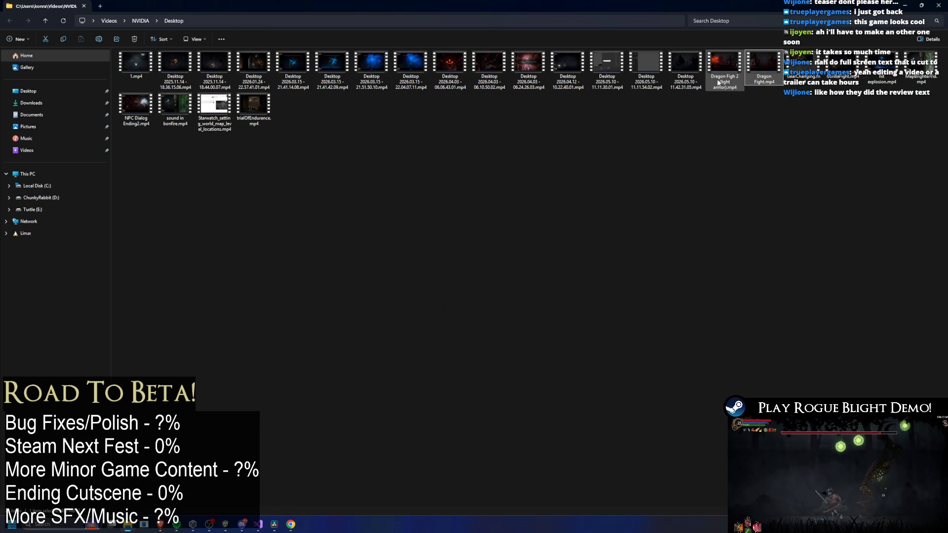
{"action": "left_click", "coordinate": [682, 86]}
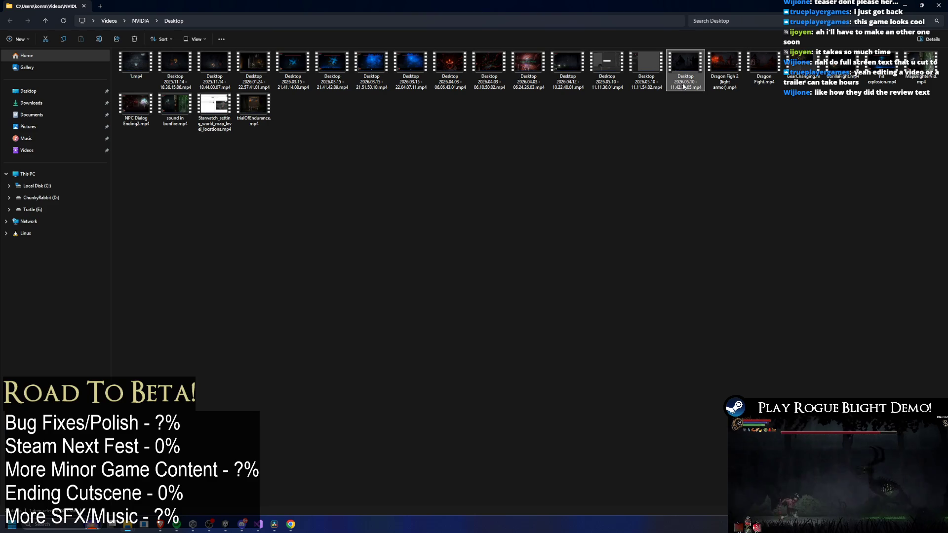
{"action": "left_click", "coordinate": [699, 143]}
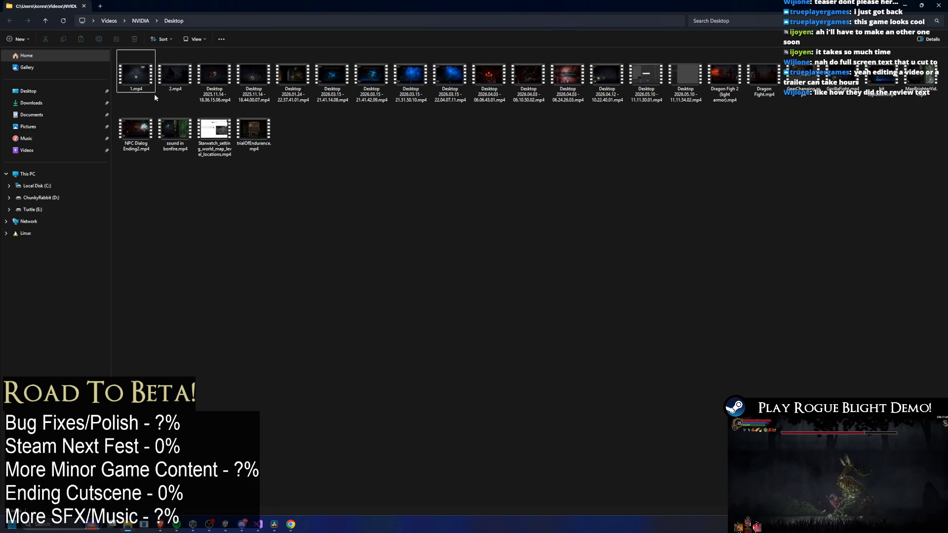
{"action": "mouse_move", "coordinate": [297, 6]}
{"action": "left_mouse_down"}
{"action": "mouse_move", "coordinate": [740, 89]}
{"action": "mouse_move", "coordinate": [466, 6]}
{"action": "left_mouse_up"}
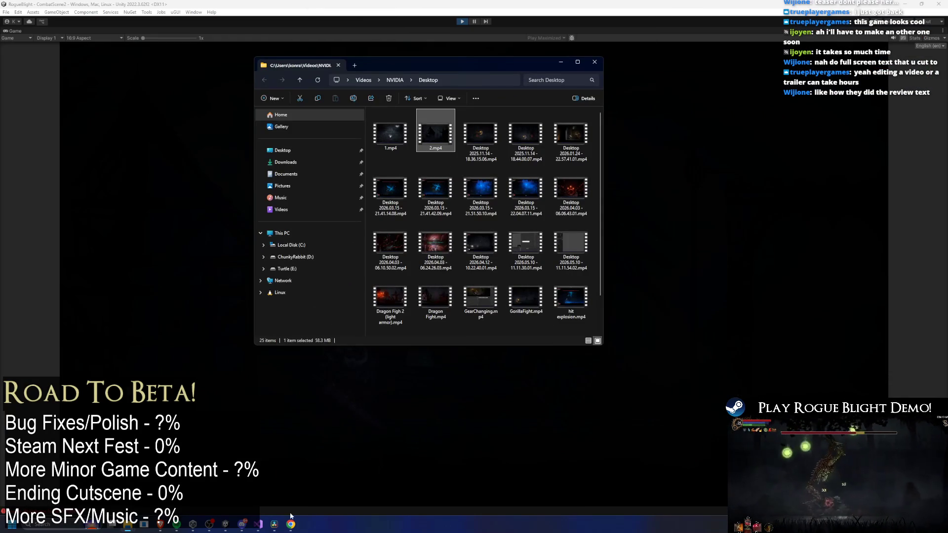
{"action": "left_click", "coordinate": [240, 524]}
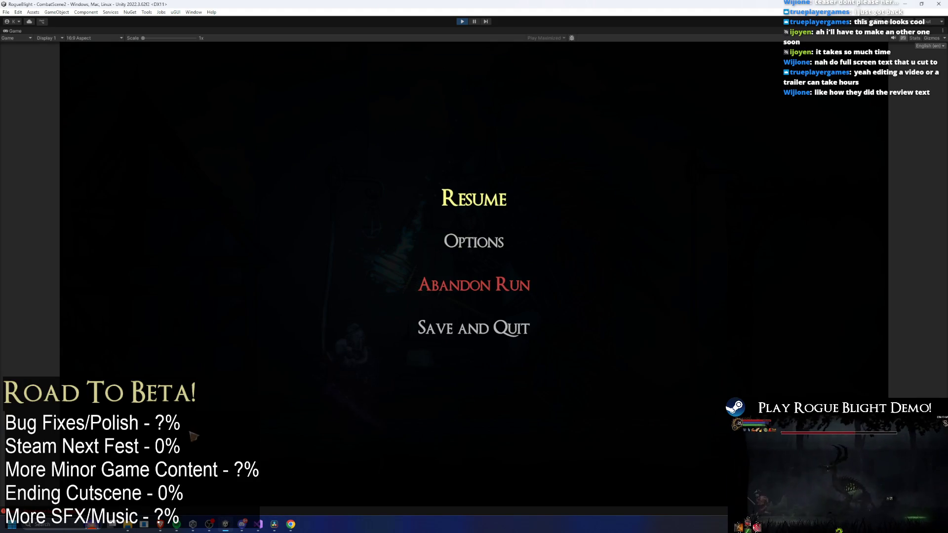
Glance at the release notes and TODO list in Visual Studio, then switch to the ReleaseTrailer edit
{"action": "left_click", "coordinate": [271, 524]}
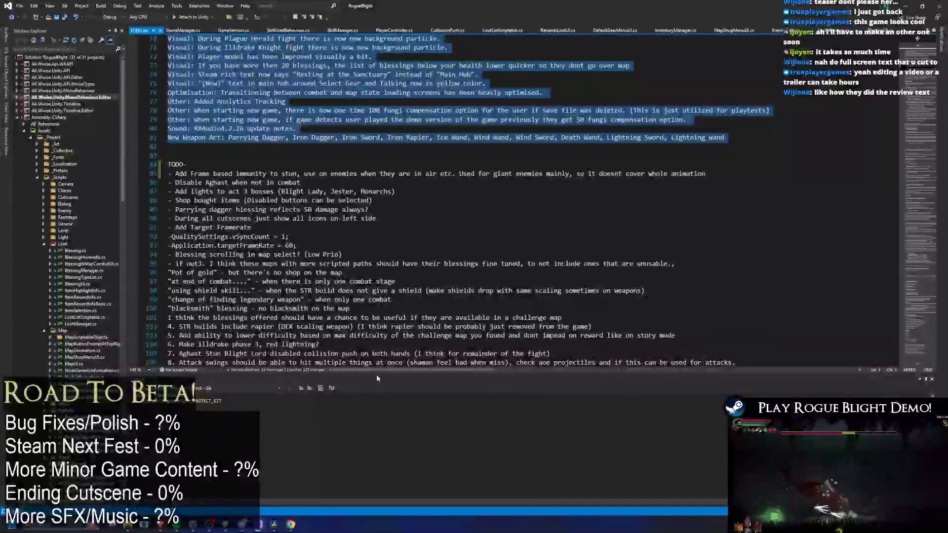
{"action": "key", "text": "alt+Tab"}
{"action": "key", "text": "alt+Tab"}
{"action": "key", "text": "alt+Tab"}
{"action": "key", "text": "alt+Tab"}
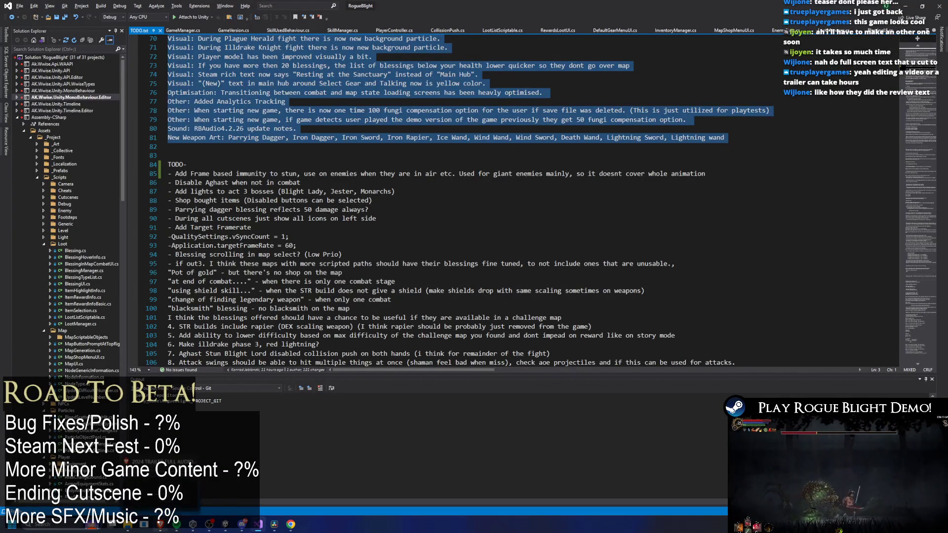
{"action": "key", "text": "alt+Tab"}
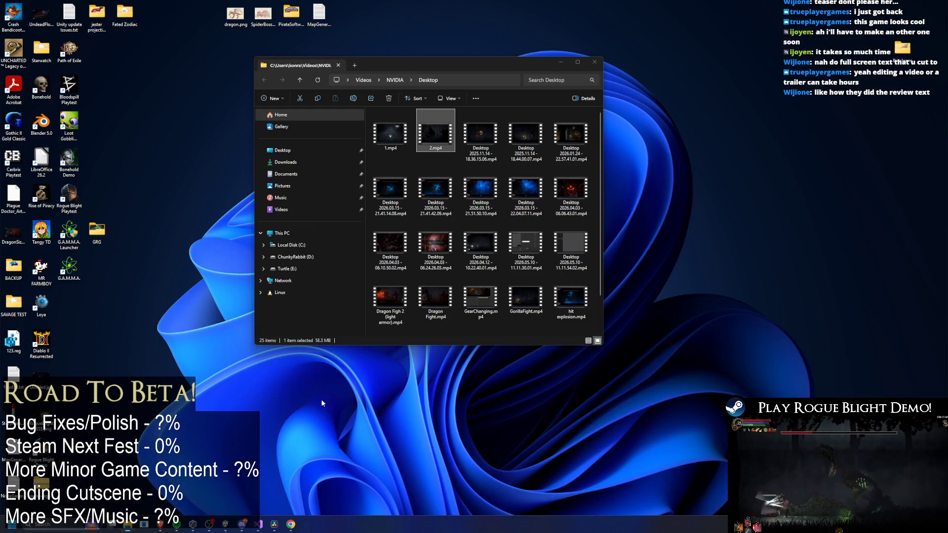
Drag 2.mp4 from the recordings folder onto the trailer timeline
{"action": "left_click", "coordinate": [148, 481]}
{"action": "mouse_move", "coordinate": [442, 142]}
{"action": "left_mouse_down"}
{"action": "mouse_move", "coordinate": [728, 290]}
{"action": "mouse_move", "coordinate": [878, 343]}
{"action": "mouse_move", "coordinate": [852, 321]}
{"action": "mouse_move", "coordinate": [843, 339]}
{"action": "left_mouse_up"}
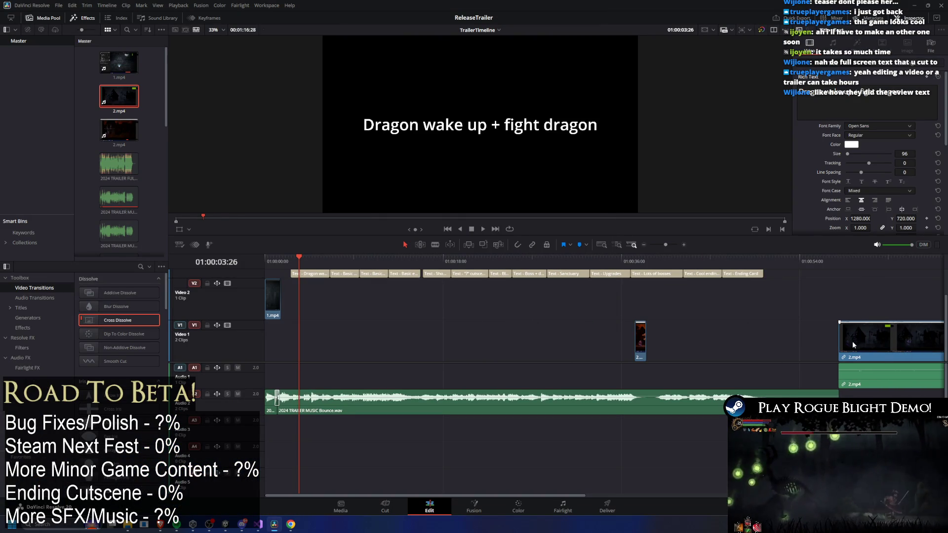
{"action": "mouse_move", "coordinate": [865, 303]}
{"action": "left_mouse_down"}
{"action": "mouse_move", "coordinate": [866, 339]}
{"action": "mouse_move", "coordinate": [911, 387]}
{"action": "mouse_move", "coordinate": [902, 340]}
{"action": "left_mouse_up"}
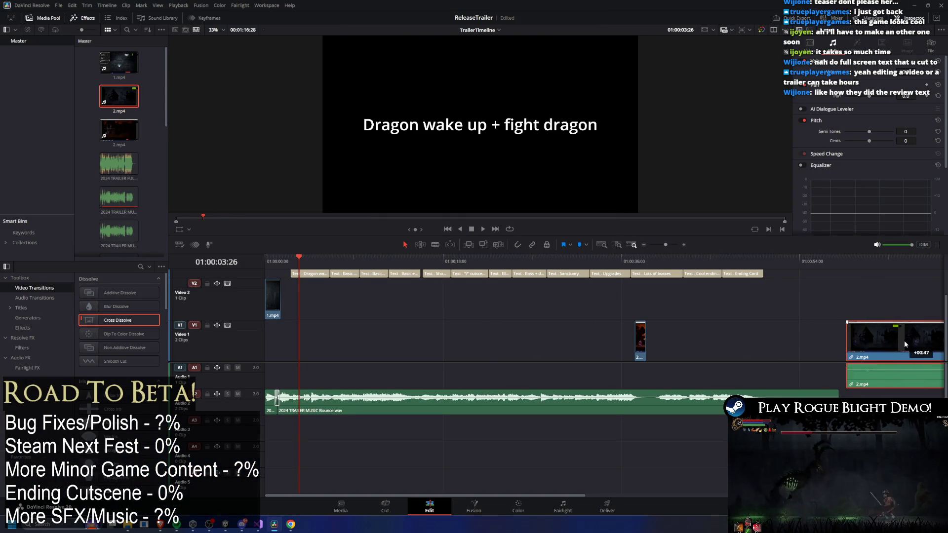
{"action": "scroll", "coordinate": [765, 332], "scroll_direction": "down", "scroll_amount": 1}
{"action": "left_click", "coordinate": [819, 375], "text": "alt"}
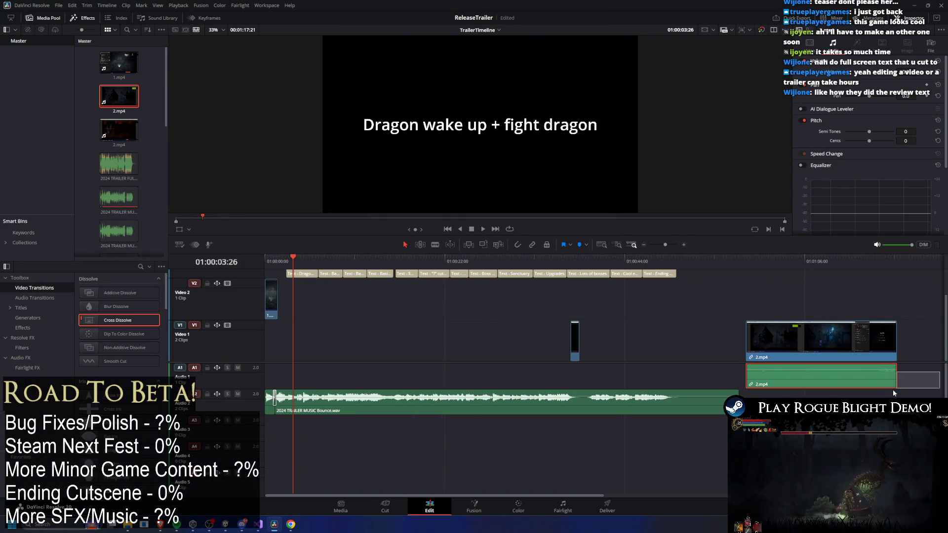
{"action": "key", "text": "Delete"}
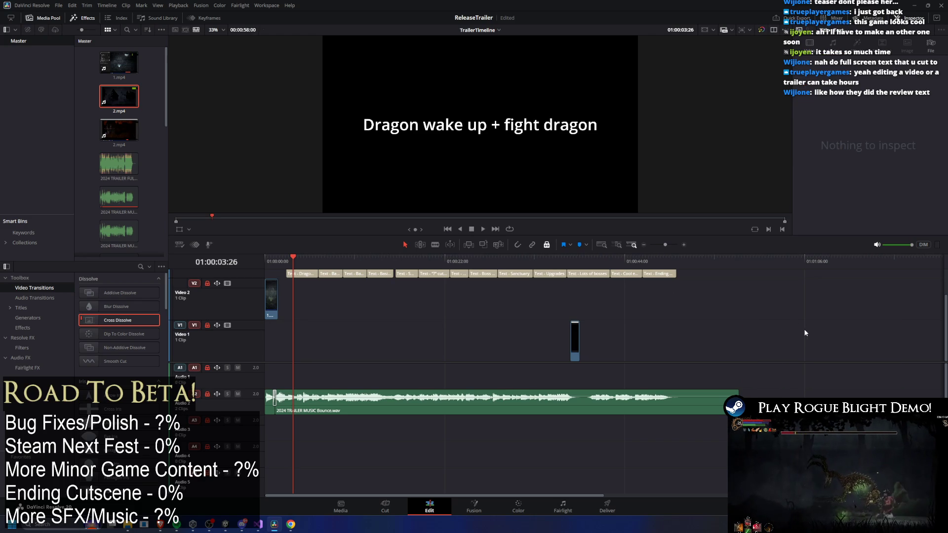
{"action": "key", "text": "ctrl+z"}
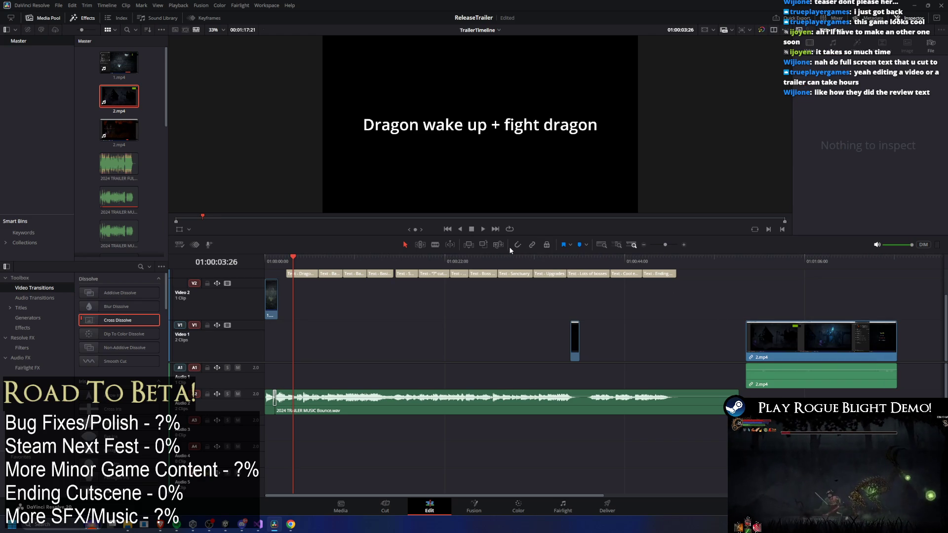
Move 2.mp4 onto Video 2 near the start, trim its head, and remove the Video 1 copy
{"action": "mouse_move", "coordinate": [767, 376]}
{"action": "left_mouse_down"}
{"action": "mouse_move", "coordinate": [419, 376]}
{"action": "mouse_move", "coordinate": [612, 377]}
{"action": "mouse_move", "coordinate": [516, 434]}
{"action": "left_mouse_up"}
{"action": "scroll", "coordinate": [405, 466], "scroll_direction": "left", "scroll_amount": 10}
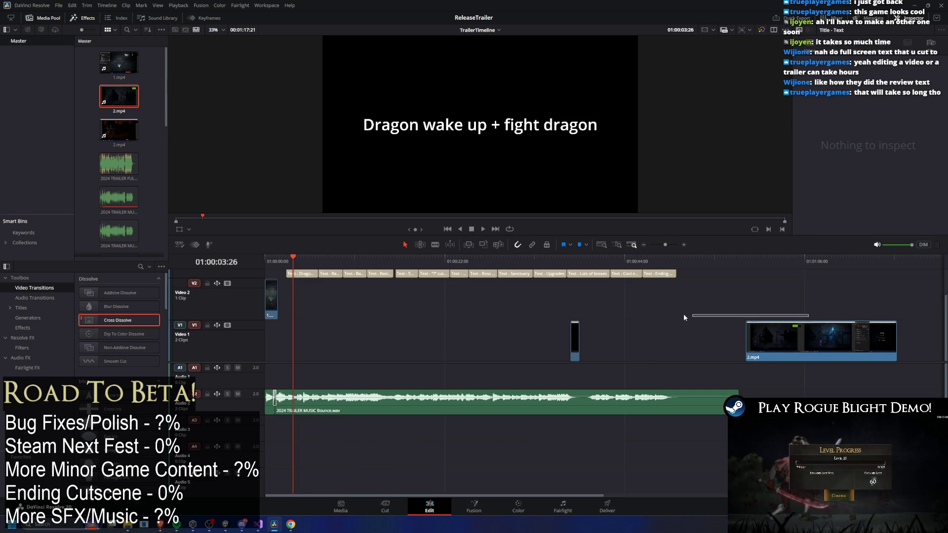
{"action": "mouse_move", "coordinate": [843, 331]}
{"action": "left_mouse_down"}
{"action": "mouse_move", "coordinate": [505, 334]}
{"action": "mouse_move", "coordinate": [394, 299]}
{"action": "left_mouse_up"}
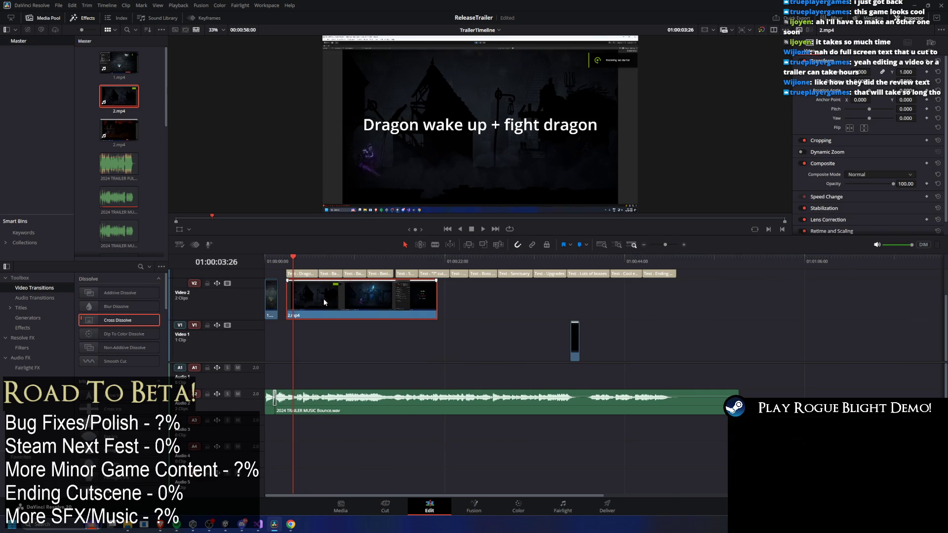
{"action": "mouse_move", "coordinate": [287, 296]}
{"action": "left_mouse_down"}
{"action": "mouse_move", "coordinate": [362, 297]}
{"action": "mouse_move", "coordinate": [321, 312]}
{"action": "left_mouse_up"}
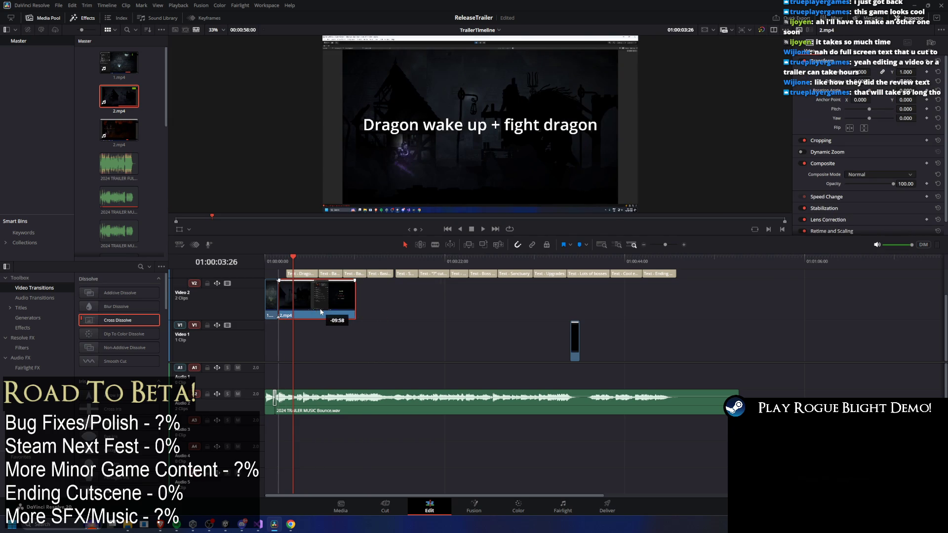
{"action": "left_click_drag", "start_coordinate": [291, 261], "coordinate": [287, 260]}
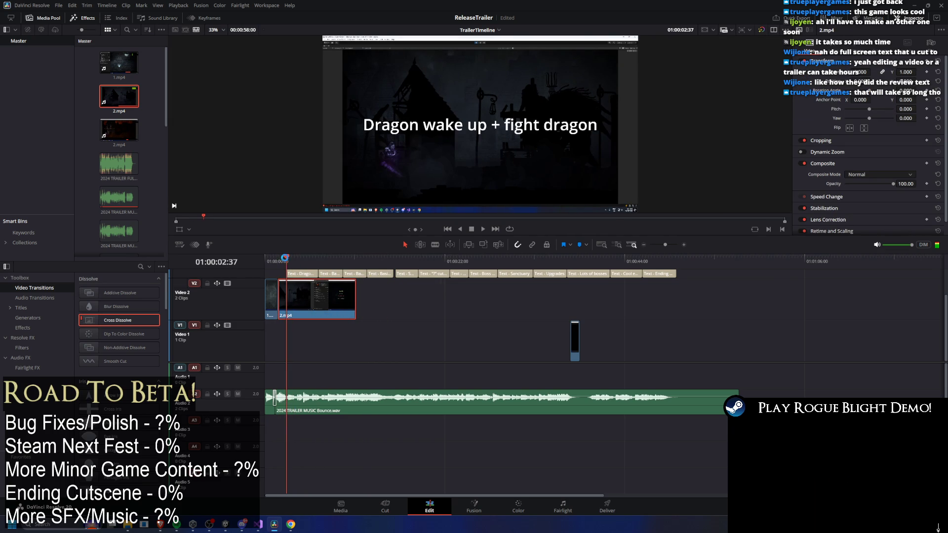
{"action": "left_click_drag", "start_coordinate": [327, 297], "coordinate": [897, 302]}
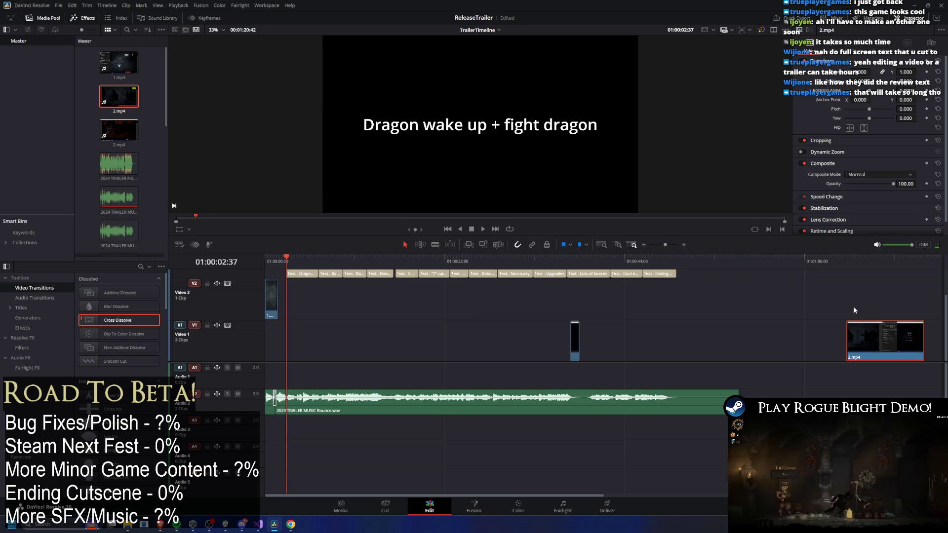
{"action": "key", "text": "Delete"}
Add 2.mp4 again at the end of Video 1, trim its start, and save the project
{"action": "key", "text": "alt+Tab"}
{"action": "mouse_move", "coordinate": [435, 133]}
{"action": "left_mouse_down"}
{"action": "mouse_move", "coordinate": [819, 341]}
{"action": "mouse_move", "coordinate": [787, 326]}
{"action": "left_mouse_up"}
{"action": "left_click_drag", "start_coordinate": [810, 262], "coordinate": [863, 268]}
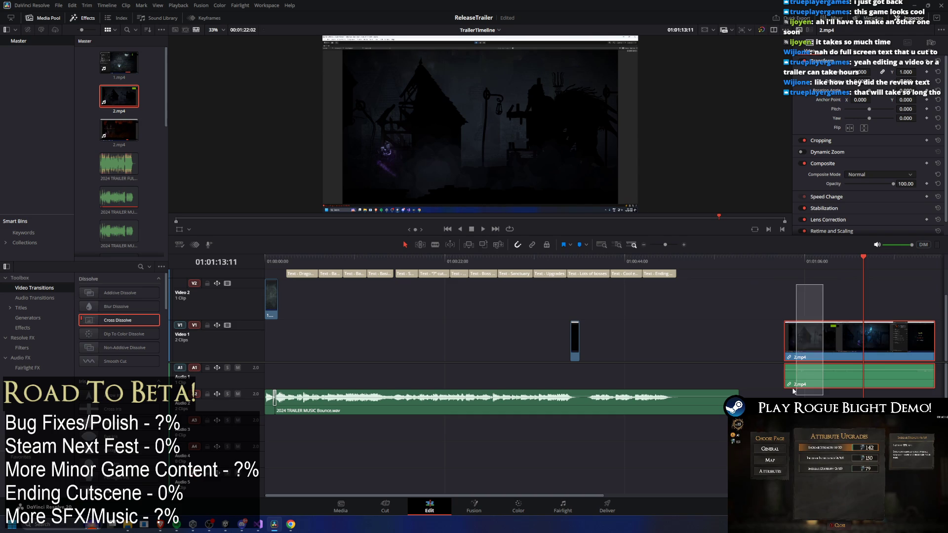
{"action": "mouse_move", "coordinate": [785, 340]}
{"action": "left_mouse_down"}
{"action": "mouse_move", "coordinate": [866, 340]}
{"action": "mouse_move", "coordinate": [324, 336]}
{"action": "mouse_move", "coordinate": [801, 331]}
{"action": "mouse_move", "coordinate": [442, 289]}
{"action": "mouse_move", "coordinate": [322, 328]}
{"action": "mouse_move", "coordinate": [322, 310]}
{"action": "mouse_move", "coordinate": [312, 310]}
{"action": "mouse_move", "coordinate": [321, 309]}
{"action": "left_mouse_up"}
{"action": "left_click", "coordinate": [386, 329]}
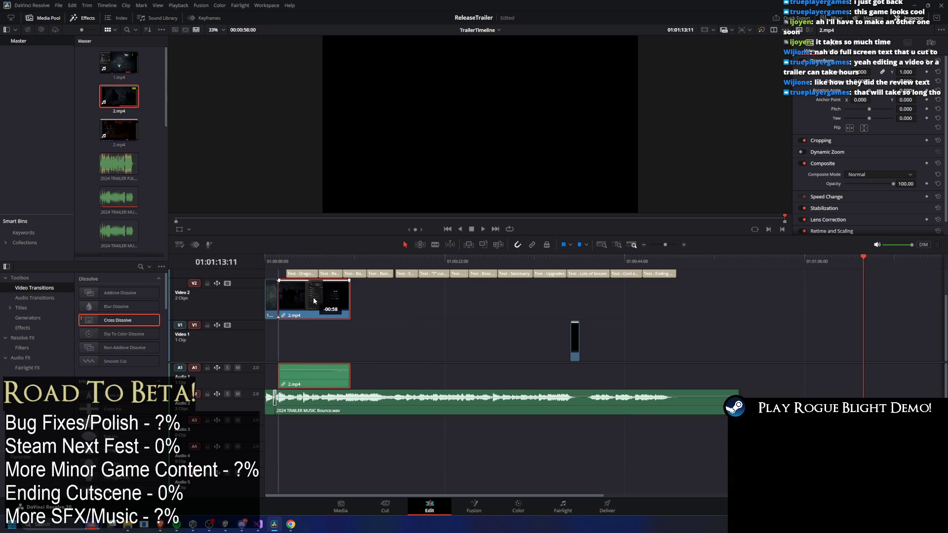
{"action": "scroll", "coordinate": [264, 336], "scroll_direction": "up", "scroll_amount": 3}
{"action": "key", "text": "ctrl+s"}
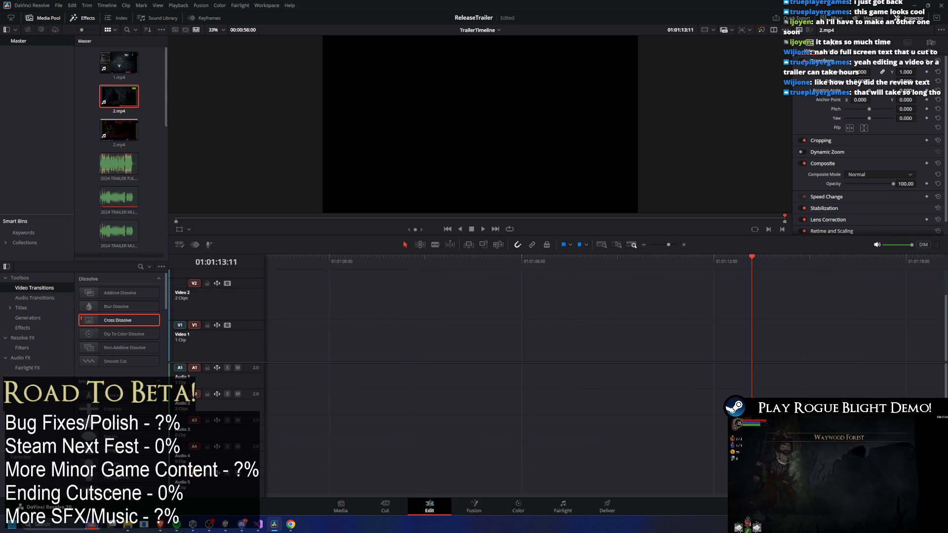
Zoom the 2.mp4 gameplay to 1.220, move it down to Video 1, and preview
{"action": "scroll", "coordinate": [363, 454], "scroll_direction": "left", "scroll_amount": 10}
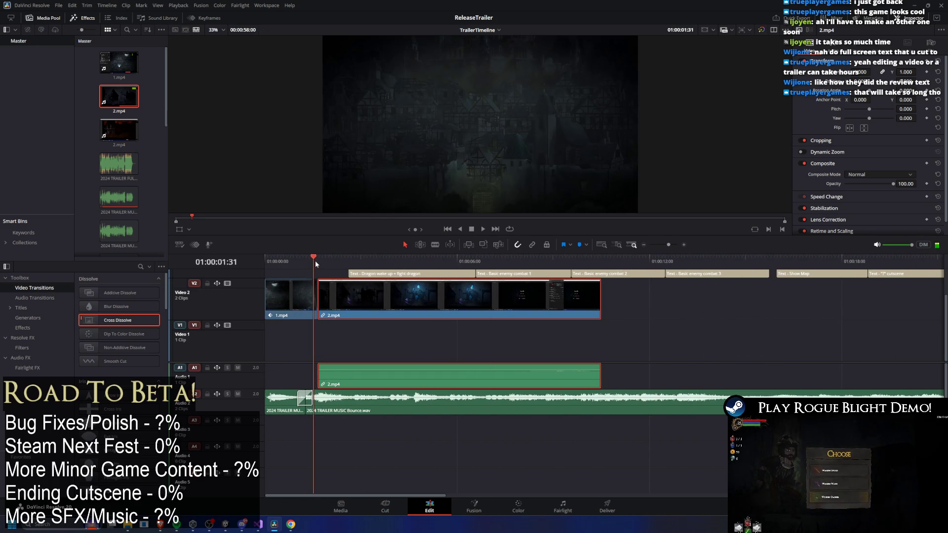
{"action": "left_click", "coordinate": [514, 299]}
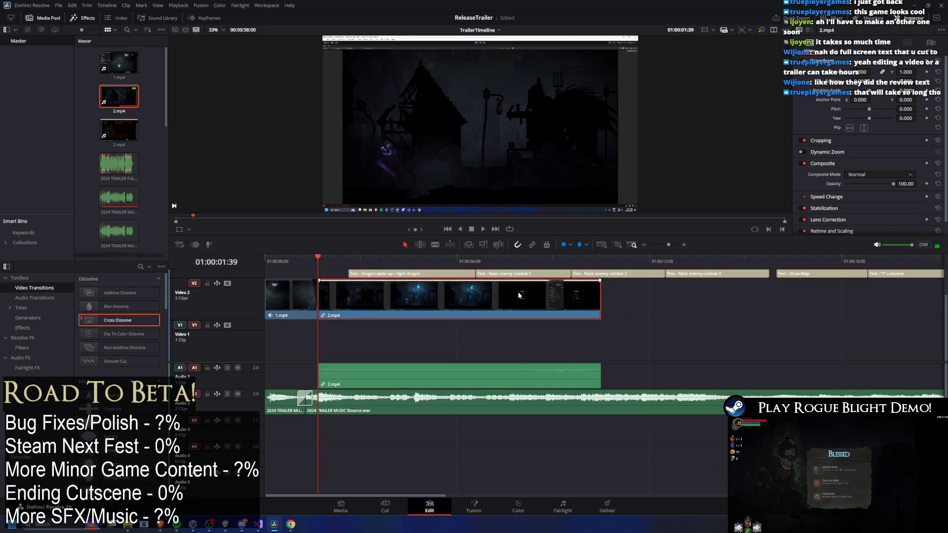
{"action": "left_click_drag", "start_coordinate": [862, 71], "coordinate": [881, 72]}
{"action": "left_click_drag", "start_coordinate": [314, 259], "coordinate": [340, 262]}
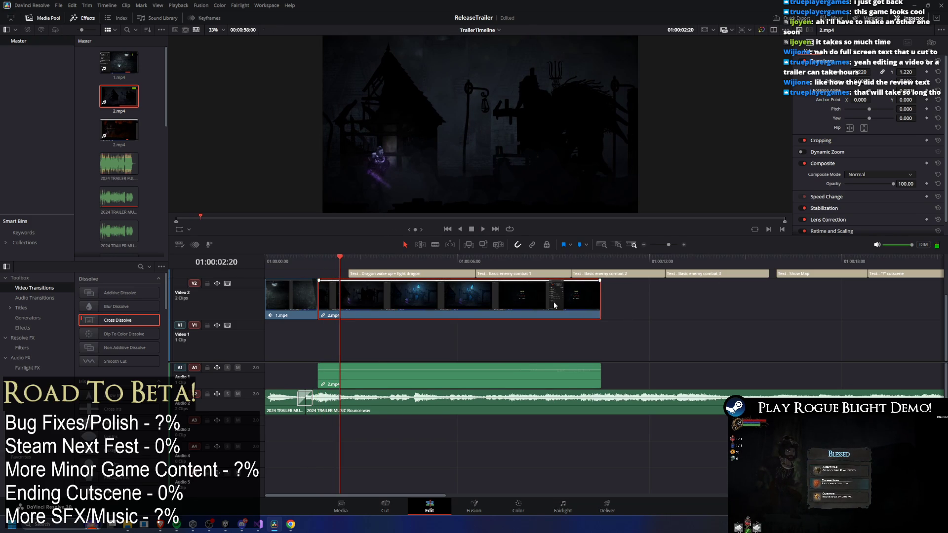
{"action": "left_click_drag", "start_coordinate": [580, 308], "coordinate": [523, 336]}
{"action": "mouse_move", "coordinate": [510, 368]}
{"action": "left_mouse_down"}
{"action": "mouse_move", "coordinate": [497, 369]}
{"action": "mouse_move", "coordinate": [505, 368]}
{"action": "left_mouse_up"}
{"action": "left_click", "coordinate": [320, 276]}
{"action": "left_click", "coordinate": [306, 263]}
{"action": "key", "text": "space"}
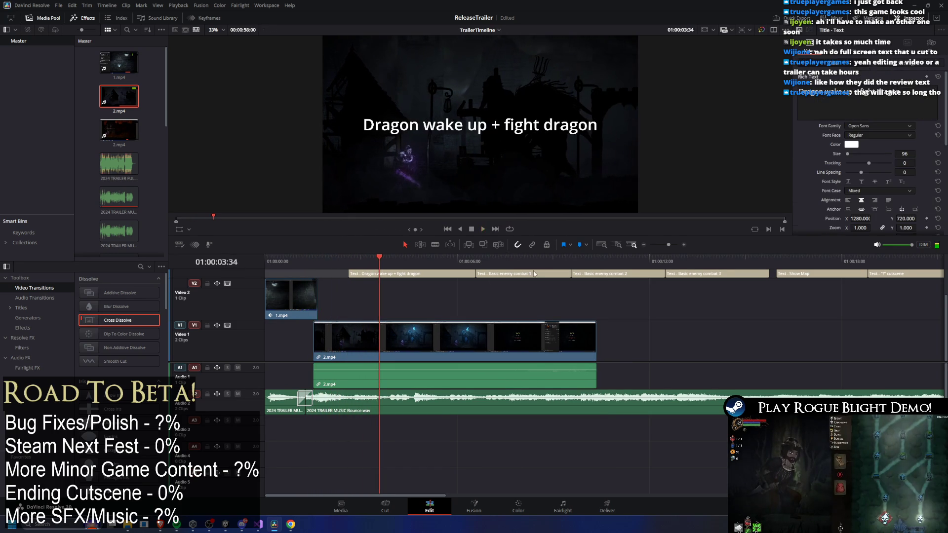
Trim the 'Dragon wake up + fight dragon' title, move it to Video 2, and delete the stray text clip
{"action": "left_click", "coordinate": [388, 275]}
{"action": "mouse_move", "coordinate": [349, 275]}
{"action": "left_mouse_down"}
{"action": "mouse_move", "coordinate": [459, 275]}
{"action": "mouse_move", "coordinate": [393, 291]}
{"action": "mouse_move", "coordinate": [679, 340]}
{"action": "left_mouse_up"}
{"action": "left_click", "coordinate": [475, 262]}
{"action": "left_click", "coordinate": [465, 262]}
{"action": "scroll", "coordinate": [623, 345], "scroll_direction": "down", "scroll_amount": 6}
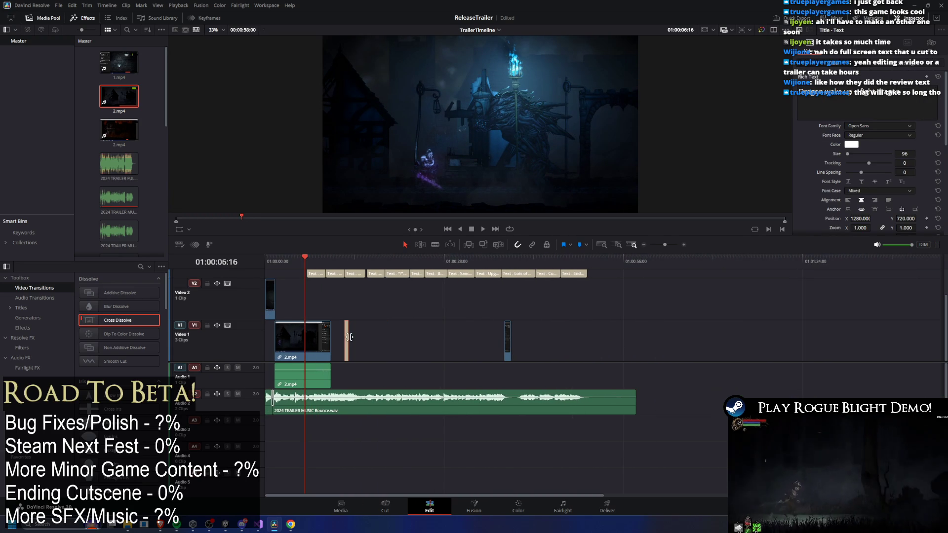
{"action": "key", "text": "Delete"}
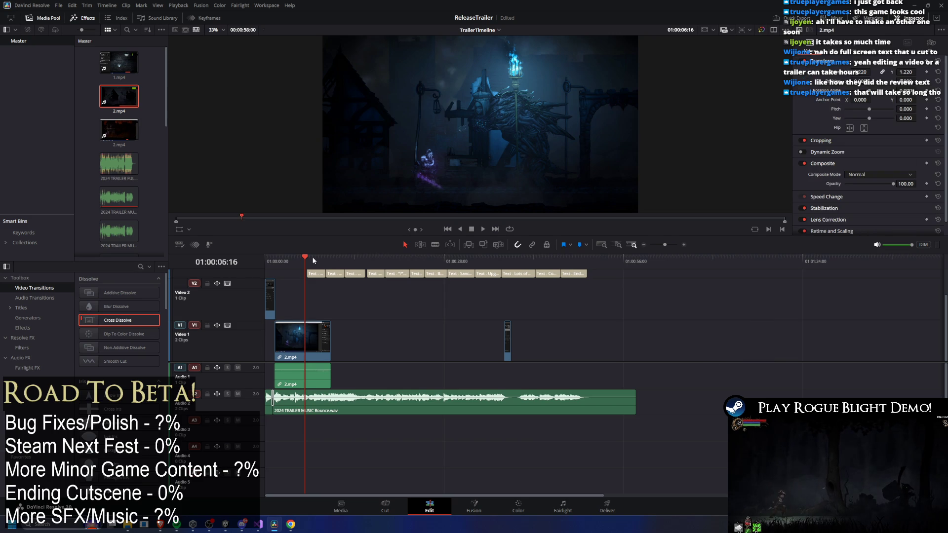
{"action": "left_click_drag", "start_coordinate": [313, 257], "coordinate": [278, 256]}
{"action": "scroll", "coordinate": [325, 365], "scroll_direction": "up", "scroll_amount": 6}
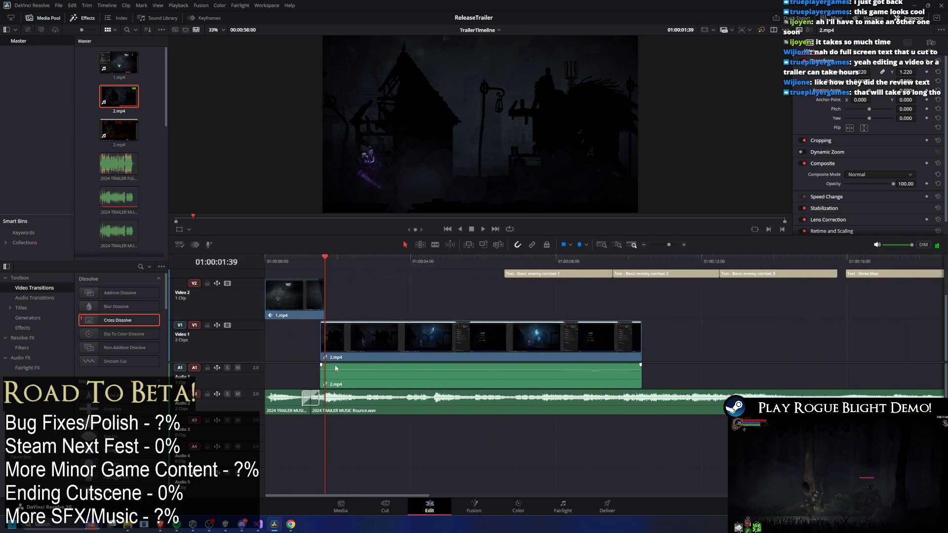
Trim the head and tail of the 2.mp4 clip, checking the result with playback
{"action": "left_click_drag", "start_coordinate": [342, 258], "coordinate": [510, 262]}
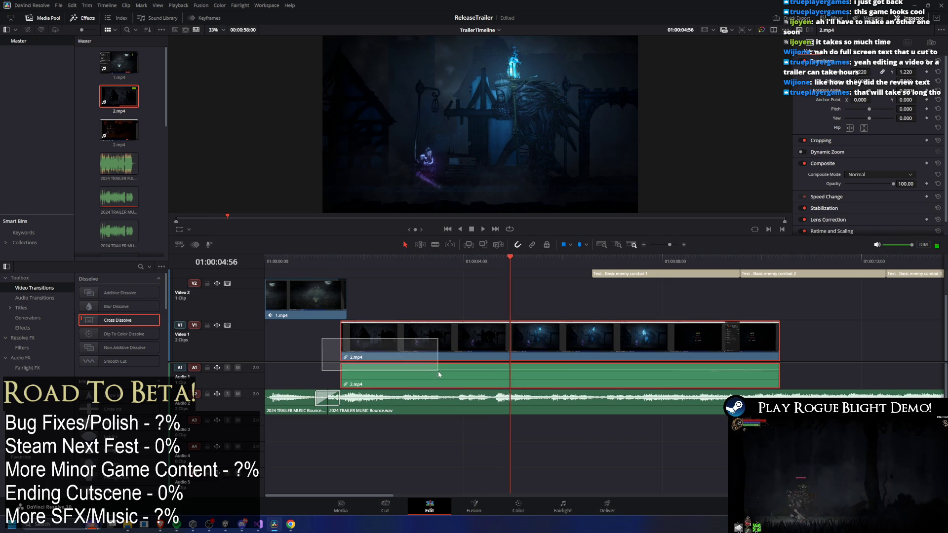
{"action": "mouse_move", "coordinate": [341, 345]}
{"action": "left_mouse_down"}
{"action": "mouse_move", "coordinate": [467, 348]}
{"action": "mouse_move", "coordinate": [427, 346]}
{"action": "left_mouse_up"}
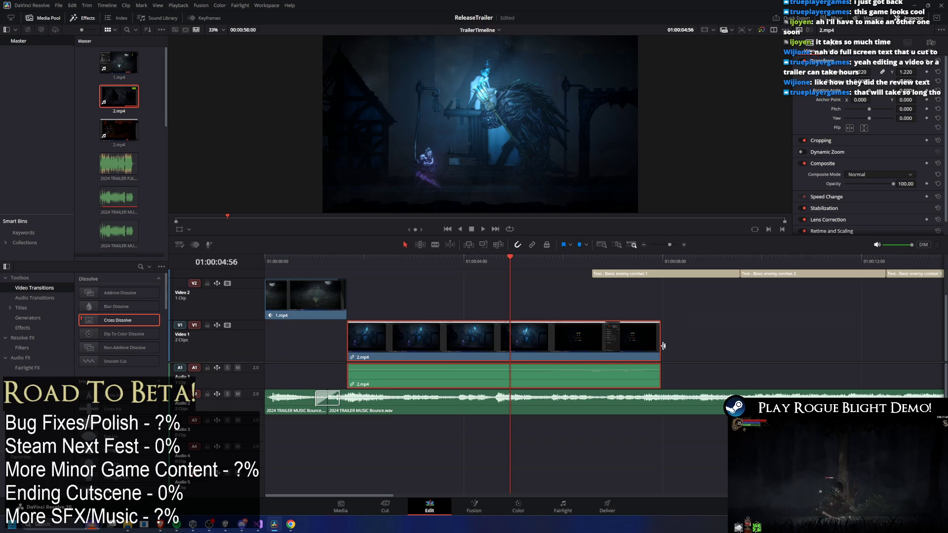
{"action": "mouse_move", "coordinate": [657, 348]}
{"action": "left_mouse_down"}
{"action": "mouse_move", "coordinate": [504, 348]}
{"action": "mouse_move", "coordinate": [524, 348]}
{"action": "left_mouse_up"}
{"action": "left_click_drag", "start_coordinate": [365, 270], "coordinate": [342, 274]}
{"action": "key", "text": "space"}
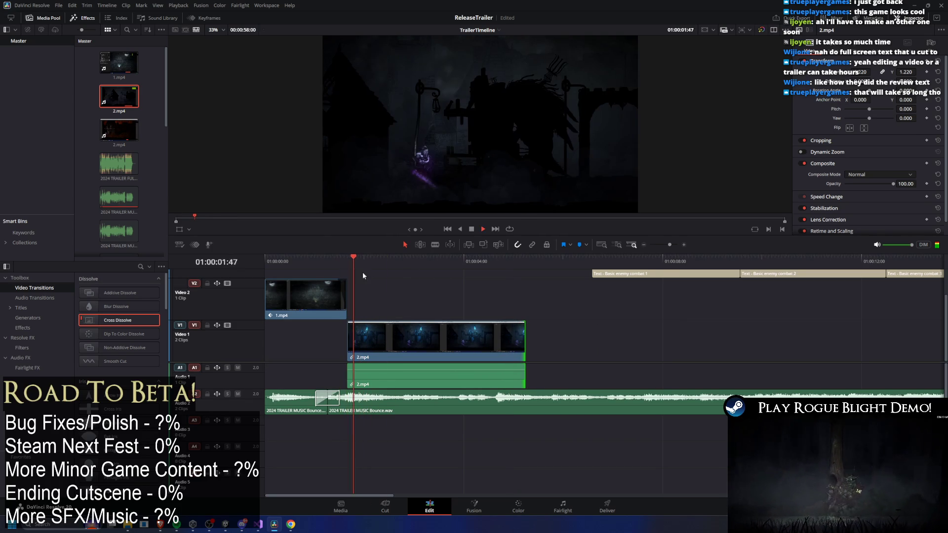
{"action": "key", "text": "space"}
{"action": "left_click_drag", "start_coordinate": [348, 348], "coordinate": [362, 348]}
{"action": "left_click_drag", "start_coordinate": [372, 257], "coordinate": [365, 256]}
{"action": "key", "text": "space"}
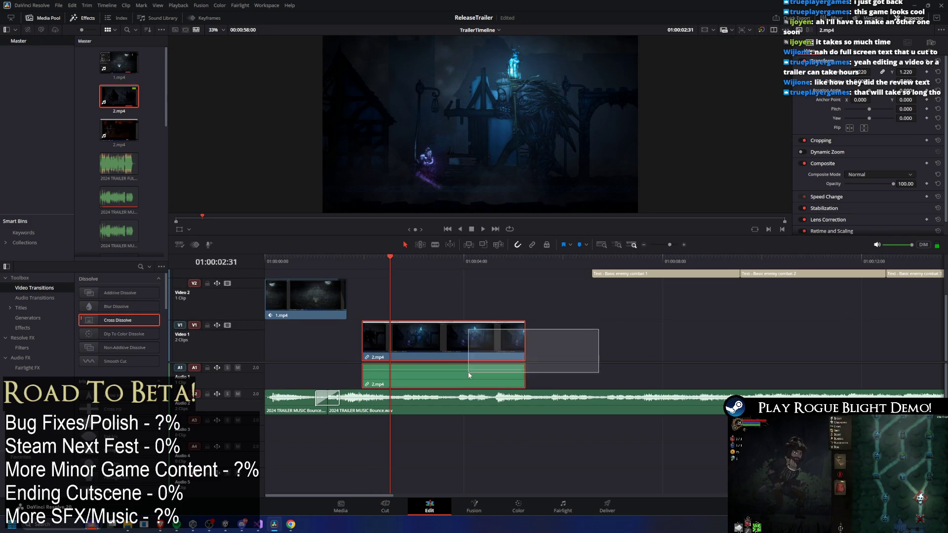
Slide 2.mp4 earlier so it starts as 1.mp4 ends, then review playback
{"action": "left_click_drag", "start_coordinate": [476, 346], "coordinate": [453, 345]}
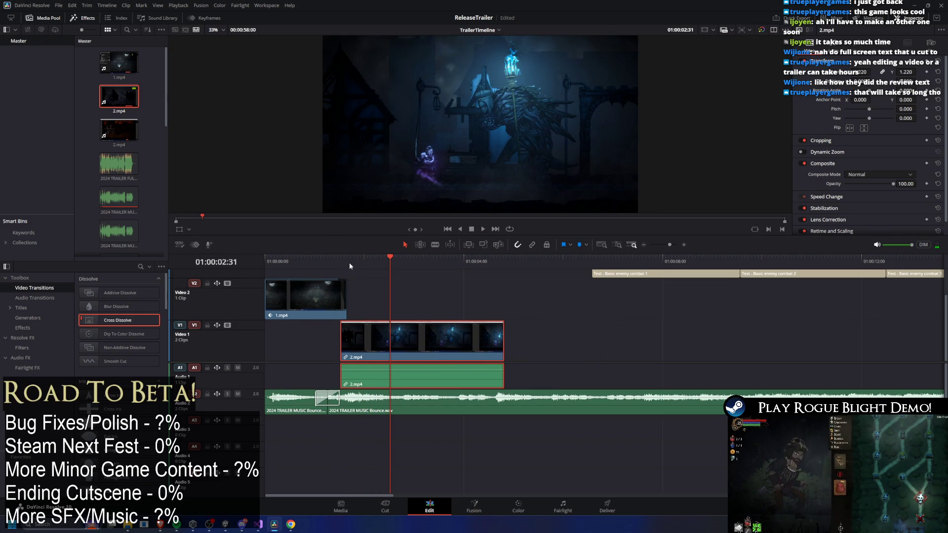
{"action": "left_click", "coordinate": [328, 259]}
{"action": "key", "text": "space"}
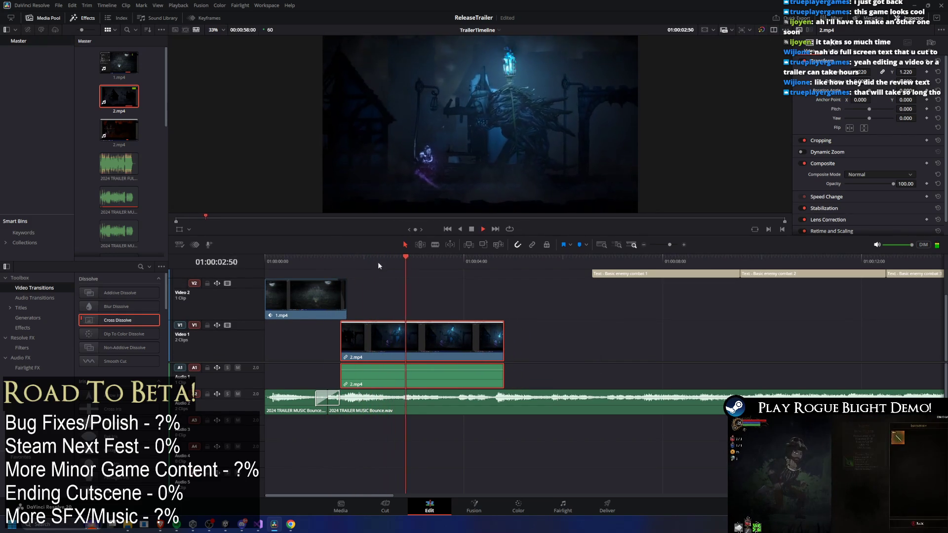
{"action": "key", "text": "space"}
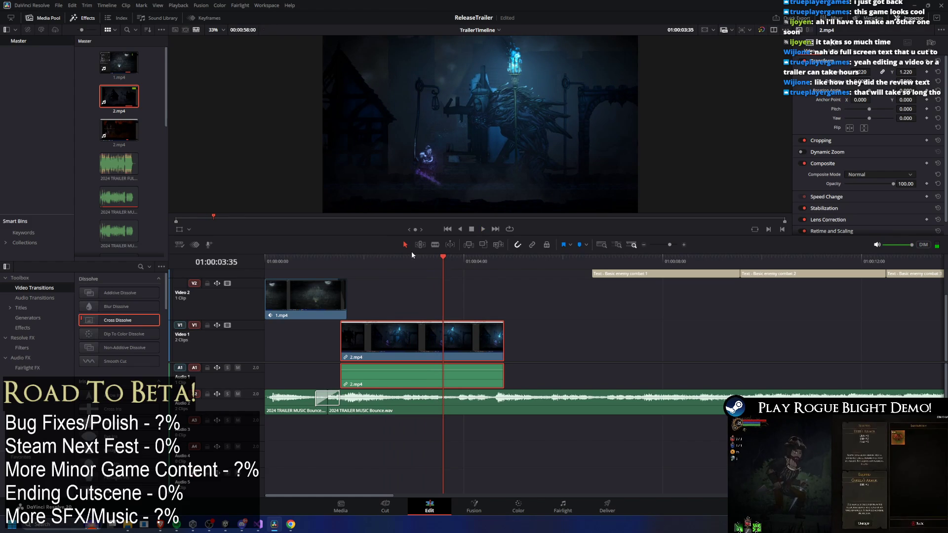
{"action": "mouse_move", "coordinate": [429, 258]}
{"action": "left_mouse_down"}
{"action": "mouse_move", "coordinate": [446, 259]}
{"action": "mouse_move", "coordinate": [329, 257]}
{"action": "mouse_move", "coordinate": [388, 257]}
{"action": "left_mouse_up"}
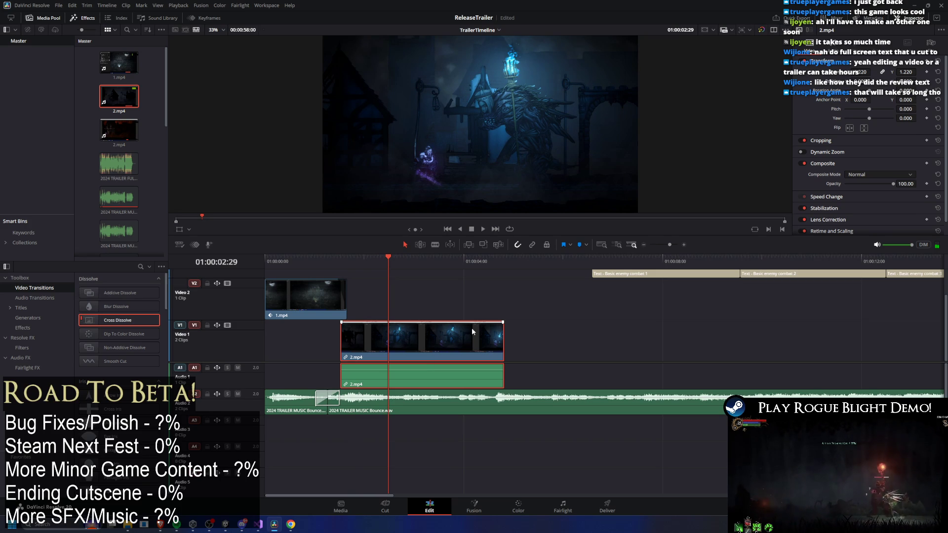
Lift the shadows of 2.mp4 with a Custom Curves point on the Color page, then play it back on the Edit timeline
{"action": "left_click", "coordinate": [526, 506]}
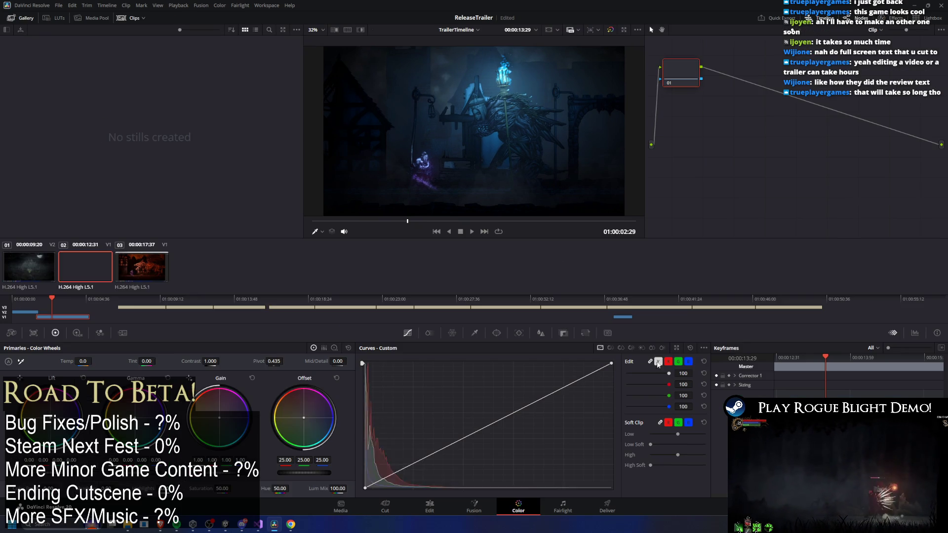
{"action": "mouse_move", "coordinate": [521, 408]}
{"action": "left_mouse_down"}
{"action": "mouse_move", "coordinate": [518, 393]}
{"action": "mouse_move", "coordinate": [490, 407]}
{"action": "mouse_move", "coordinate": [543, 397]}
{"action": "mouse_move", "coordinate": [454, 392]}
{"action": "mouse_move", "coordinate": [508, 396]}
{"action": "mouse_move", "coordinate": [394, 467]}
{"action": "mouse_move", "coordinate": [409, 459]}
{"action": "left_mouse_up"}
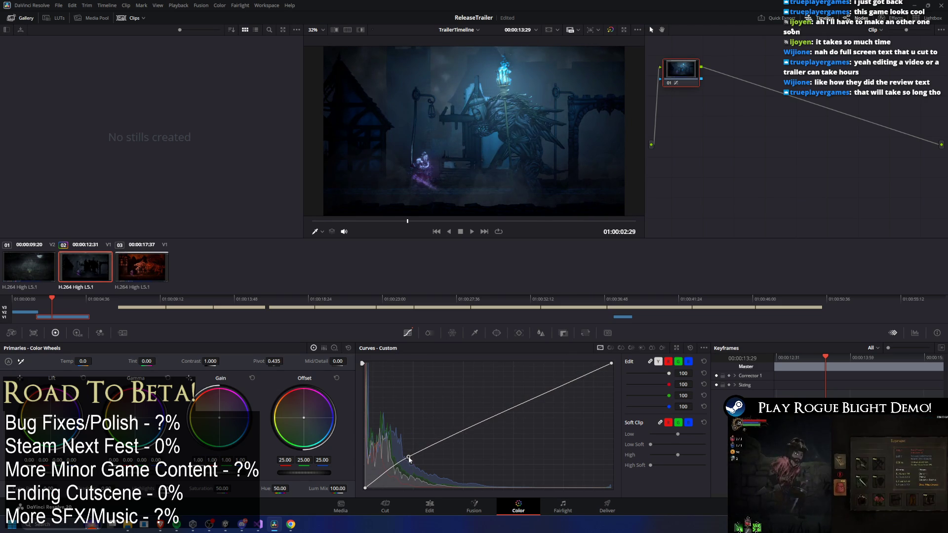
{"action": "left_click", "coordinate": [417, 509]}
{"action": "key", "text": "space"}
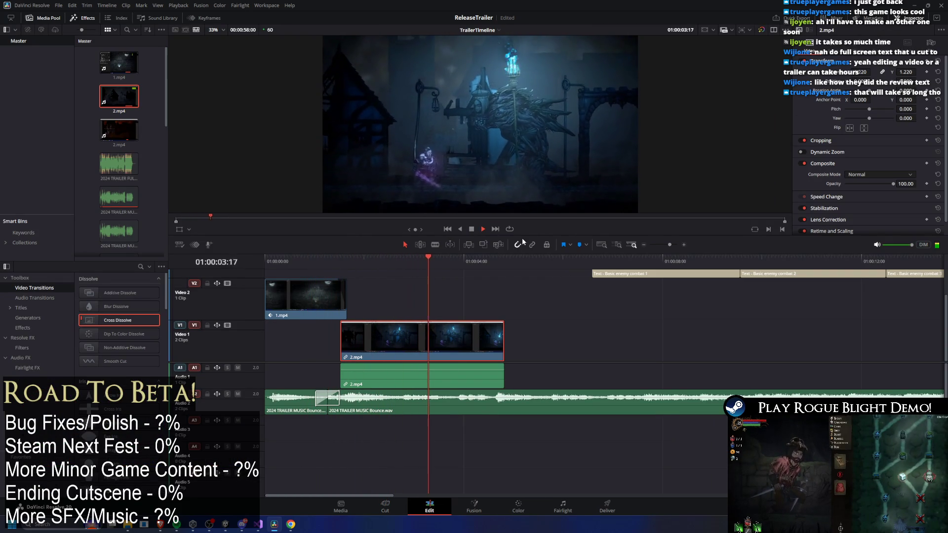
Zoom the 2.mp4 gameplay to 1.780 from the clip start, then play the Far Far West Steam trailer
{"action": "key", "text": "space"}
{"action": "left_click_drag", "start_coordinate": [419, 261], "coordinate": [353, 272]}
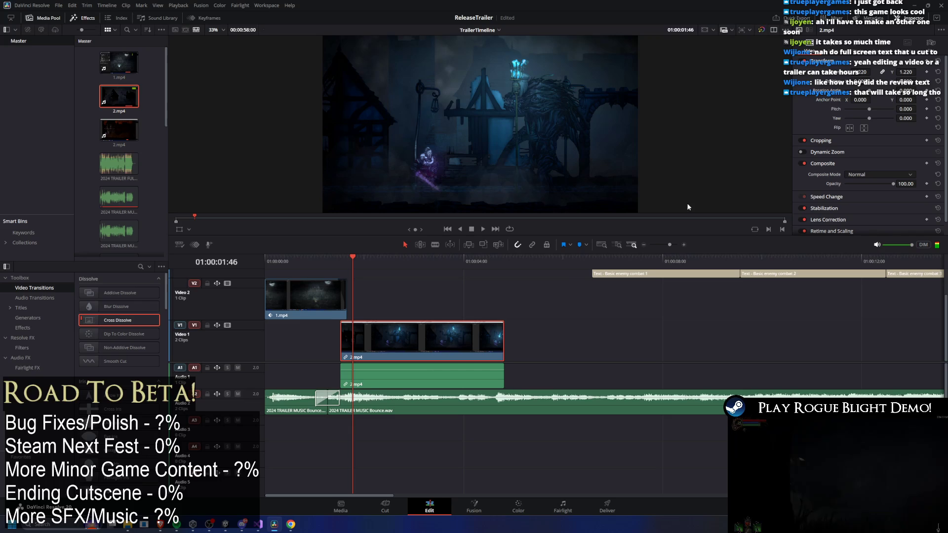
{"action": "mouse_move", "coordinate": [858, 72]}
{"action": "left_mouse_down"}
{"action": "mouse_move", "coordinate": [849, 87]}
{"action": "mouse_move", "coordinate": [943, 87]}
{"action": "left_mouse_up"}
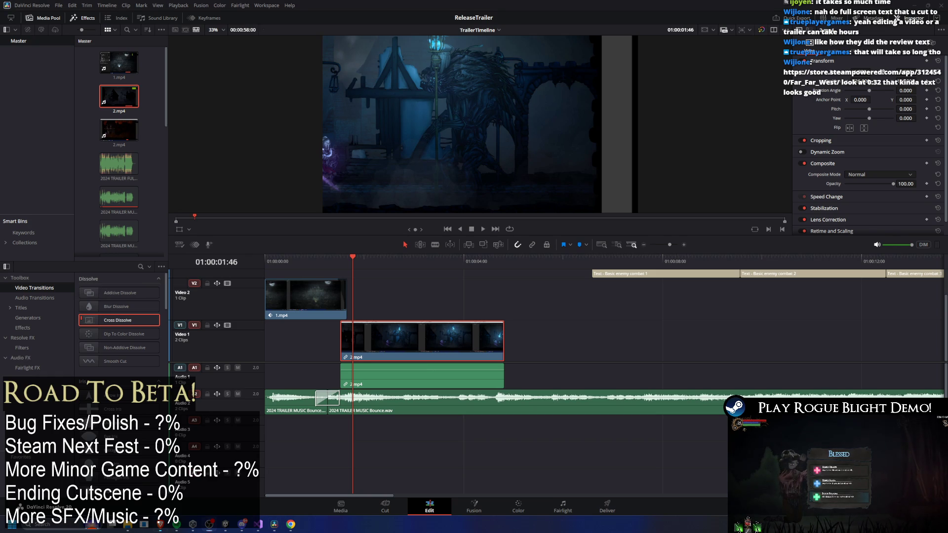
{"action": "key", "text": "alt+Tab"}
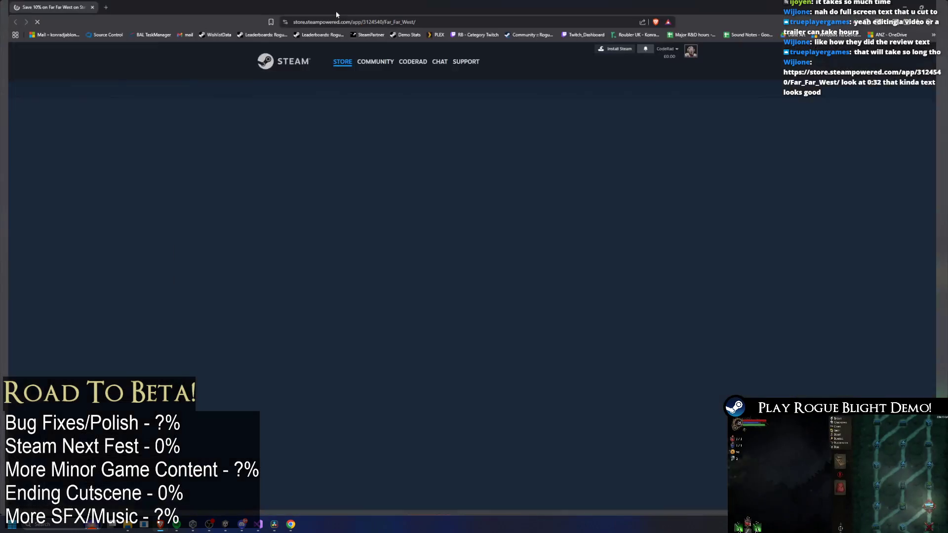
{"action": "left_click", "coordinate": [271, 311]}
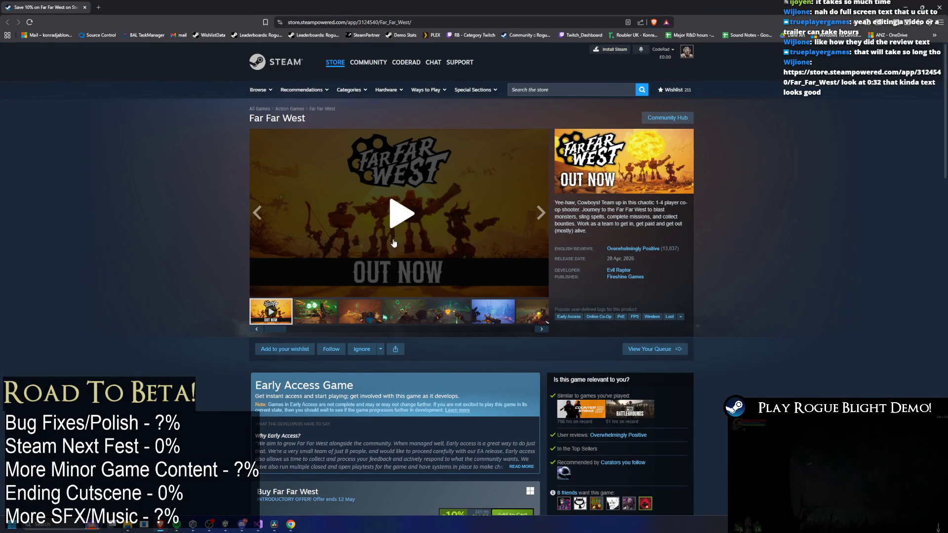
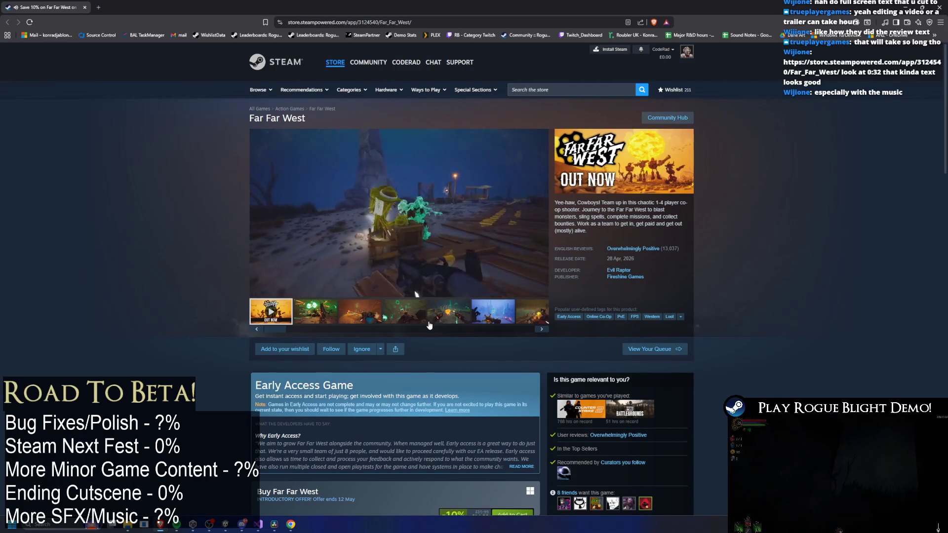
Rewind the Far Far West trailer to around 0:40 on the seek bar
{"action": "right_click", "coordinate": [427, 325]}
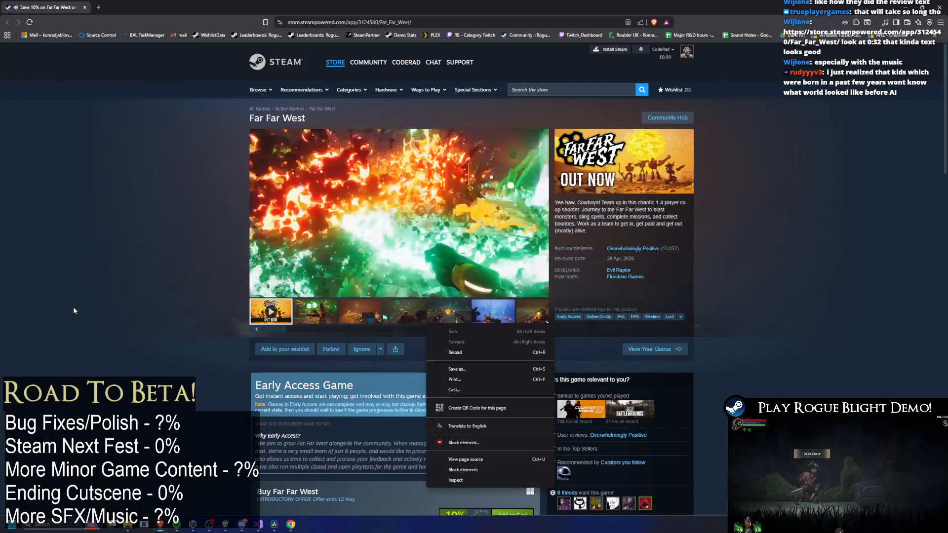
{"action": "left_click", "coordinate": [657, 278]}
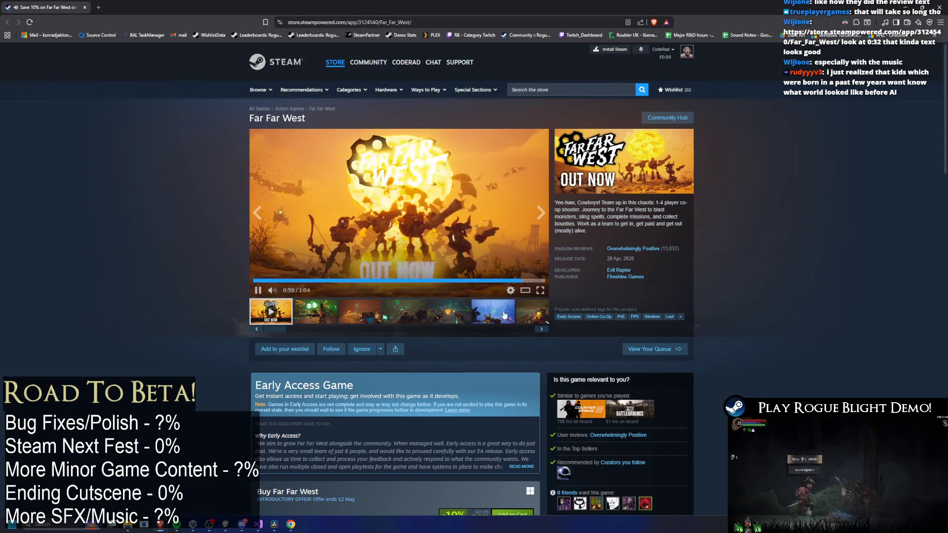
{"action": "left_click_drag", "start_coordinate": [385, 280], "coordinate": [436, 280]}
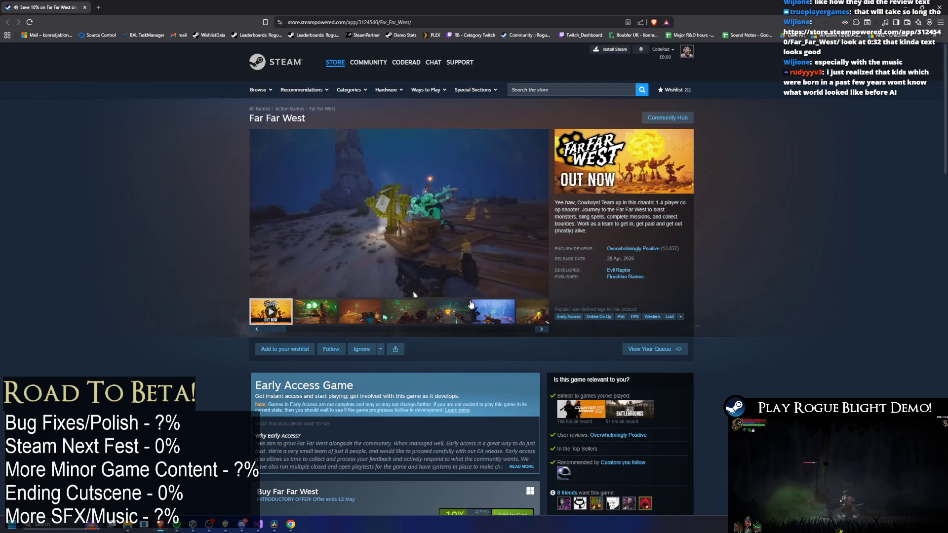
Step through the media thumbnails, past the blue snowy screenshot, to the title-card image
{"action": "right_click", "coordinate": [464, 291]}
{"action": "key", "text": "Escape"}
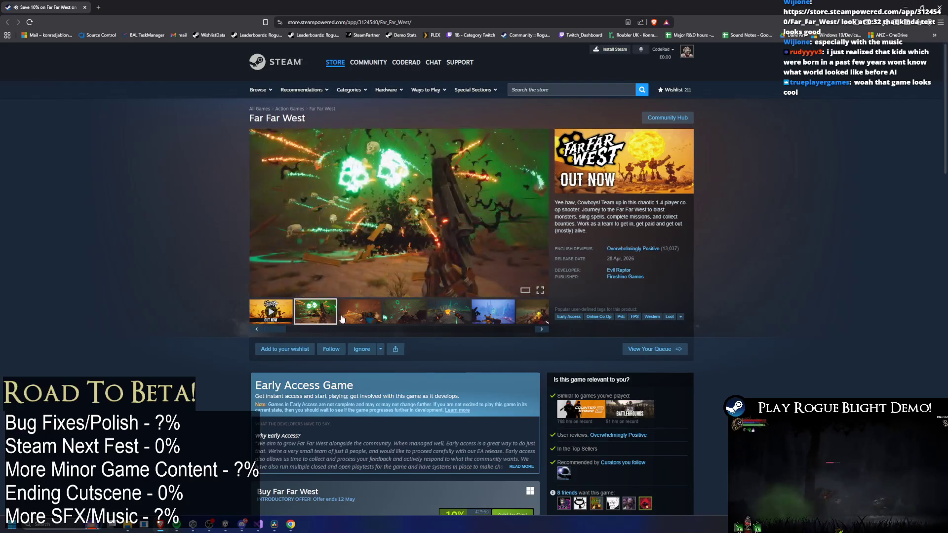
{"action": "left_click", "coordinate": [360, 311]}
{"action": "left_click", "coordinate": [419, 327]}
{"action": "left_click", "coordinate": [422, 323]}
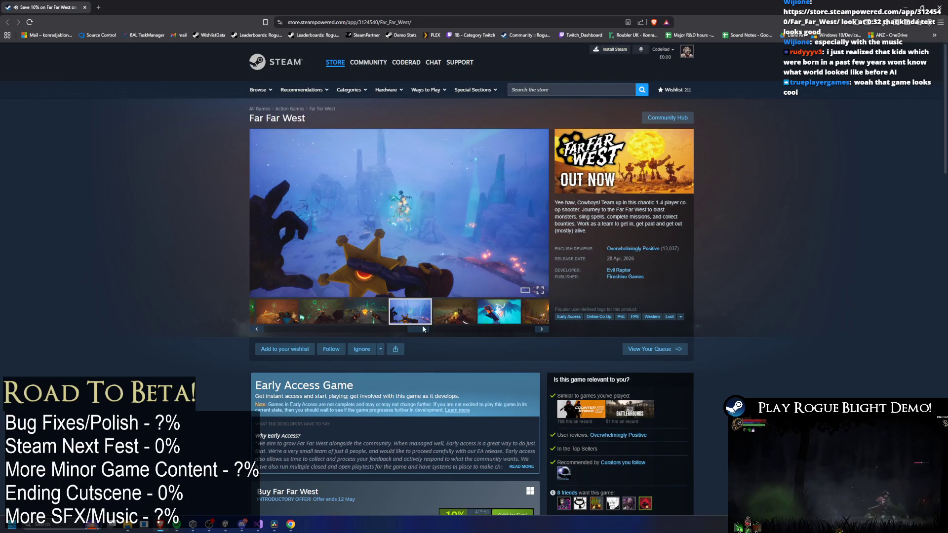
{"action": "mouse_move", "coordinate": [462, 329]}
{"action": "left_mouse_down"}
{"action": "mouse_move", "coordinate": [244, 335]}
{"action": "mouse_move", "coordinate": [540, 337]}
{"action": "left_mouse_up"}
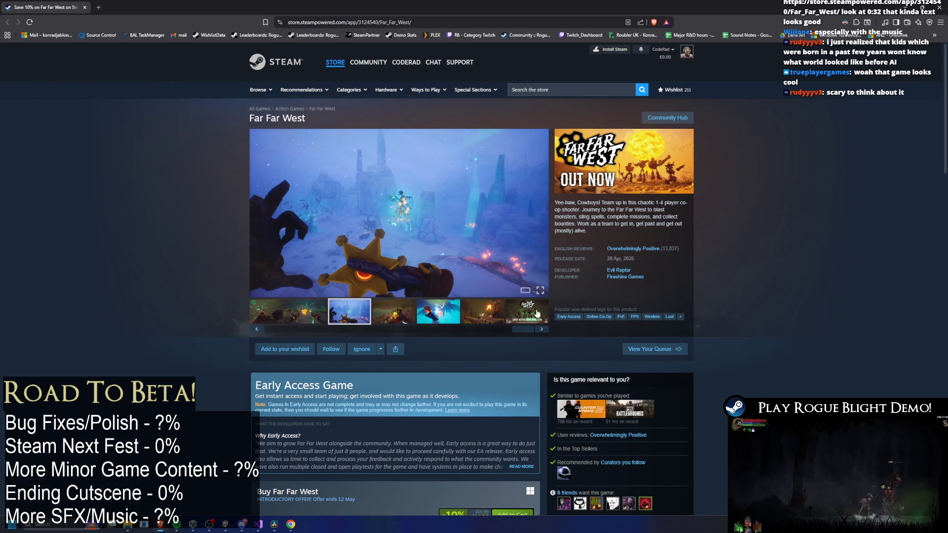
{"action": "left_click", "coordinate": [524, 305]}
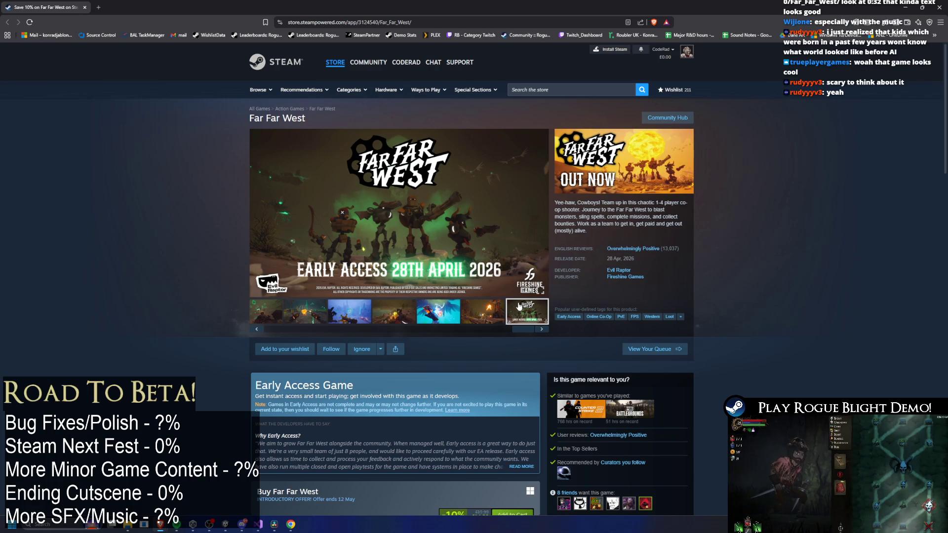
View the second, fourth and sixth Far Far West screenshots, then close the browser
{"action": "right_click", "coordinate": [481, 326]}
{"action": "left_click", "coordinate": [463, 331]}
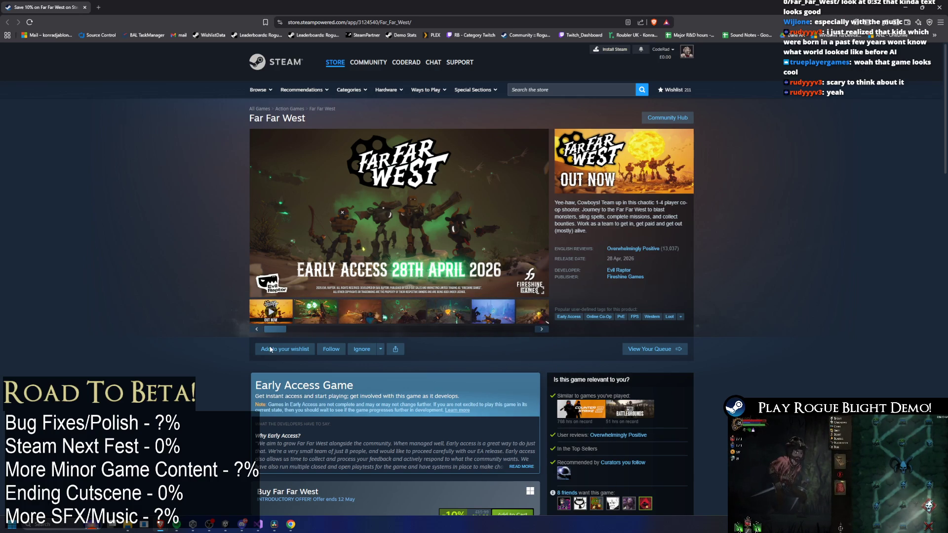
{"action": "left_click", "coordinate": [307, 320]}
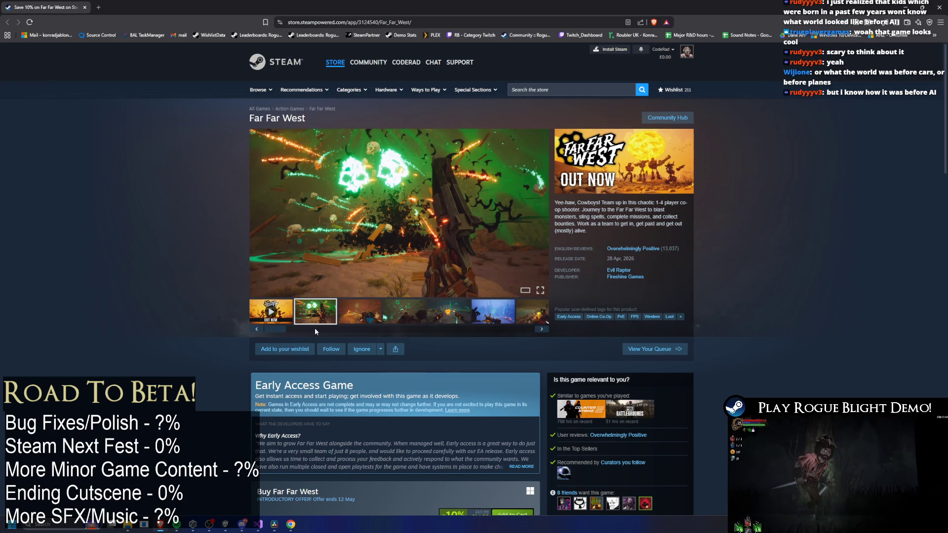
{"action": "left_click", "coordinate": [408, 319]}
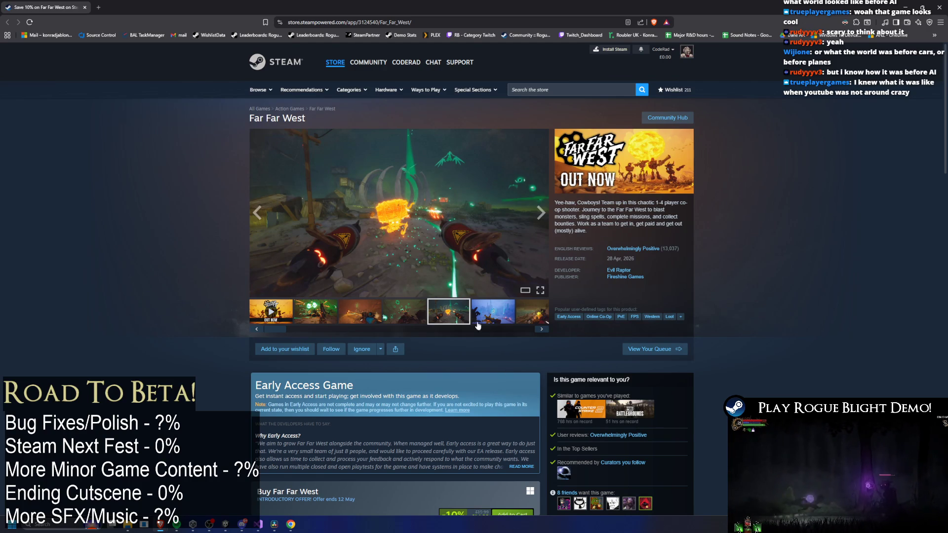
{"action": "left_click", "coordinate": [493, 306]}
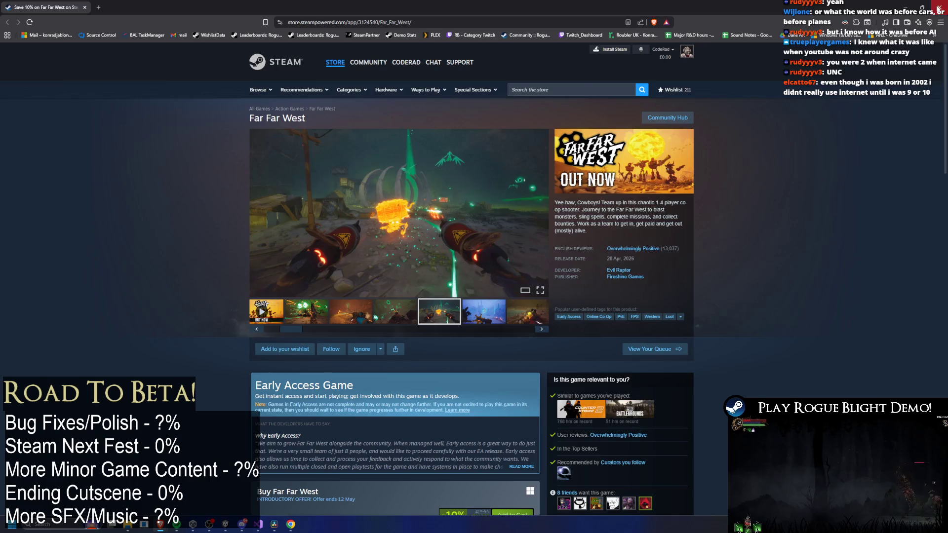
{"action": "left_click", "coordinate": [938, 8]}
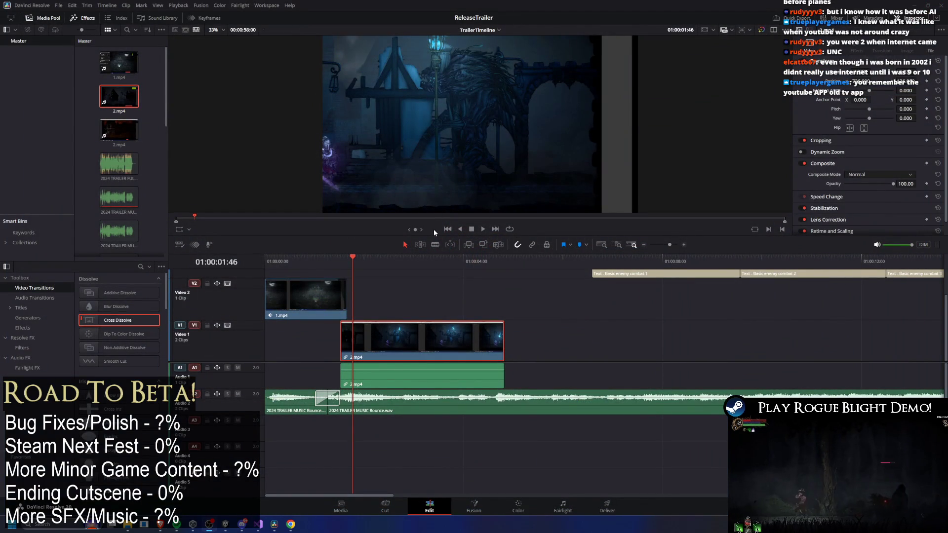
Scrub and play the timeline between 01:00:01 and 01:00:02 to review the cut
{"action": "mouse_move", "coordinate": [341, 266]}
{"action": "left_mouse_down"}
{"action": "mouse_move", "coordinate": [328, 265]}
{"action": "mouse_move", "coordinate": [341, 268]}
{"action": "left_mouse_up"}
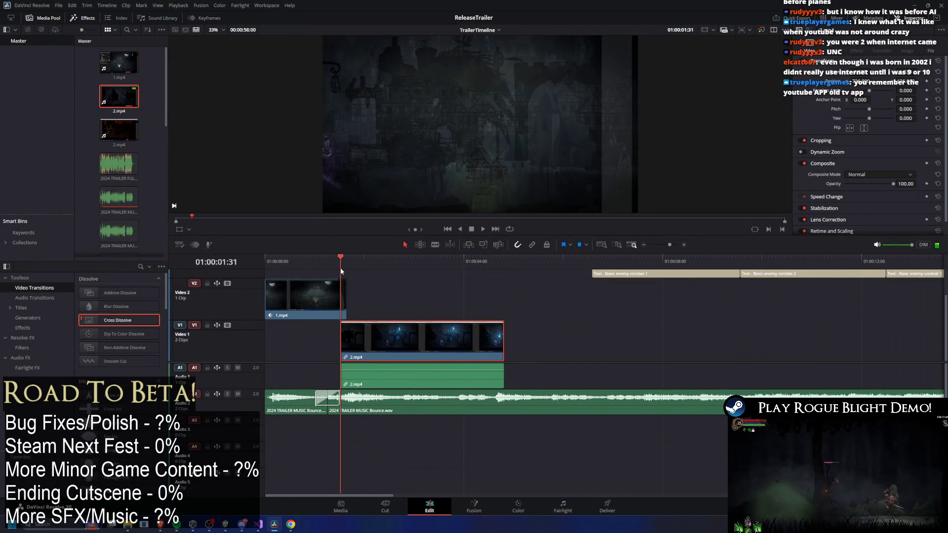
{"action": "key", "text": "space"}
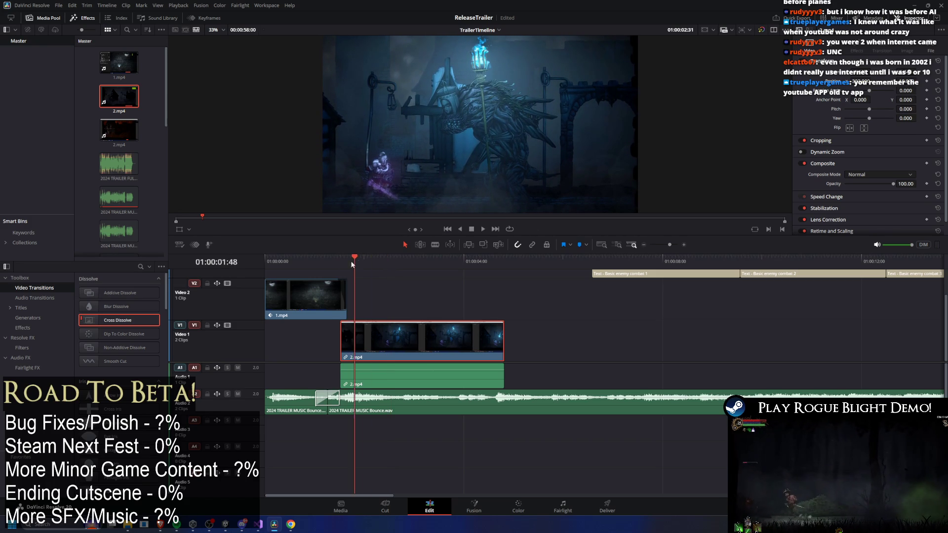
{"action": "mouse_move", "coordinate": [373, 256]}
{"action": "left_mouse_down"}
{"action": "mouse_move", "coordinate": [384, 256]}
{"action": "mouse_move", "coordinate": [356, 256]}
{"action": "left_mouse_up"}
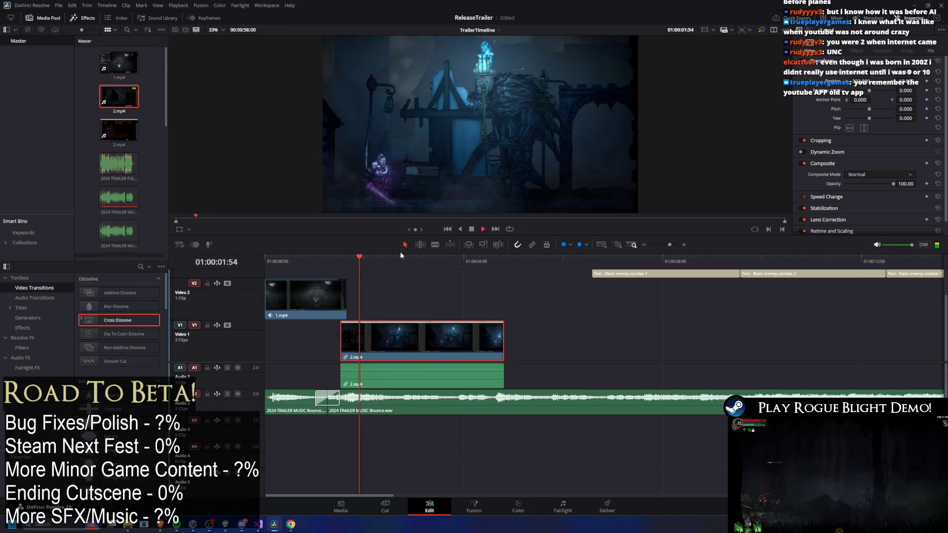
{"action": "key", "text": "space"}
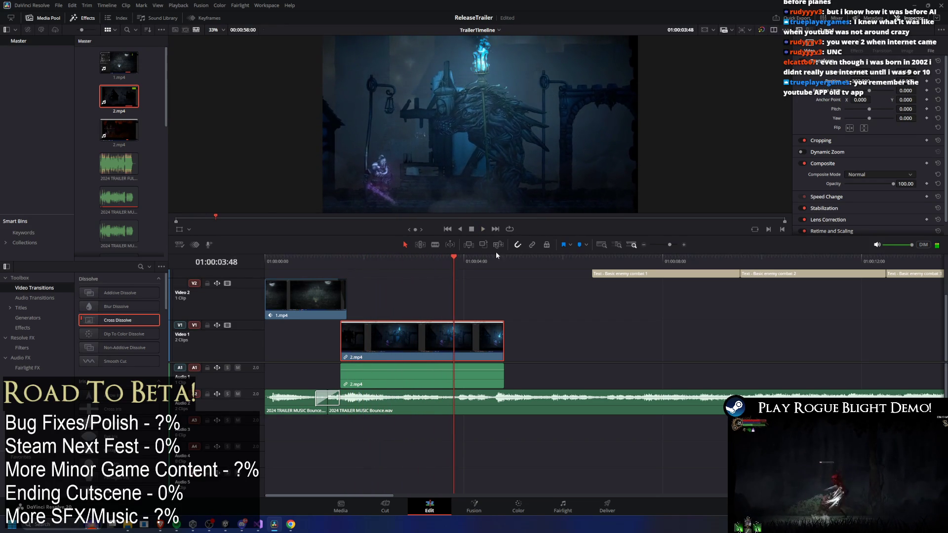
{"action": "left_click_drag", "start_coordinate": [408, 264], "coordinate": [333, 260]}
{"action": "key", "text": "space"}
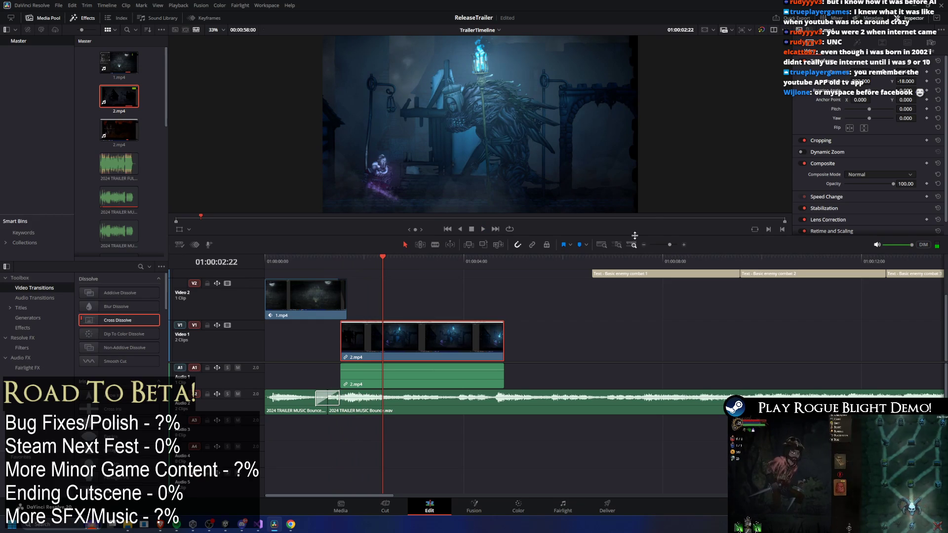
Shift 2.mp4's Position X right and zoom it to 1.300, then preview it
{"action": "mouse_move", "coordinate": [866, 81]}
{"action": "left_mouse_down"}
{"action": "mouse_move", "coordinate": [895, 75]}
{"action": "mouse_move", "coordinate": [880, 74]}
{"action": "left_mouse_up"}
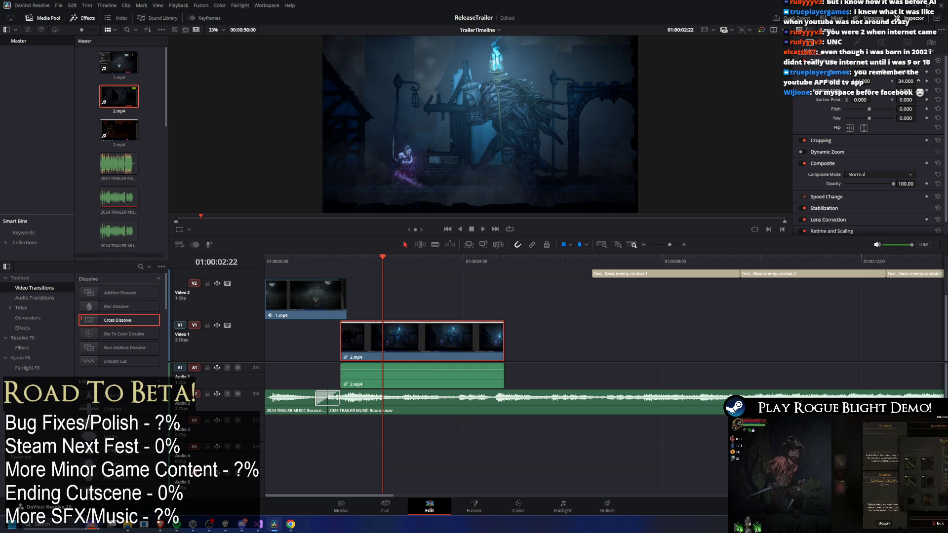
{"action": "left_click_drag", "start_coordinate": [868, 89], "coordinate": [869, 89]}
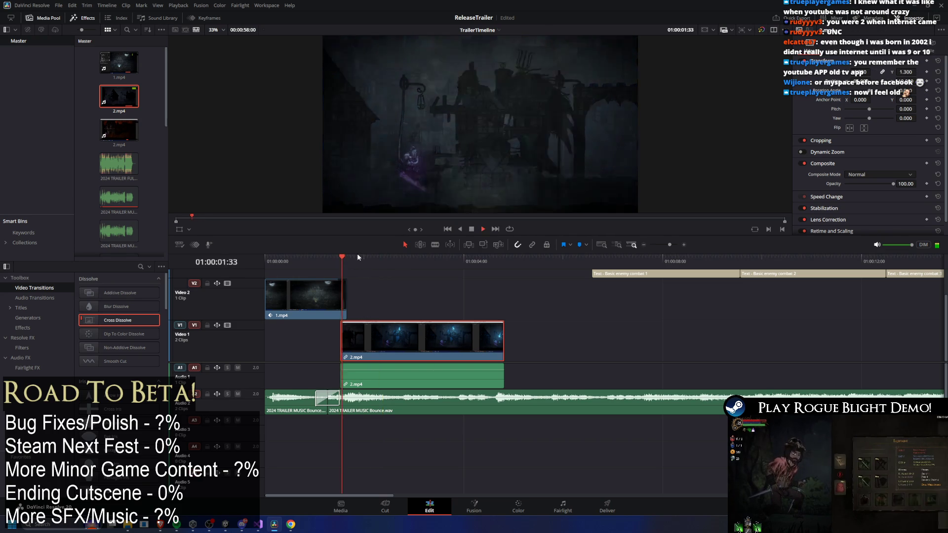
{"action": "key", "text": "space"}
{"action": "left_click", "coordinate": [340, 259]}
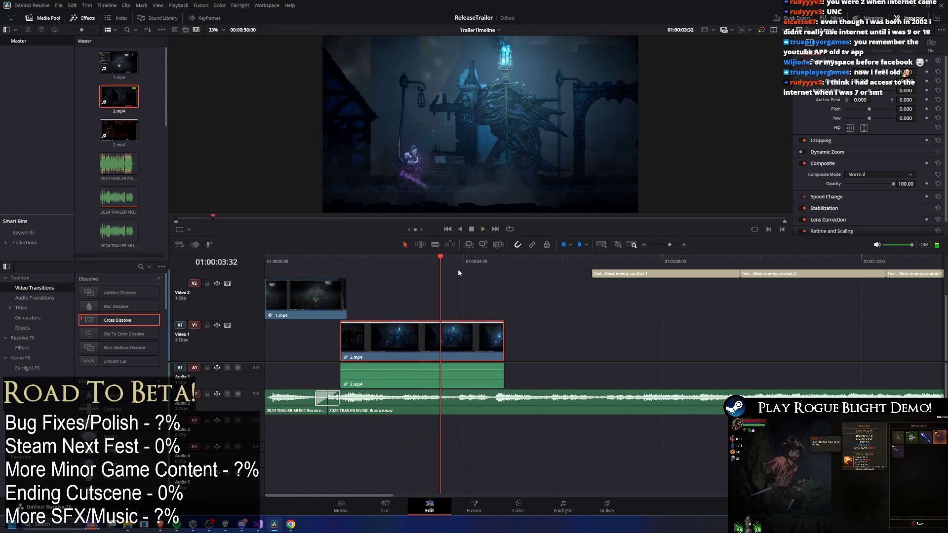
Move 2.mp4 later along Video 1 and scrub to 01:00:02:00
{"action": "mouse_move", "coordinate": [448, 352]}
{"action": "left_mouse_down"}
{"action": "mouse_move", "coordinate": [647, 336]}
{"action": "mouse_move", "coordinate": [628, 344]}
{"action": "left_mouse_up"}
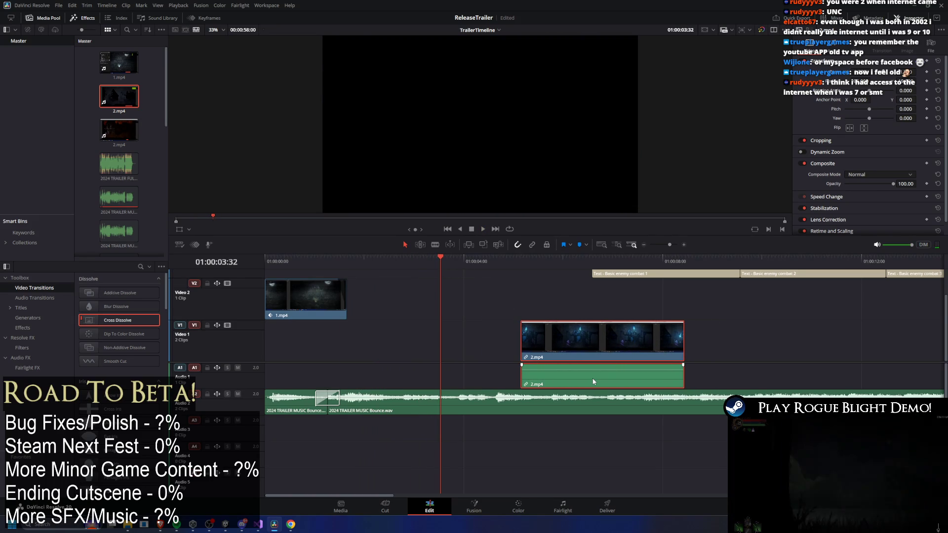
{"action": "left_click_drag", "start_coordinate": [339, 265], "coordinate": [430, 276]}
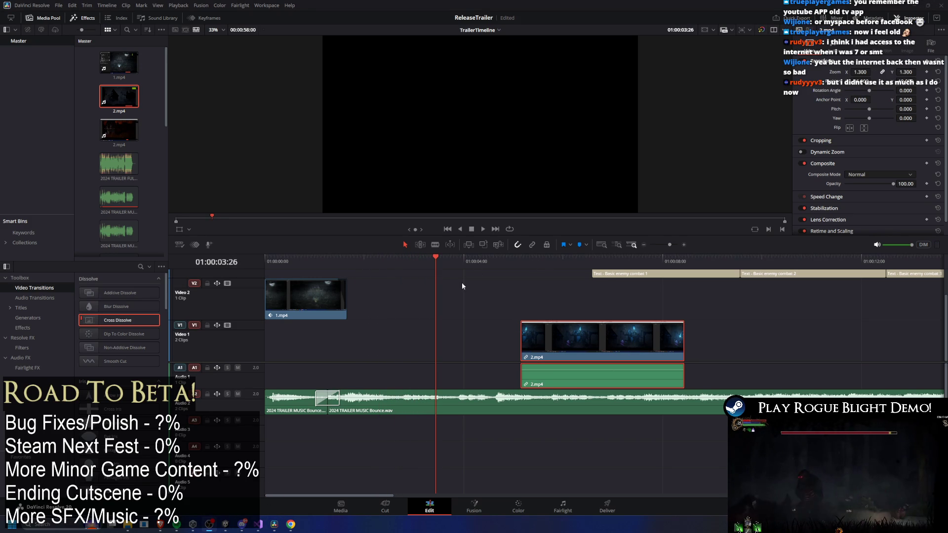
{"action": "key", "text": "alt+Tab"}
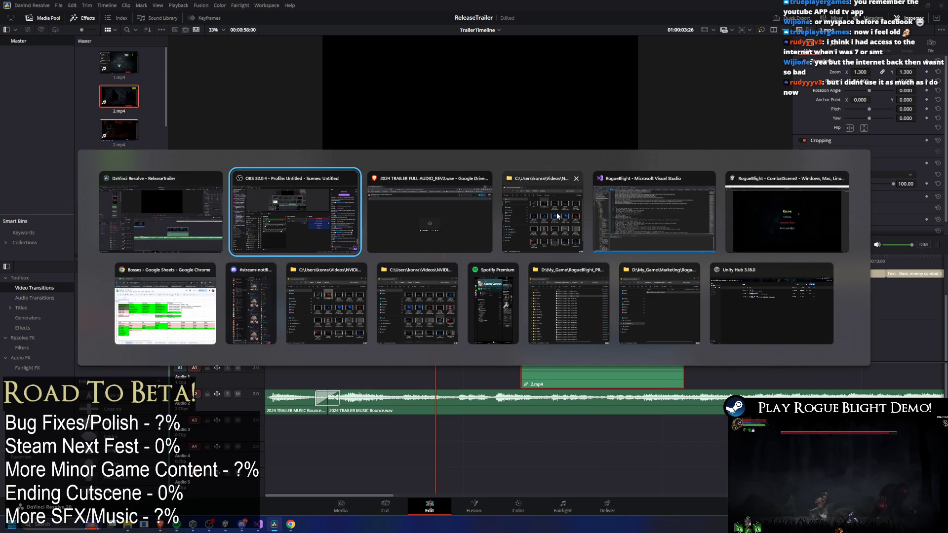
Open the Dragon Fight 2 recording in VLC and close the NVIDIA Desktop Explorer window
{"action": "scroll", "coordinate": [523, 232], "scroll_direction": "down", "scroll_amount": 1}
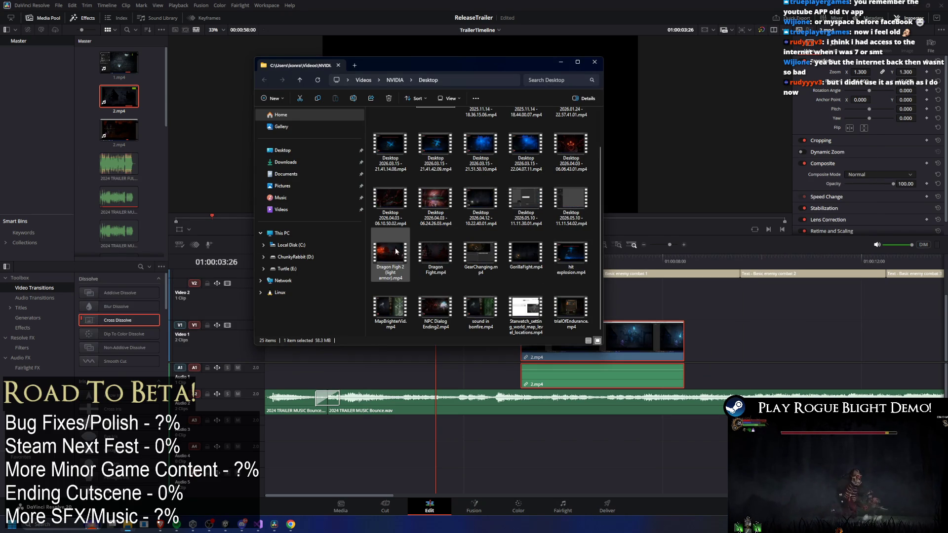
{"action": "right_click", "coordinate": [383, 262]}
{"action": "mouse_move", "coordinate": [464, 300]}
{"action": "left_click", "coordinate": [537, 338]}
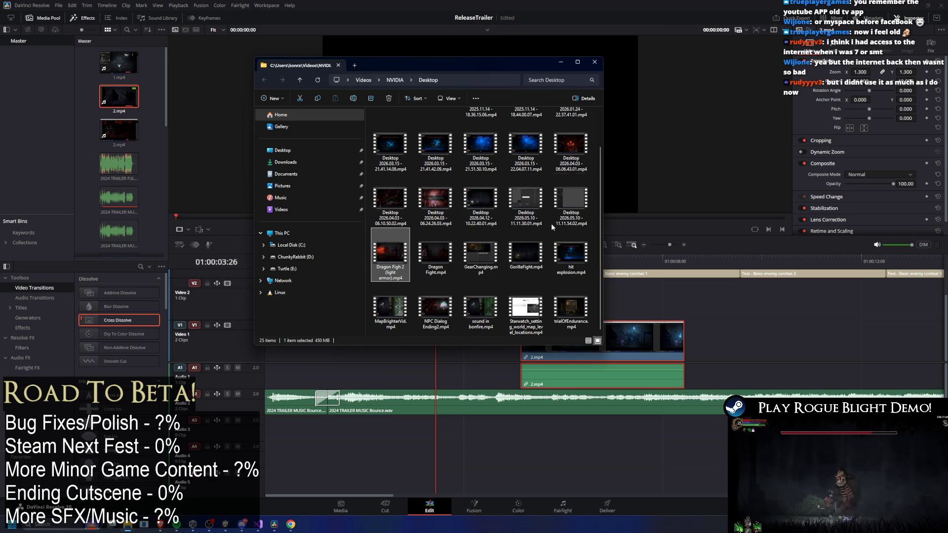
{"action": "left_click", "coordinate": [595, 63]}
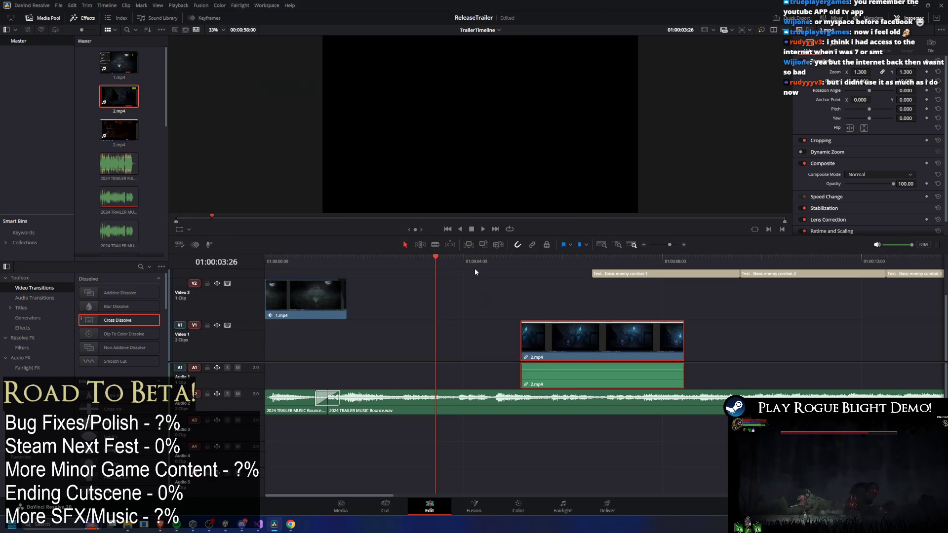
Trim 2.mp4 and place it on Video 1 right after the short clip near 01:00:36
{"action": "key", "text": "shift+z"}
{"action": "key", "text": "space"}
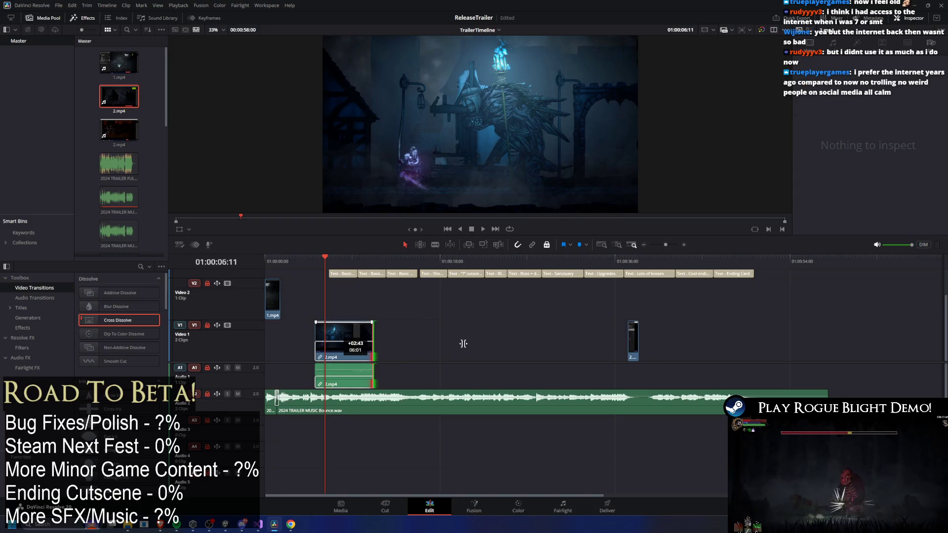
{"action": "left_click_drag", "start_coordinate": [374, 340], "coordinate": [347, 340]}
{"action": "left_click", "coordinate": [327, 365]}
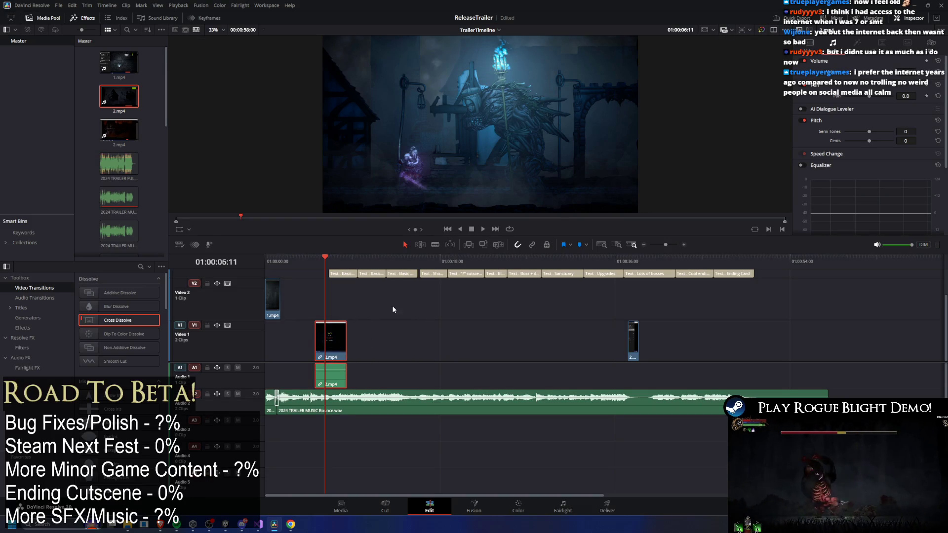
{"action": "left_click_drag", "start_coordinate": [331, 340], "coordinate": [877, 341]}
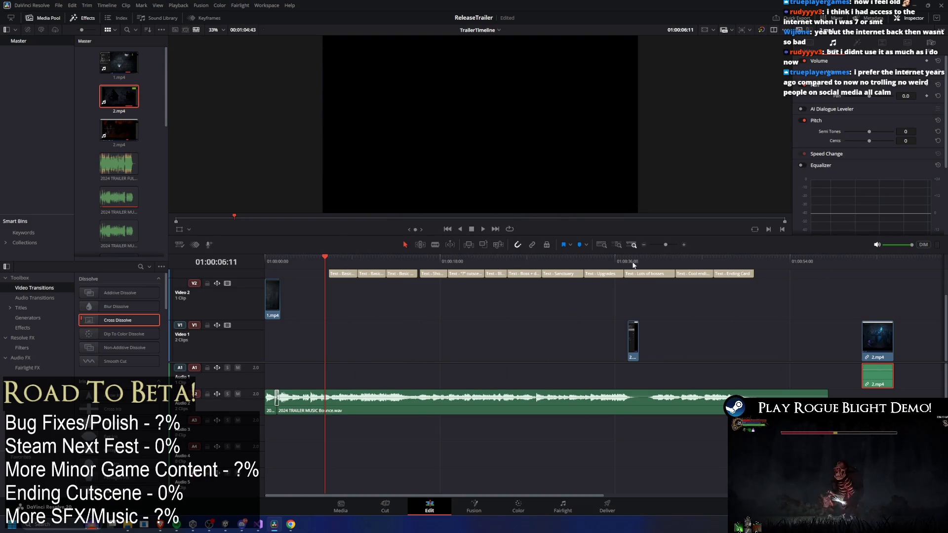
{"action": "key", "text": "Delete"}
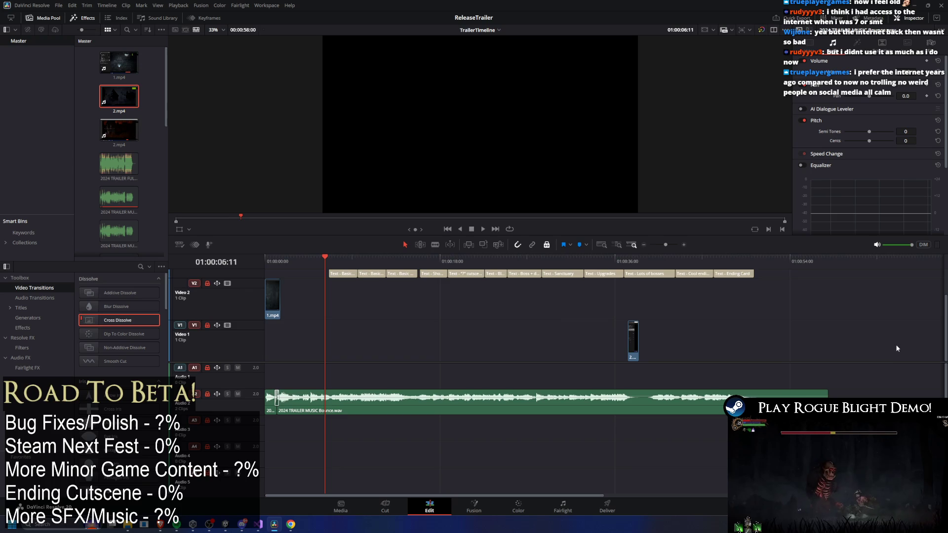
{"action": "key", "text": "ctrl+z"}
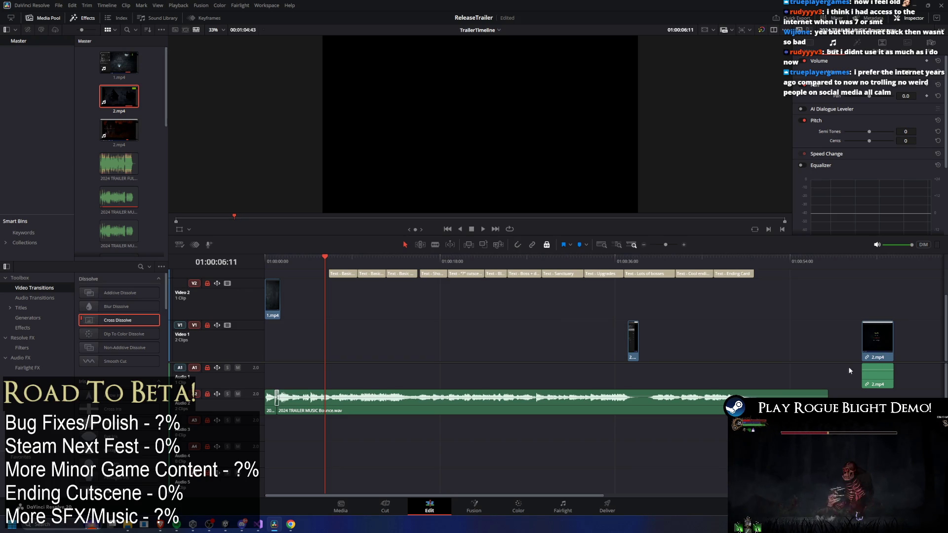
{"action": "key", "text": "Delete"}
{"action": "key", "text": "ctrl+z"}
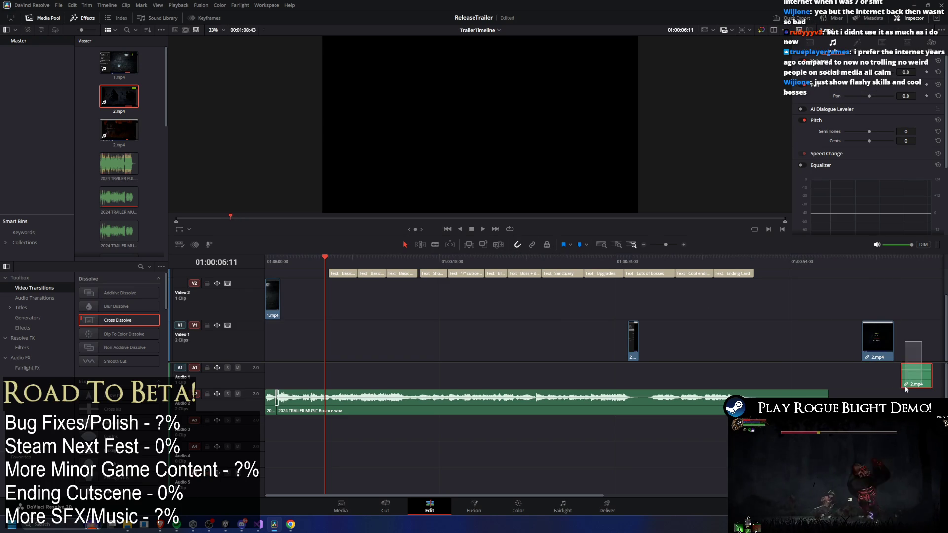
{"action": "mouse_move", "coordinate": [874, 340]}
{"action": "left_mouse_down"}
{"action": "mouse_move", "coordinate": [594, 332]}
{"action": "mouse_move", "coordinate": [651, 335]}
{"action": "left_mouse_up"}
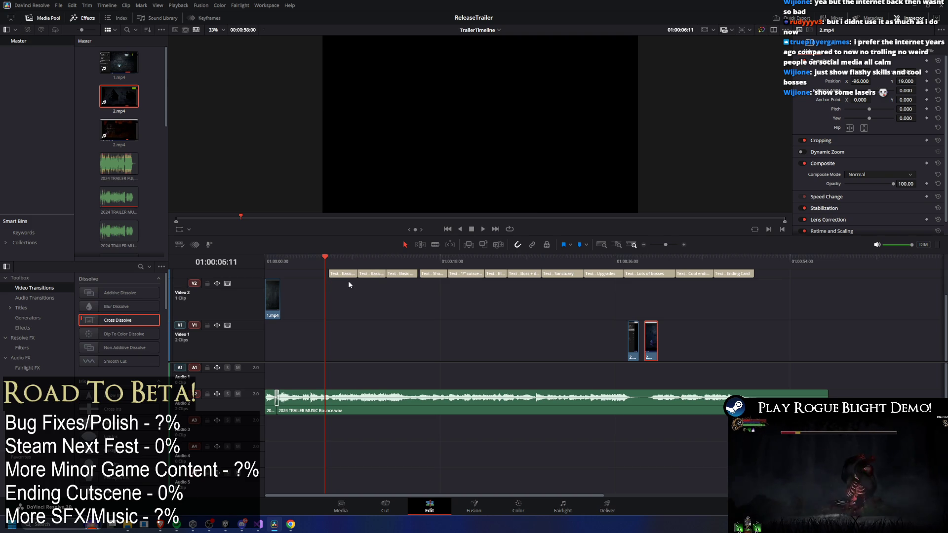
Preview the opening seconds of the trailer
{"action": "left_click_drag", "start_coordinate": [264, 262], "coordinate": [295, 267]}
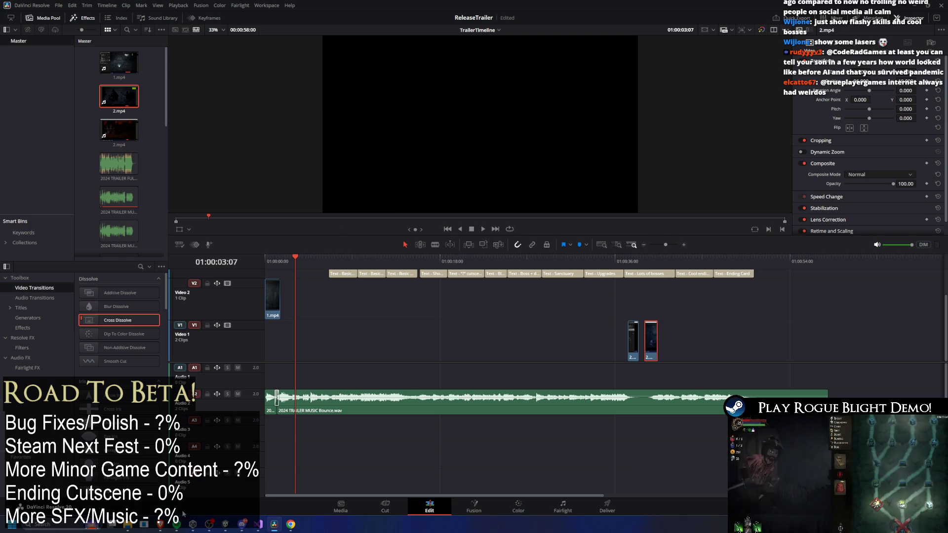
{"action": "left_click", "coordinate": [127, 529]}
{"action": "left_click", "coordinate": [126, 529]}
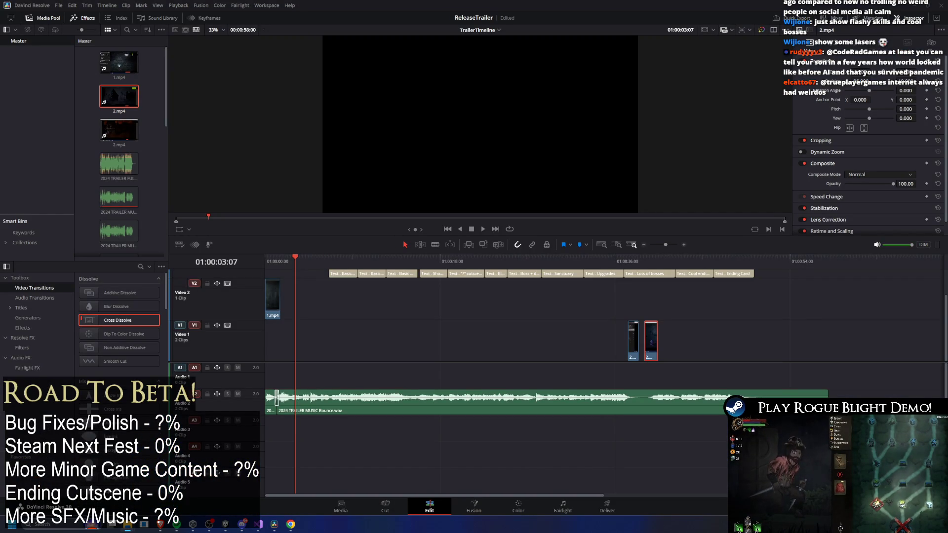
{"action": "mouse_move", "coordinate": [295, 259]}
{"action": "left_mouse_down"}
{"action": "mouse_move", "coordinate": [287, 259]}
{"action": "mouse_move", "coordinate": [298, 259]}
{"action": "left_mouse_up"}
Resume the running Unity game from its pause menu, check the trailer start, then return to Unity
{"action": "left_click", "coordinate": [291, 525]}
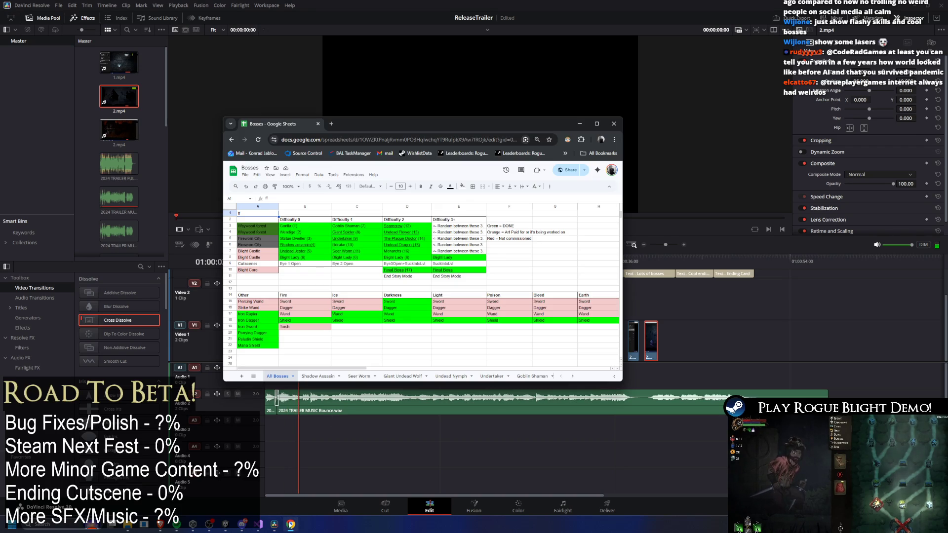
{"action": "left_click", "coordinate": [578, 124]}
{"action": "left_click", "coordinate": [225, 525]}
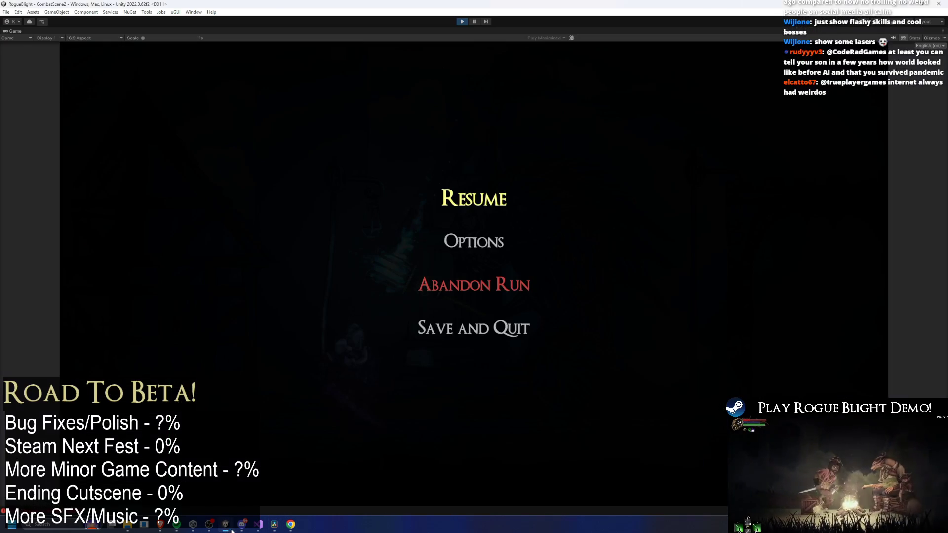
{"action": "left_click", "coordinate": [503, 196]}
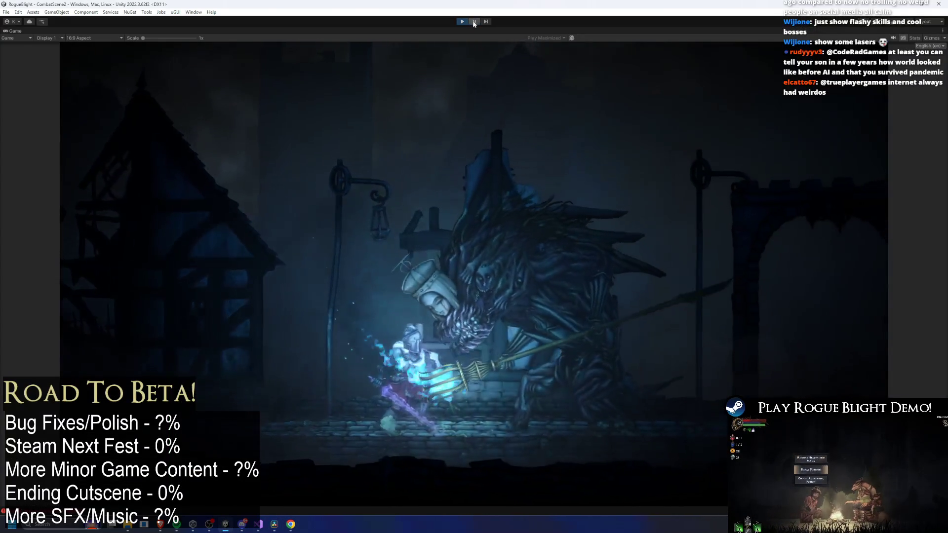
{"action": "key", "text": "alt+Tab"}
{"action": "mouse_move", "coordinate": [280, 260]}
{"action": "left_mouse_down"}
{"action": "mouse_move", "coordinate": [427, 261]}
{"action": "mouse_move", "coordinate": [416, 270]}
{"action": "mouse_move", "coordinate": [306, 262]}
{"action": "mouse_move", "coordinate": [391, 258]}
{"action": "left_mouse_up"}
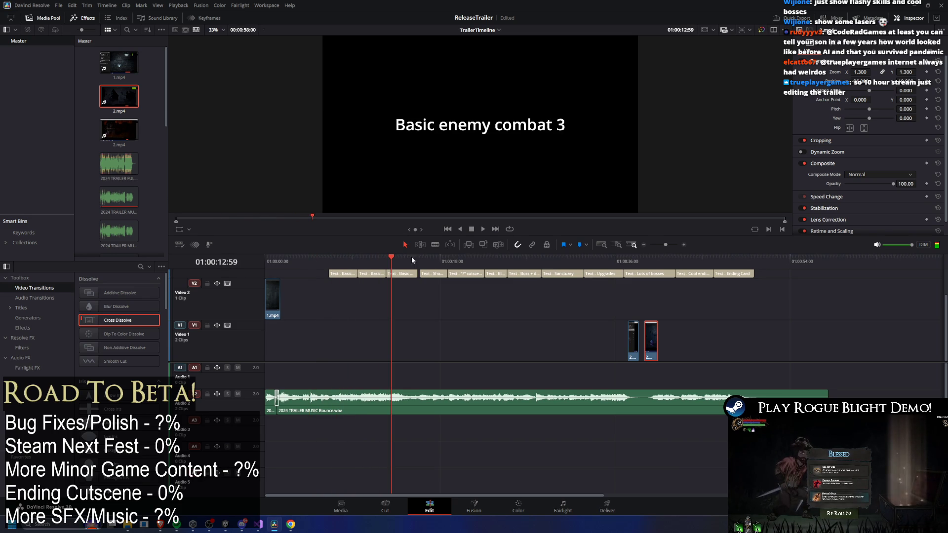
{"action": "key", "text": "alt+Tab"}
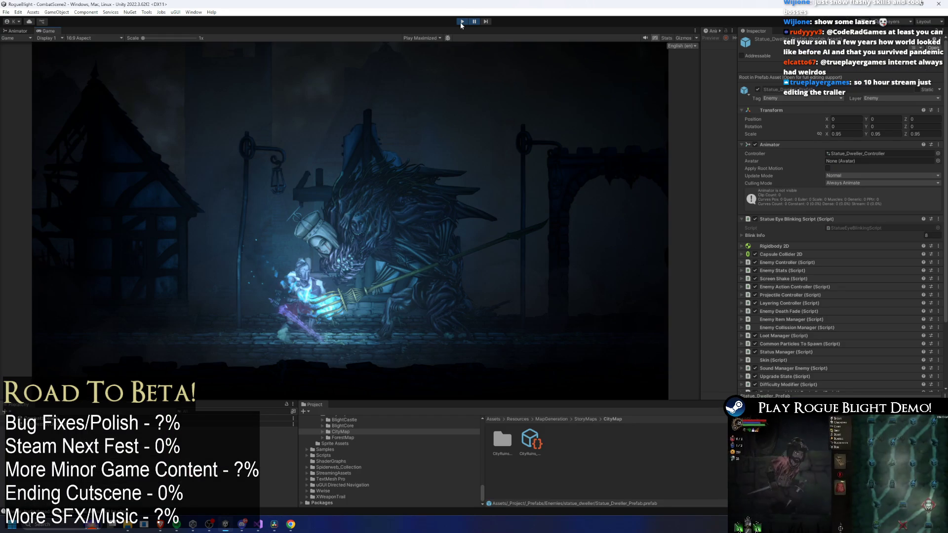
Exit play mode so Unity shows the RogueBlight title menu scene
{"action": "left_click", "coordinate": [461, 22]}
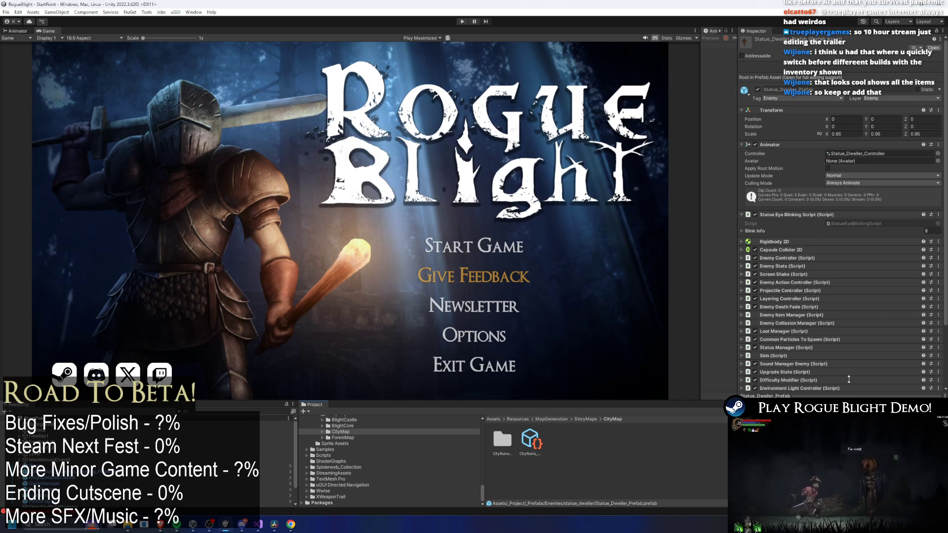
{"action": "scroll", "coordinate": [926, 234], "scroll_direction": "down", "scroll_amount": 5}
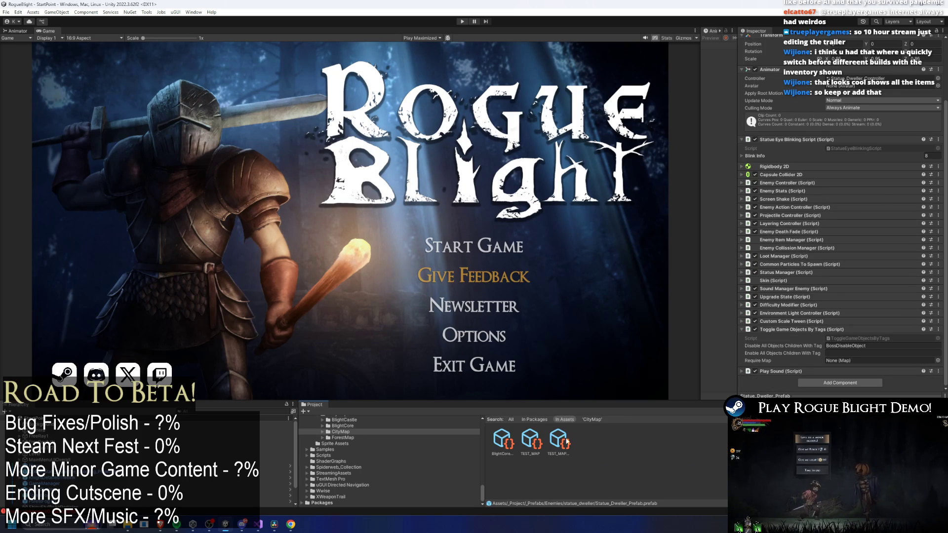
Open the TESTNODE_Forest node asset from the TEST_MAP settings
{"action": "left_click", "coordinate": [527, 439]}
{"action": "left_click", "coordinate": [563, 439]}
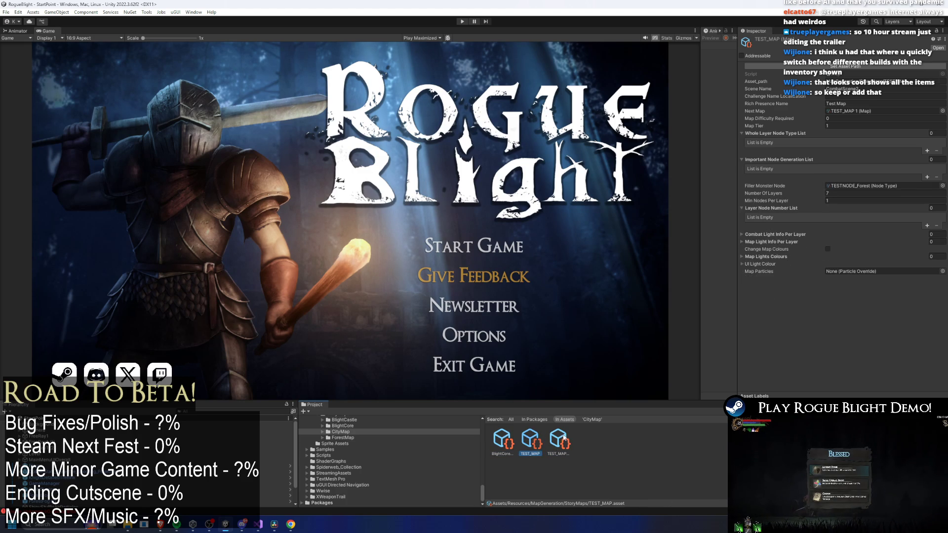
{"action": "left_click", "coordinate": [535, 438]}
{"action": "left_click", "coordinate": [892, 185]}
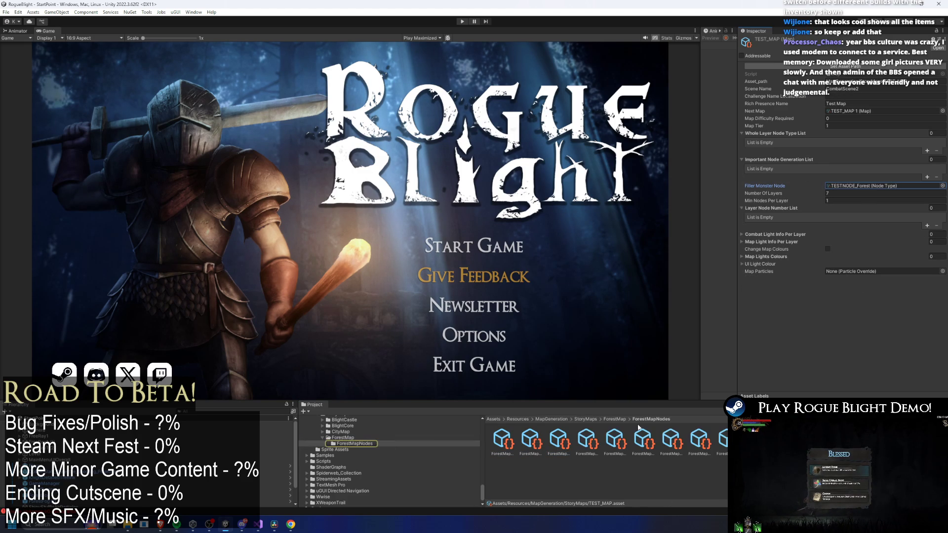
{"action": "double_click", "coordinate": [883, 186]}
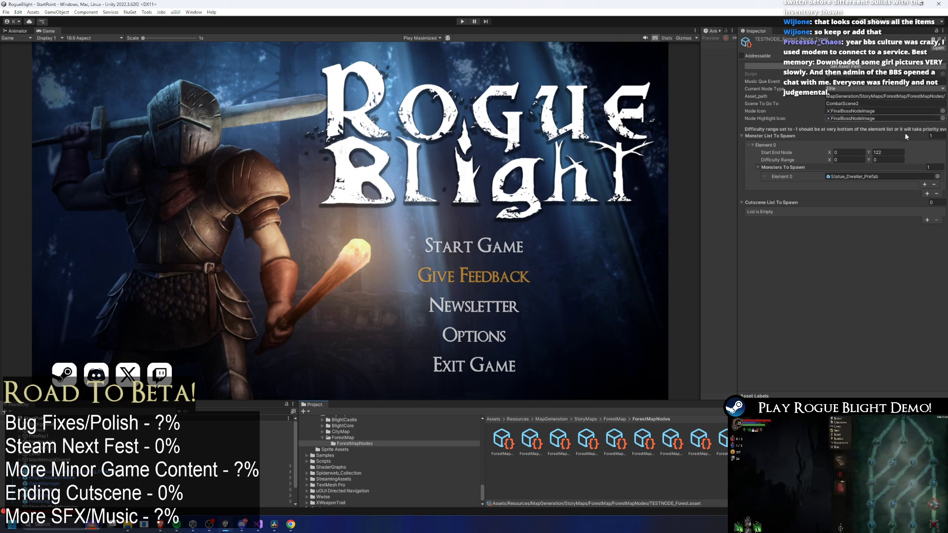
Set its Monsters To Spawn Element 0 to UndeadDragon_Prefab and enter play mode
{"action": "left_click", "coordinate": [937, 176]}
{"action": "type", "text": "undead dragon prefa"}
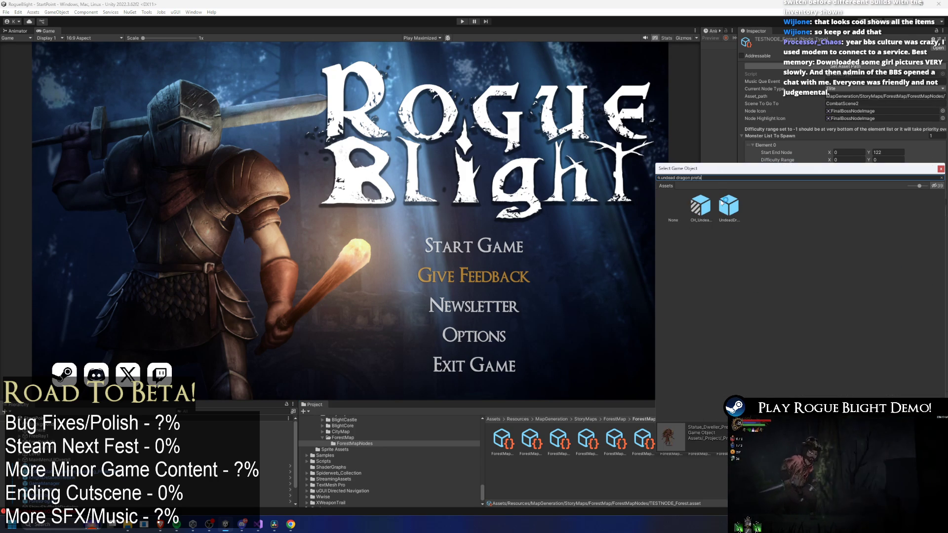
{"action": "double_click", "coordinate": [730, 208]}
{"action": "left_click", "coordinate": [462, 21]}
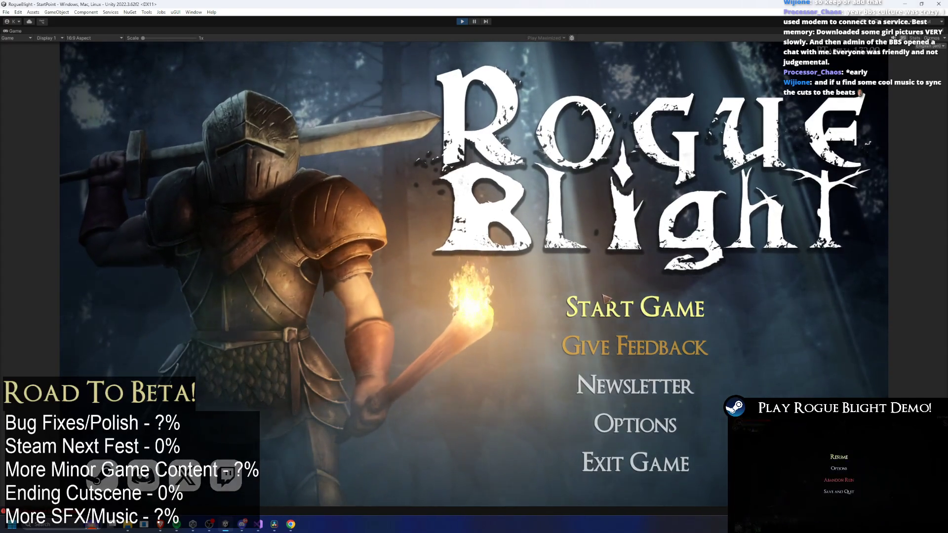
Start a new run with cheats on and record the undead dragon fight until the Perished screen
{"action": "left_click", "coordinate": [635, 307]}
{"action": "left_click", "coordinate": [658, 257]}
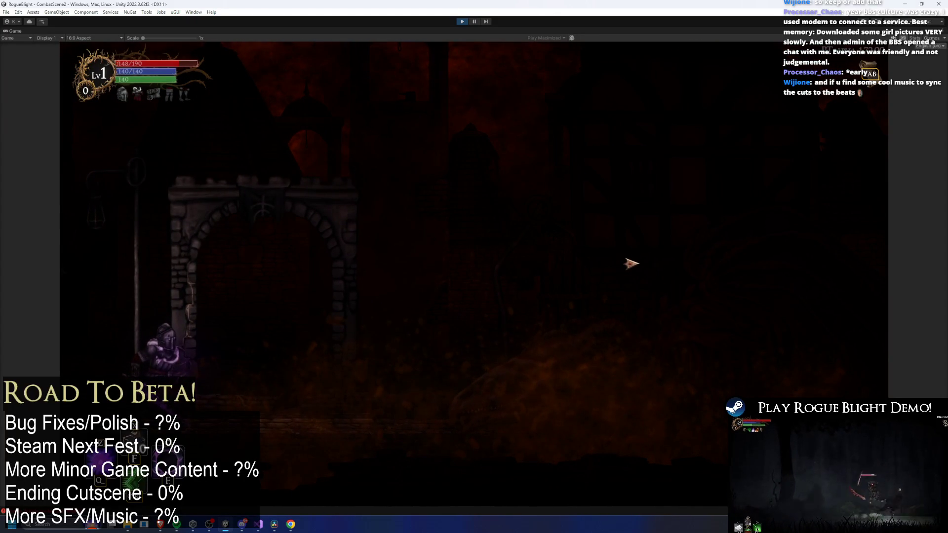
{"action": "key", "text": "F1"}
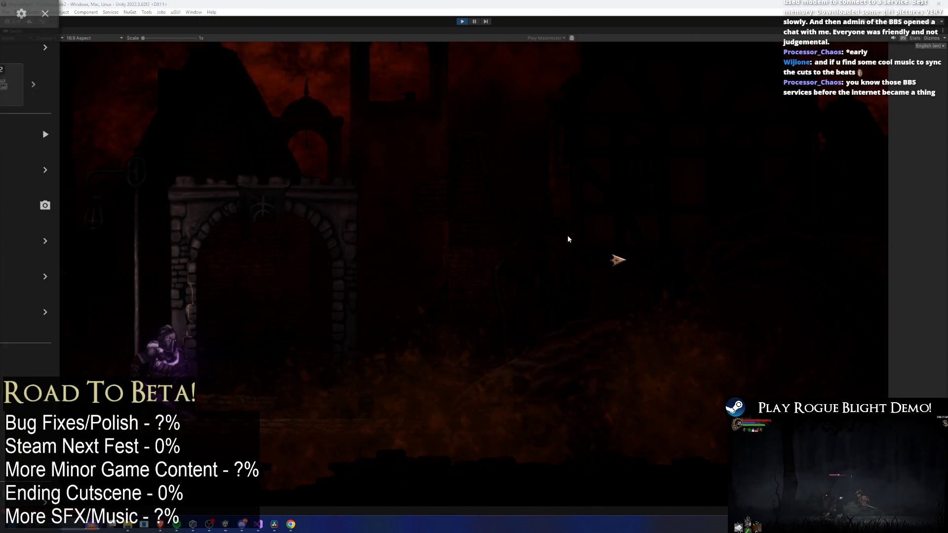
{"action": "key", "text": "alt+z"}
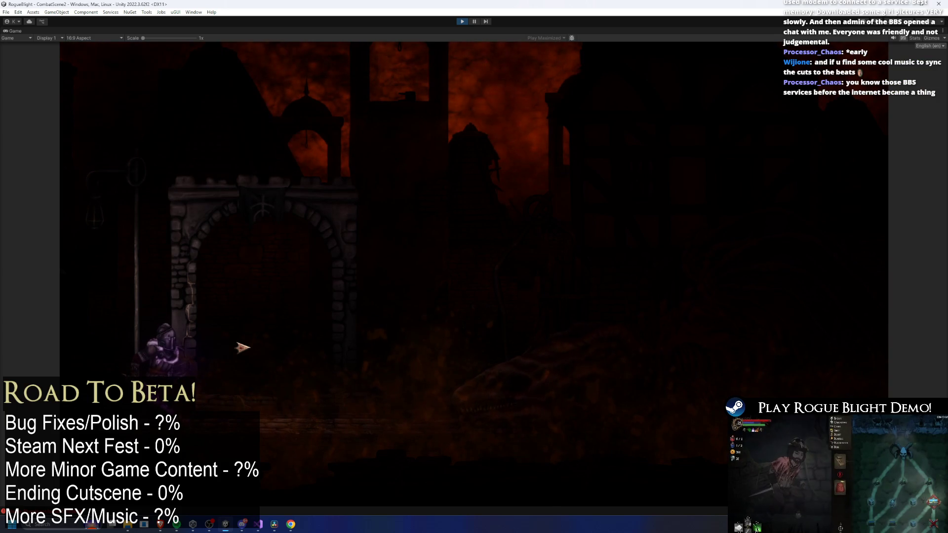
{"action": "key", "text": "d"}
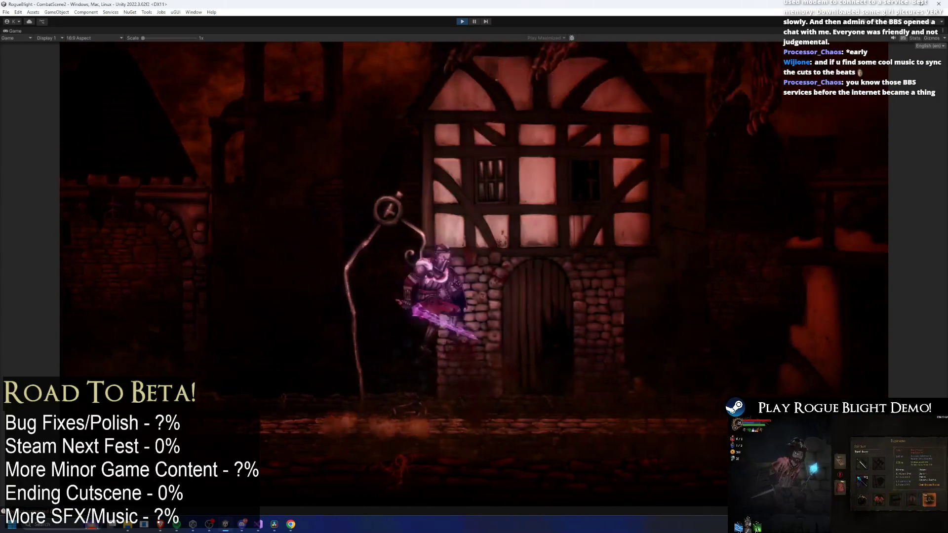
{"action": "key", "text": "d"}
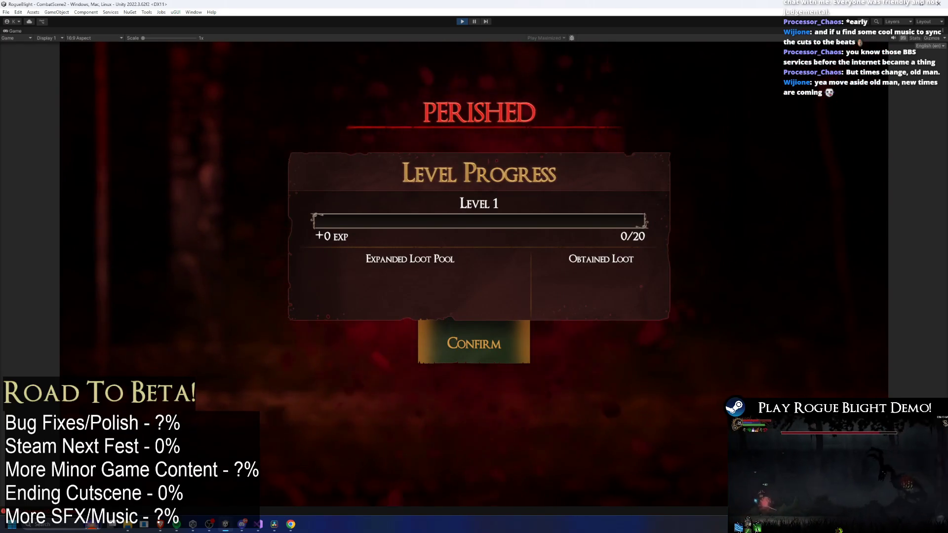
{"action": "key", "text": "alt+z"}
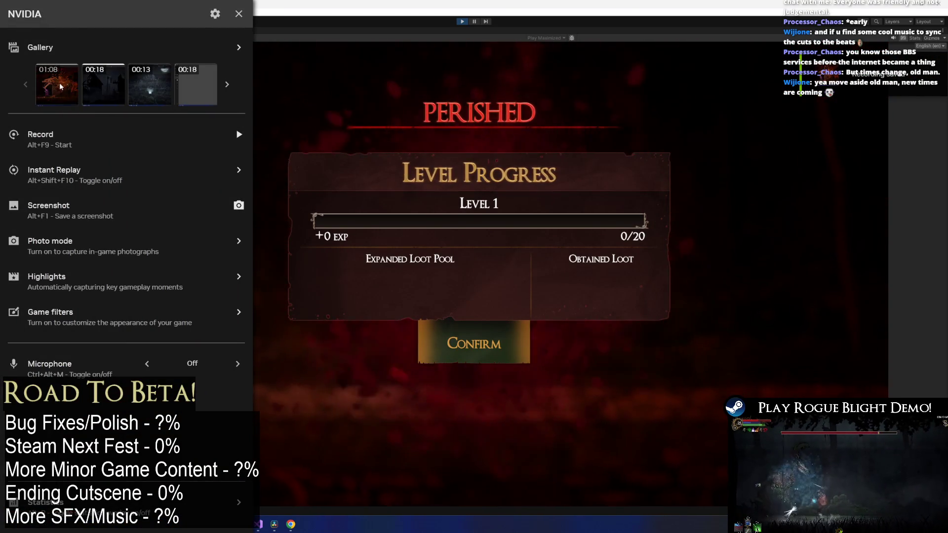
Open the folder with the new 01:08 capture and rename the newest recording to 22
{"action": "left_click", "coordinate": [57, 82]}
{"action": "left_click", "coordinate": [521, 308]}
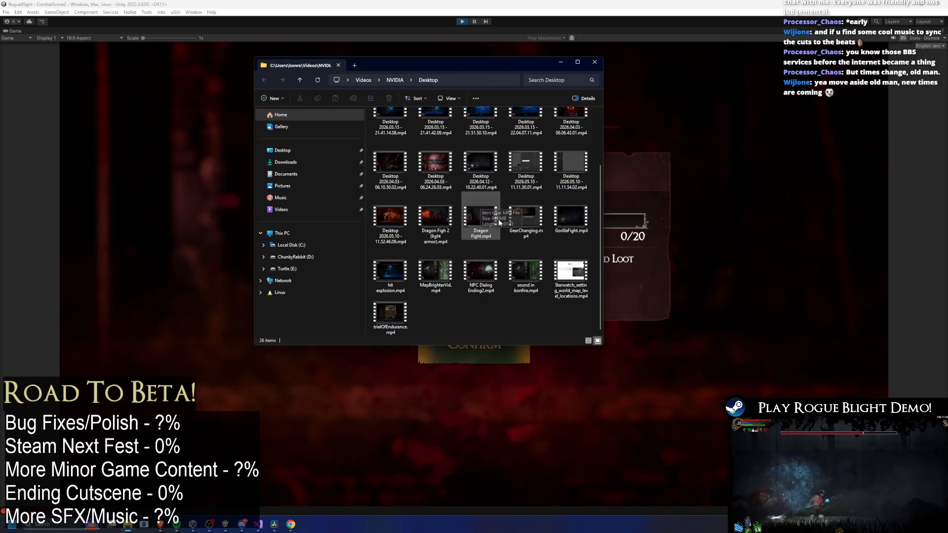
{"action": "left_click", "coordinate": [390, 217]}
{"action": "key", "text": "F2"}
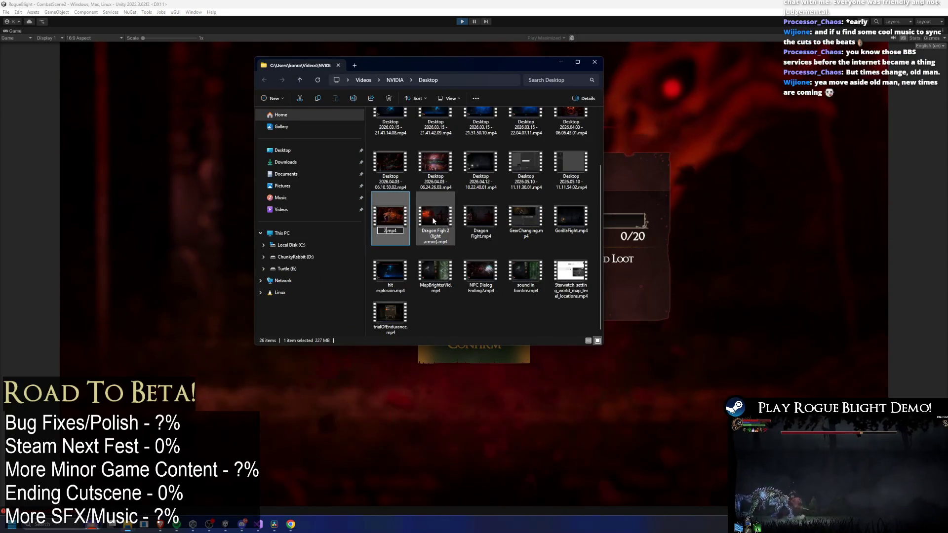
{"action": "type", "text": "22"}
{"action": "left_click", "coordinate": [471, 215]}
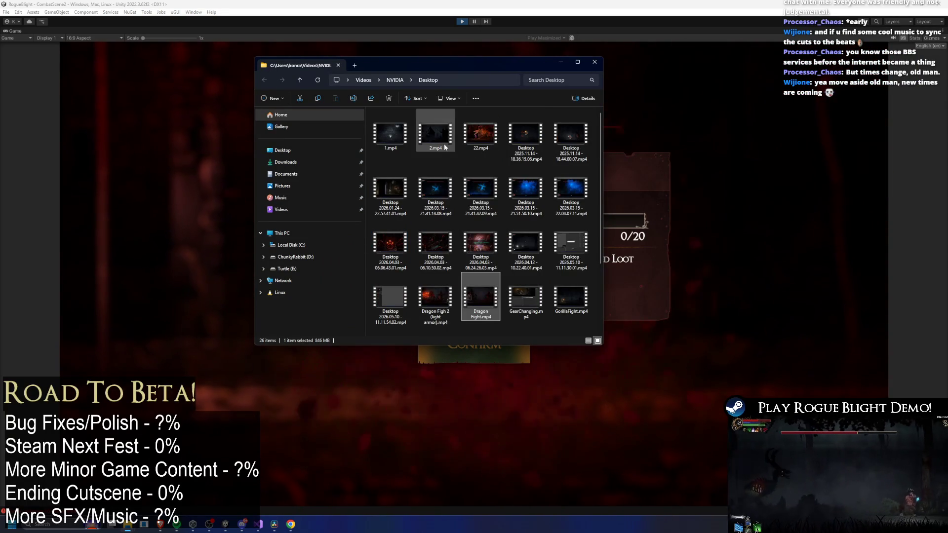
Rename 22.mp4 to 2_1.mp4
{"action": "left_click", "coordinate": [481, 146]}
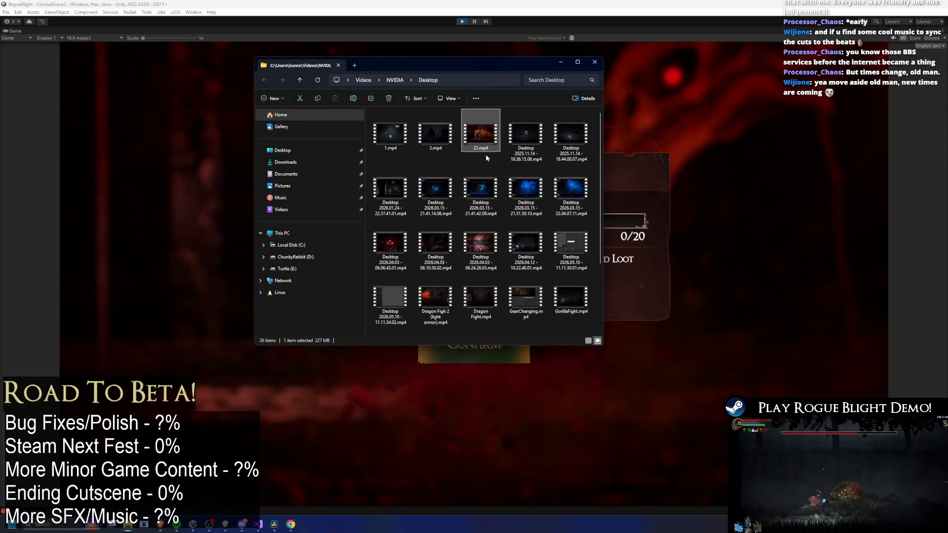
{"action": "left_click", "coordinate": [480, 149]}
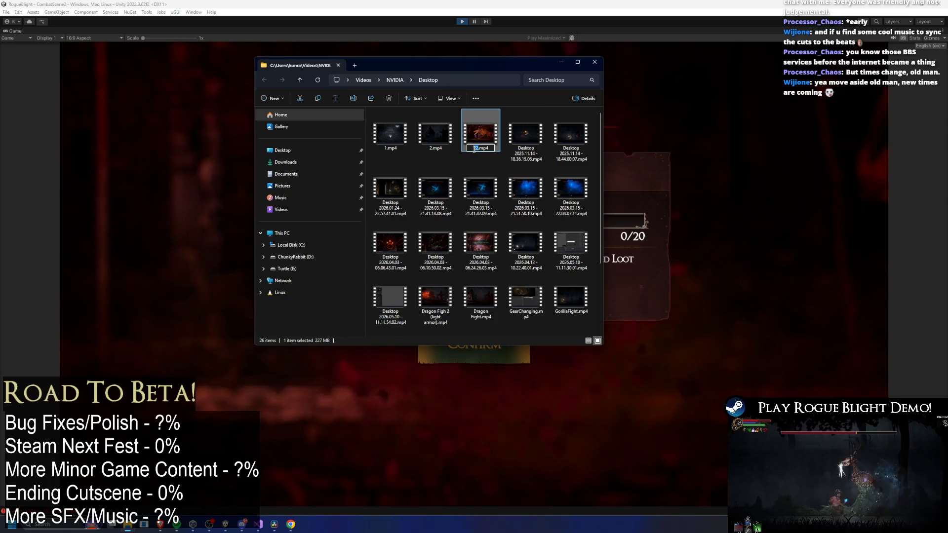
{"action": "type", "text": "2_1"}
{"action": "key", "text": "Return"}
Drop 2_1.mp4 into the trailer timeline and slide its audio part later
{"action": "mouse_move", "coordinate": [535, 153]}
{"action": "left_mouse_down"}
{"action": "mouse_move", "coordinate": [484, 276]}
{"action": "mouse_move", "coordinate": [394, 404]}
{"action": "mouse_move", "coordinate": [274, 524]}
{"action": "mouse_move", "coordinate": [454, 332]}
{"action": "mouse_move", "coordinate": [612, 338]}
{"action": "mouse_move", "coordinate": [898, 326]}
{"action": "mouse_move", "coordinate": [844, 325]}
{"action": "left_mouse_up"}
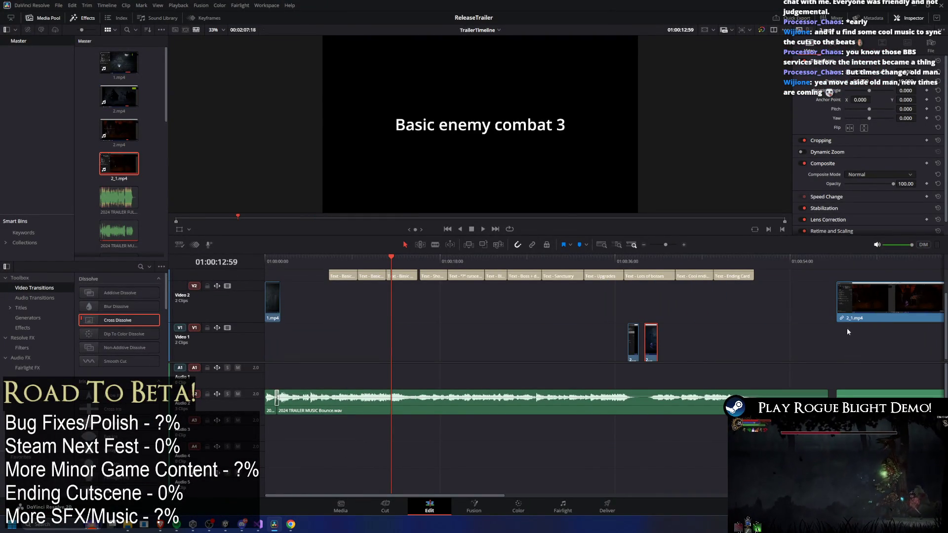
{"action": "scroll", "coordinate": [839, 328], "scroll_direction": "down", "scroll_amount": 3}
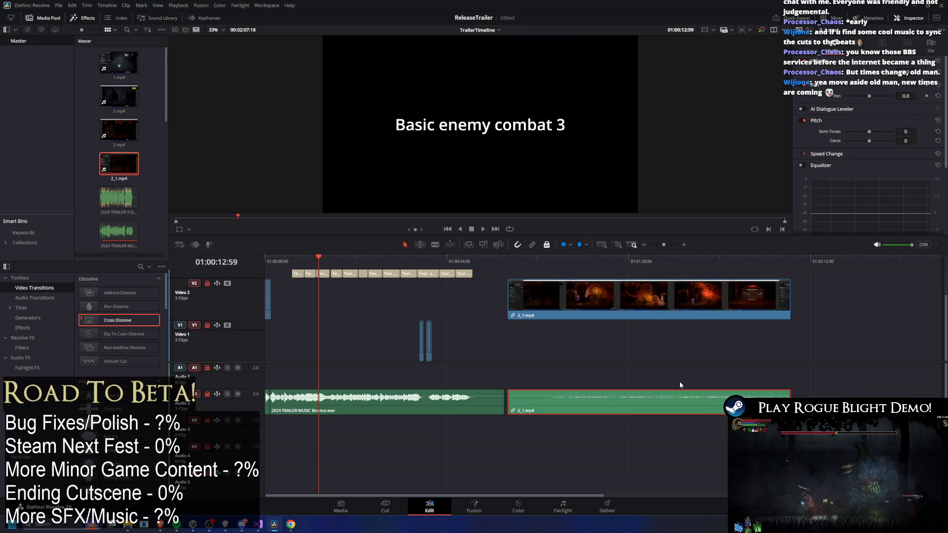
{"action": "left_click", "coordinate": [747, 291]}
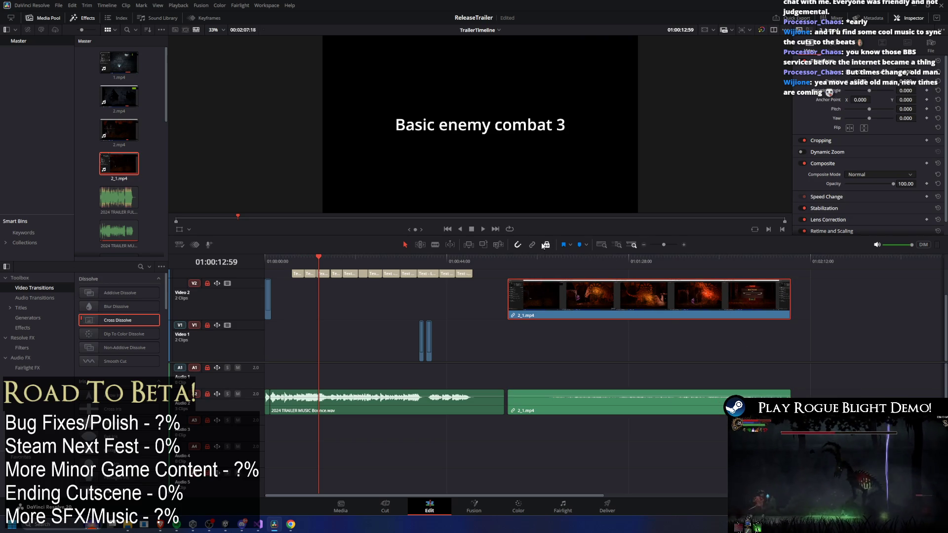
{"action": "left_click_drag", "start_coordinate": [570, 395], "coordinate": [868, 375]}
Move the 2_1.mp4 video on Video 2 toward the timeline start, around 01:00:04:09
{"action": "mouse_move", "coordinate": [642, 296]}
{"action": "left_mouse_down"}
{"action": "mouse_move", "coordinate": [587, 316]}
{"action": "mouse_move", "coordinate": [486, 316]}
{"action": "mouse_move", "coordinate": [502, 295]}
{"action": "mouse_move", "coordinate": [535, 295]}
{"action": "mouse_move", "coordinate": [304, 292]}
{"action": "left_mouse_up"}
{"action": "left_click", "coordinate": [548, 260]}
{"action": "scroll", "coordinate": [535, 373], "scroll_direction": "up", "scroll_amount": 2}
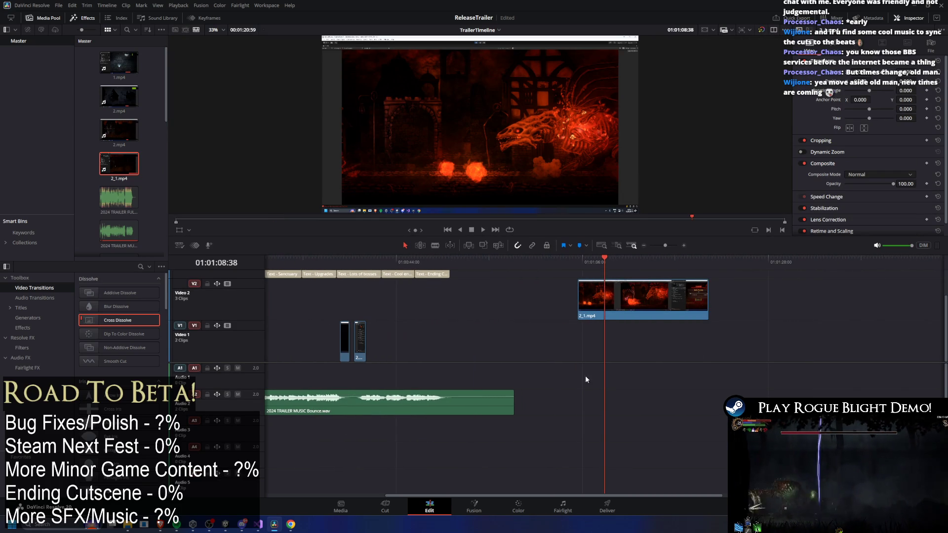
{"action": "left_click_drag", "start_coordinate": [644, 494], "coordinate": [500, 488]}
{"action": "left_click", "coordinate": [300, 260]}
{"action": "mouse_move", "coordinate": [316, 289]}
{"action": "left_mouse_down"}
{"action": "mouse_move", "coordinate": [302, 303]}
{"action": "mouse_move", "coordinate": [330, 293]}
{"action": "mouse_move", "coordinate": [435, 299]}
{"action": "mouse_move", "coordinate": [304, 296]}
{"action": "left_mouse_up"}
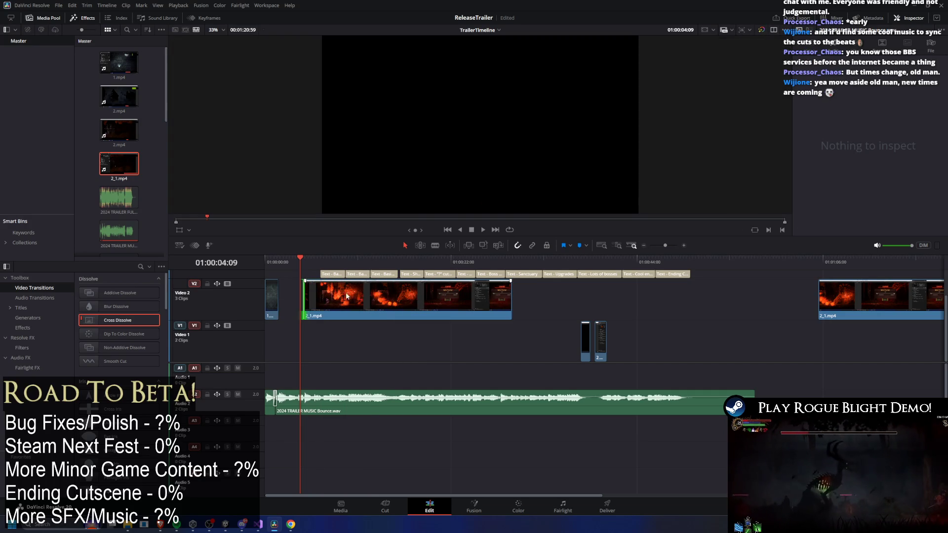
Play back, then shift 2_1.mp4 further left and trim its start
{"action": "key", "text": "space"}
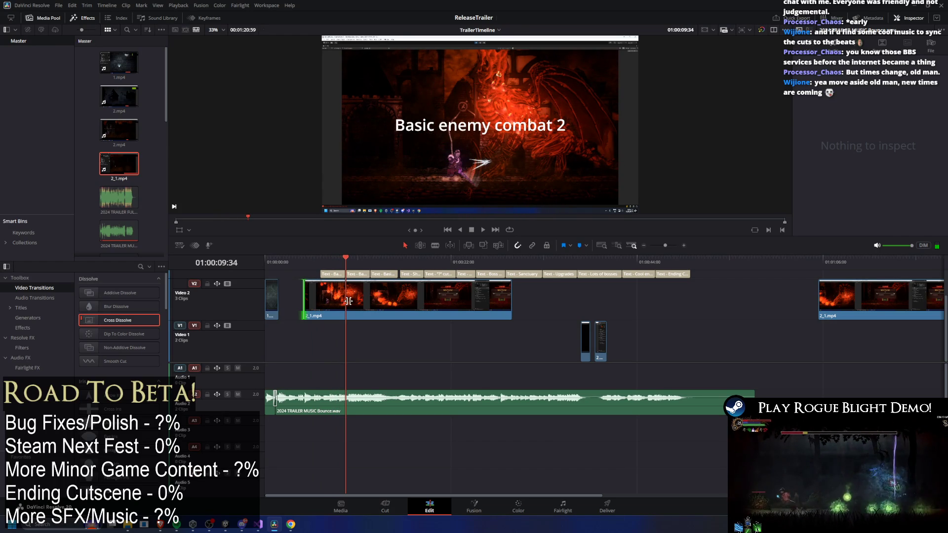
{"action": "mouse_move", "coordinate": [348, 301]}
{"action": "left_mouse_down"}
{"action": "mouse_move", "coordinate": [316, 303]}
{"action": "mouse_move", "coordinate": [324, 304]}
{"action": "left_mouse_up"}
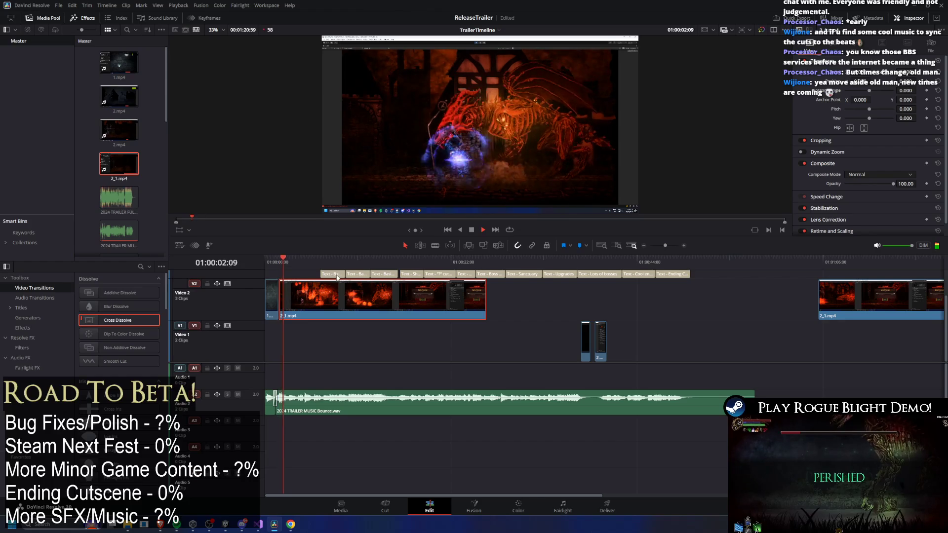
{"action": "left_click_drag", "start_coordinate": [281, 298], "coordinate": [304, 299]}
{"action": "key", "text": "Up"}
{"action": "key", "text": "space"}
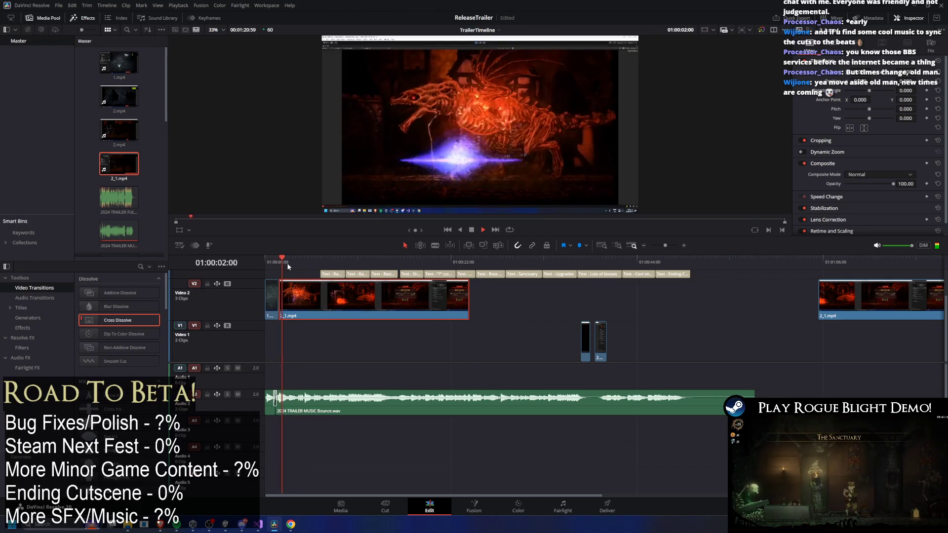
Move 2_1.mp4 down to Video 1 and replay it up to the first title card
{"action": "mouse_move", "coordinate": [298, 318]}
{"action": "left_mouse_down"}
{"action": "mouse_move", "coordinate": [296, 340]}
{"action": "mouse_move", "coordinate": [278, 332]}
{"action": "left_mouse_up"}
{"action": "key", "text": "Up"}
{"action": "key", "text": "space"}
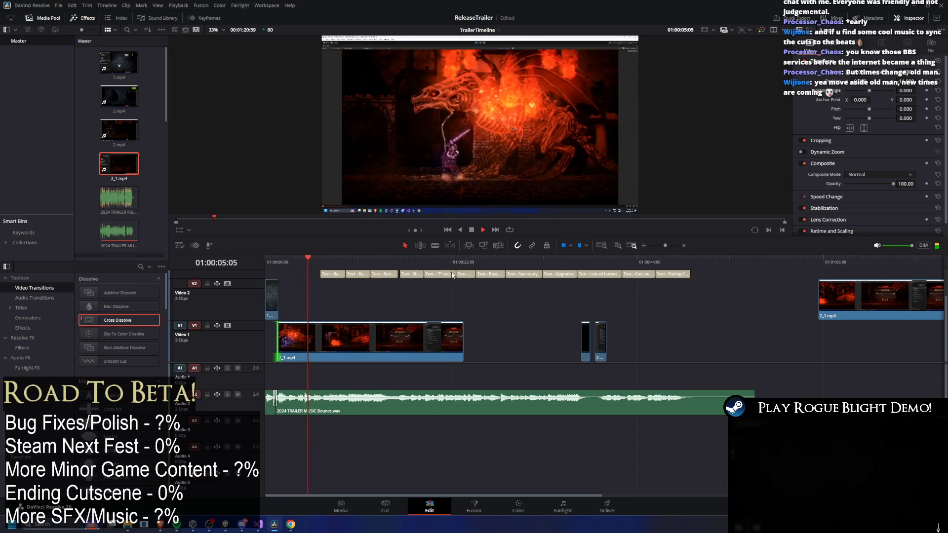
{"action": "key", "text": "space"}
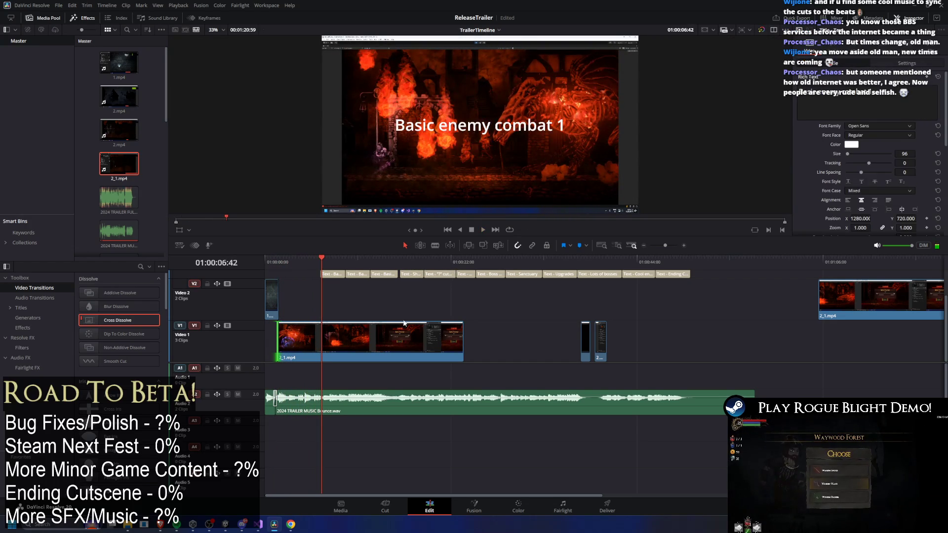
Shorten the end of 2_1.mp4 on Video 1 and replay the trailer from the start
{"action": "left_click", "coordinate": [456, 337]}
{"action": "left_click_drag", "start_coordinate": [460, 338], "coordinate": [321, 338]}
{"action": "left_click", "coordinate": [274, 259]}
{"action": "key", "text": "space"}
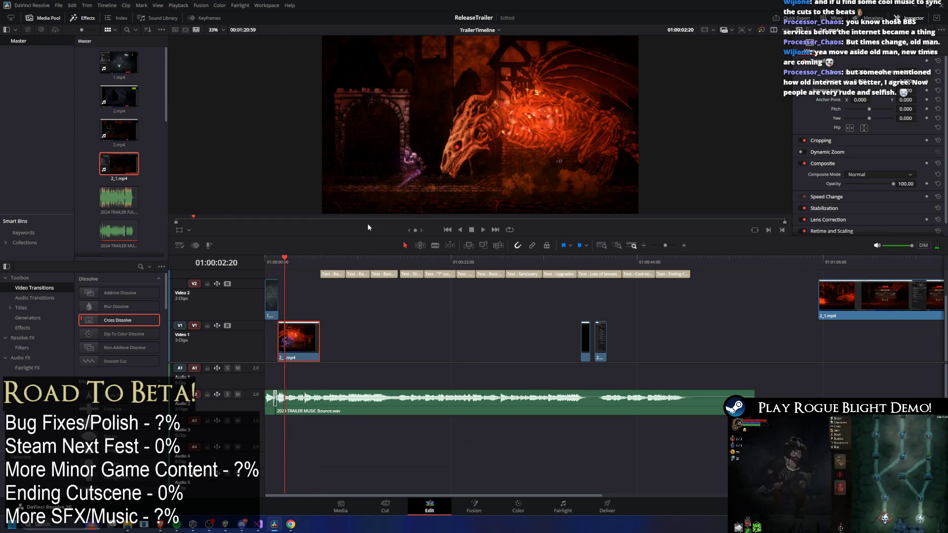
{"action": "left_click", "coordinate": [288, 259]}
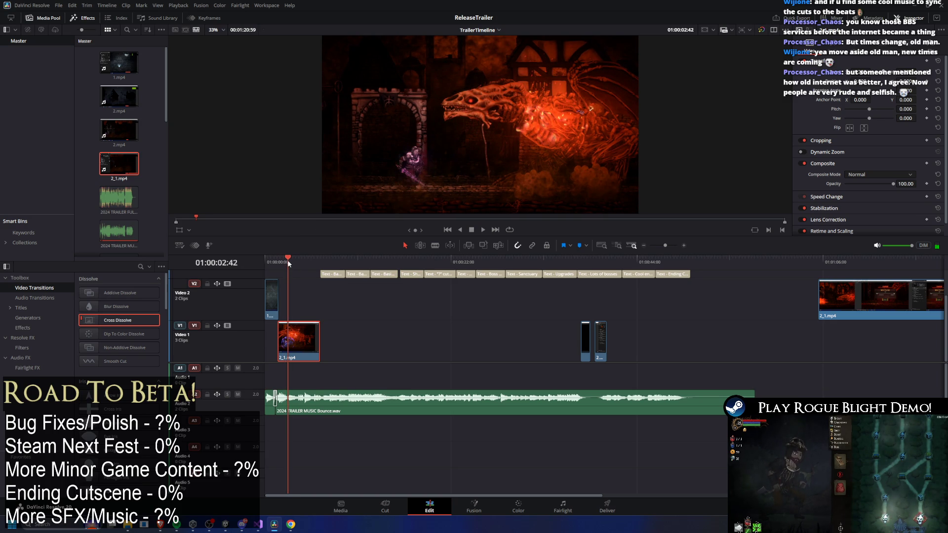
{"action": "left_click", "coordinate": [268, 259]}
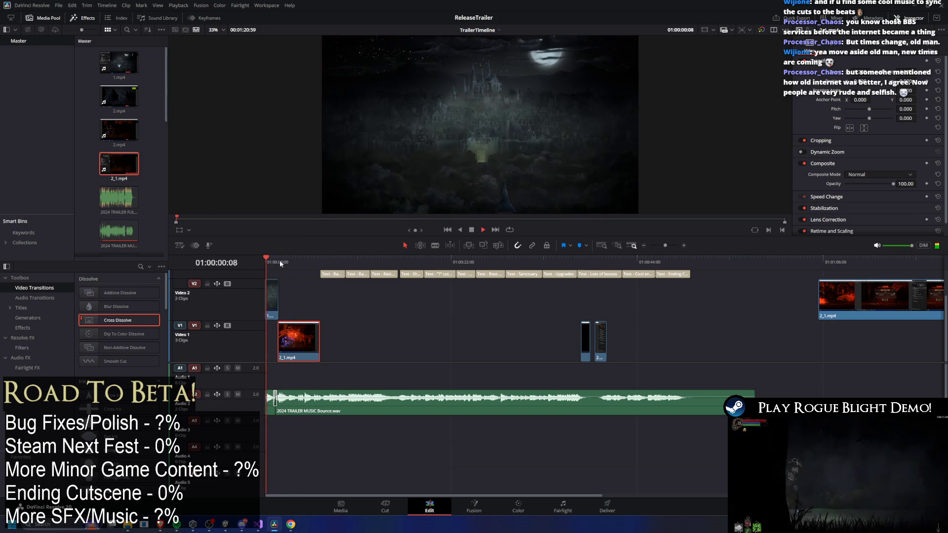
{"action": "key", "text": "space"}
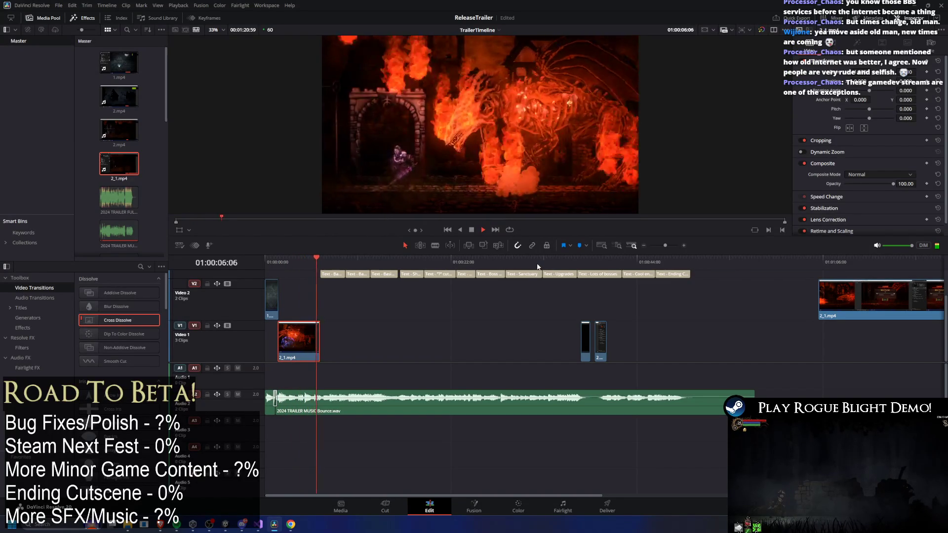
Move 2_1.mp4 later on Video 1 and trim its end shorter
{"action": "left_click_drag", "start_coordinate": [331, 261], "coordinate": [292, 267]}
{"action": "mouse_move", "coordinate": [320, 361]}
{"action": "left_mouse_down"}
{"action": "mouse_move", "coordinate": [506, 354]}
{"action": "mouse_move", "coordinate": [293, 339]}
{"action": "mouse_move", "coordinate": [438, 338]}
{"action": "left_mouse_up"}
{"action": "left_click_drag", "start_coordinate": [575, 328], "coordinate": [454, 328]}
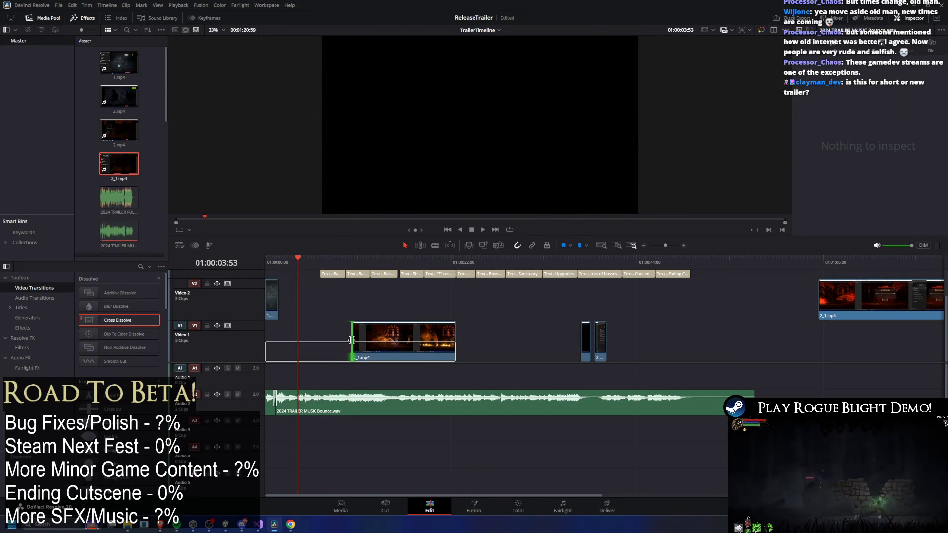
Extend the clip's start, trim a little back off it, and cut its end much shorter
{"action": "left_click_drag", "start_coordinate": [352, 340], "coordinate": [278, 340]}
{"action": "left_click_drag", "start_coordinate": [275, 261], "coordinate": [315, 266]}
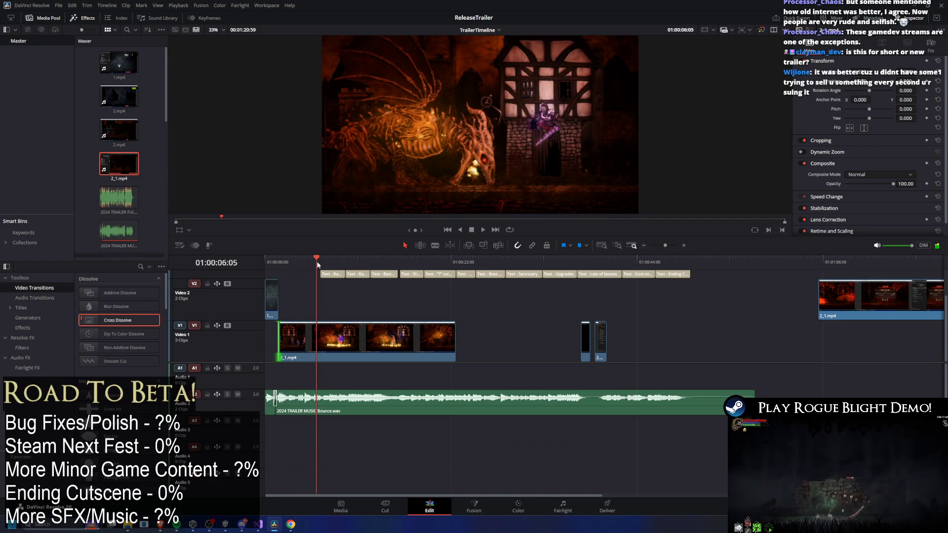
{"action": "left_click_drag", "start_coordinate": [317, 263], "coordinate": [309, 258]}
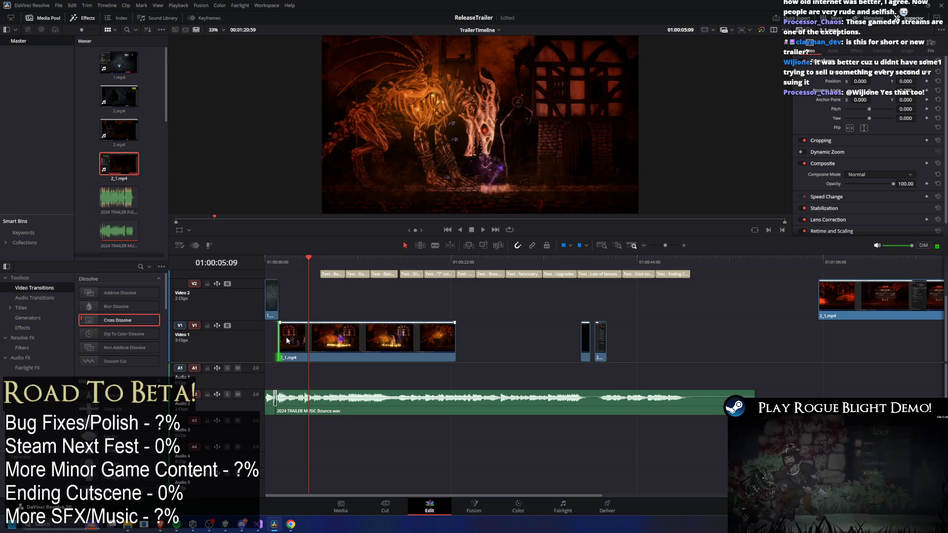
{"action": "left_click_drag", "start_coordinate": [279, 338], "coordinate": [312, 340]}
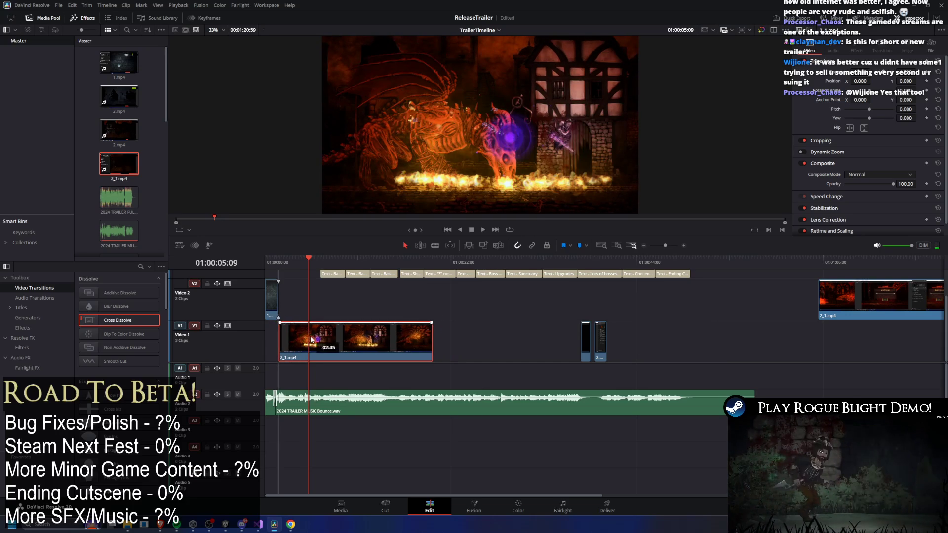
{"action": "left_click_drag", "start_coordinate": [433, 336], "coordinate": [320, 336]}
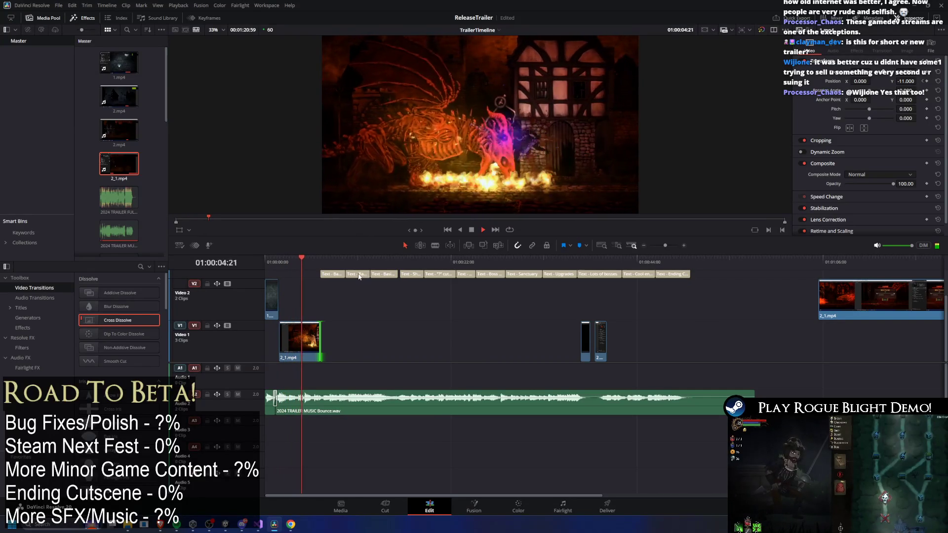
Play the shortened clip, stop at 01:00:05:46 and trim its end to the playhead
{"action": "key", "text": "space"}
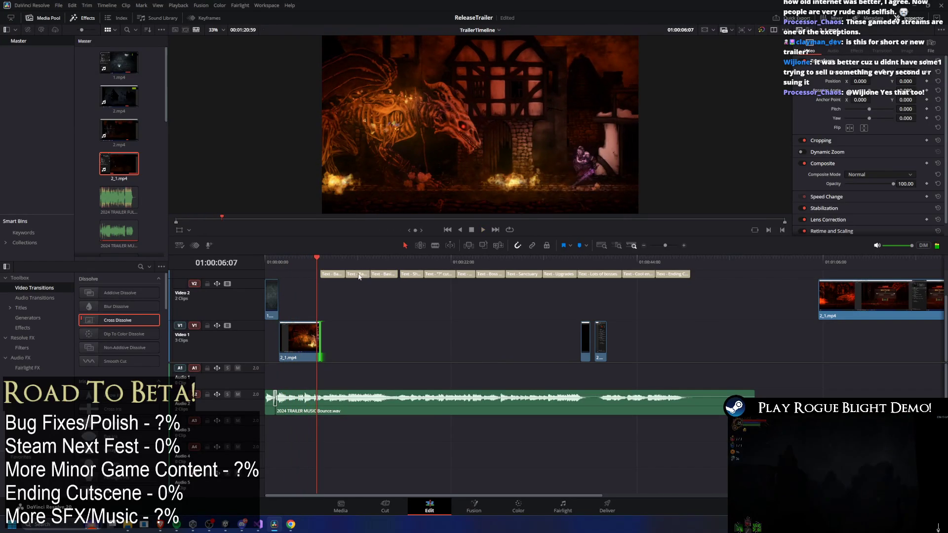
{"action": "mouse_move", "coordinate": [302, 262]}
{"action": "left_mouse_down"}
{"action": "mouse_move", "coordinate": [318, 266]}
{"action": "mouse_move", "coordinate": [298, 262]}
{"action": "left_mouse_up"}
{"action": "key", "text": "space"}
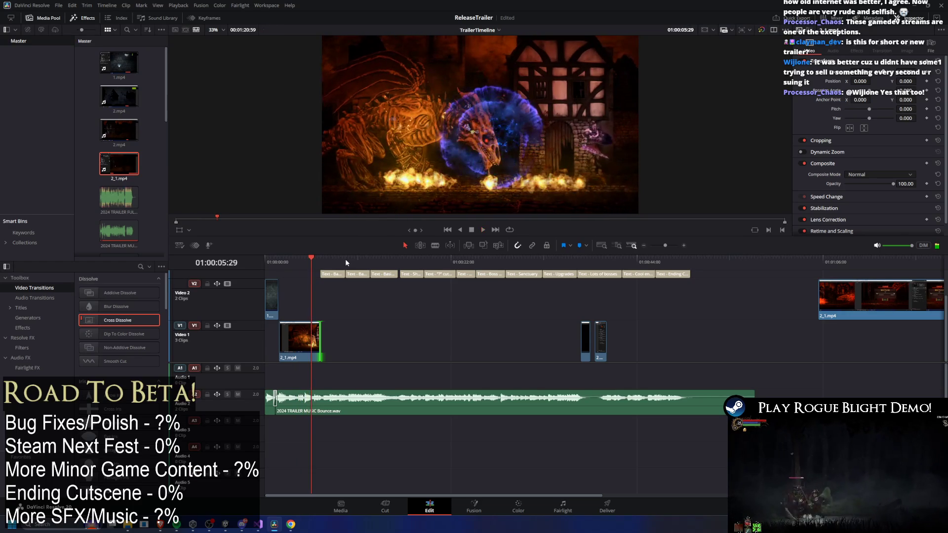
{"action": "key", "text": "space"}
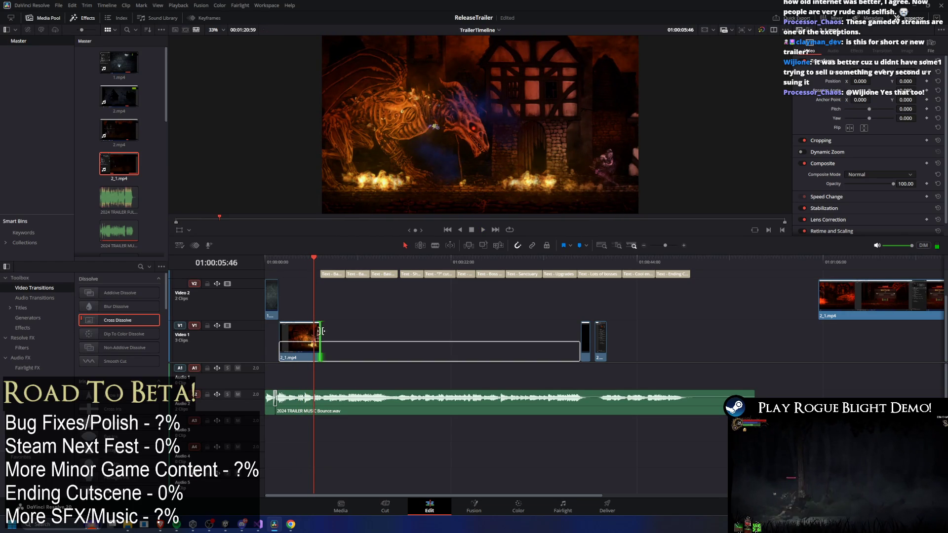
{"action": "left_click_drag", "start_coordinate": [321, 330], "coordinate": [314, 331]}
{"action": "left_click", "coordinate": [323, 295]}
Scrub the playhead back through 01:00:04:58 to 01:00:01:39
{"action": "left_click_drag", "start_coordinate": [323, 264], "coordinate": [307, 264]}
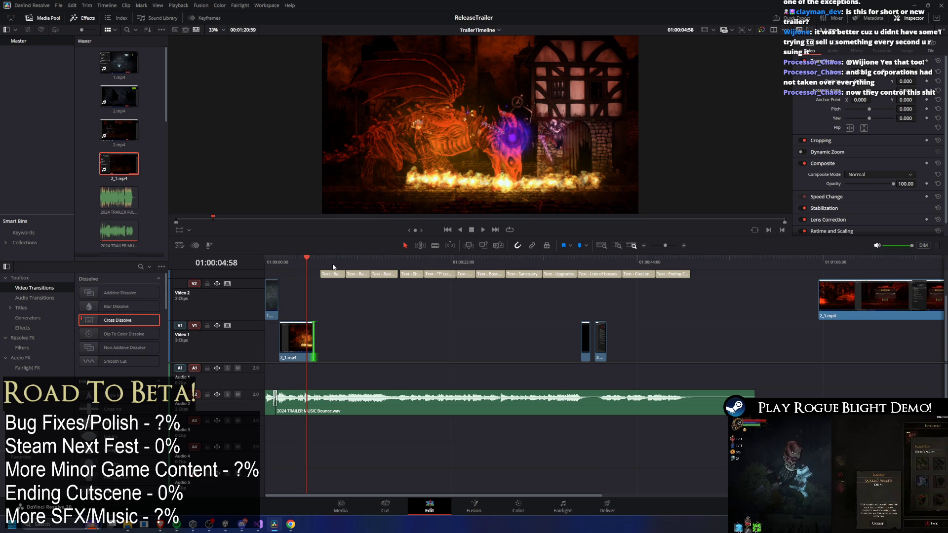
{"action": "mouse_move", "coordinate": [295, 262]}
{"action": "left_mouse_down"}
{"action": "mouse_move", "coordinate": [273, 259]}
{"action": "mouse_move", "coordinate": [281, 258]}
{"action": "left_mouse_up"}
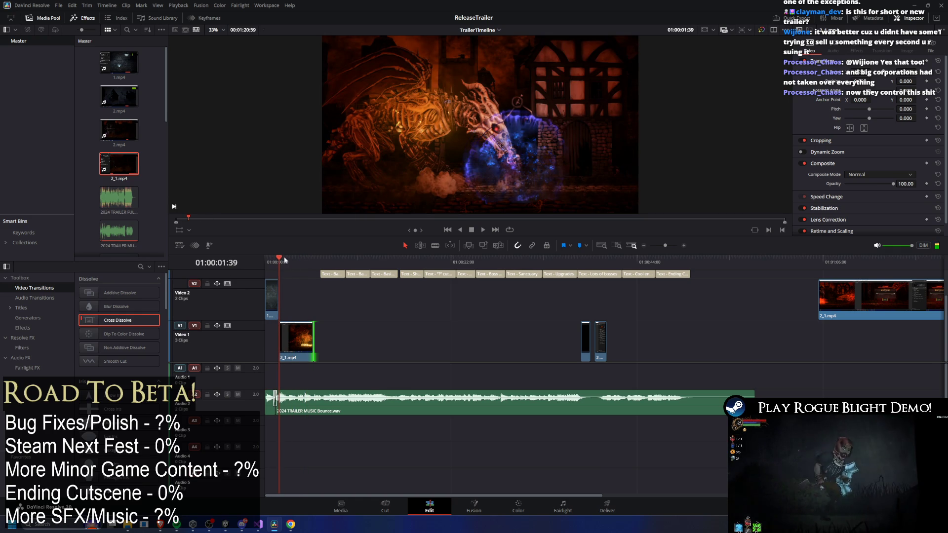
{"action": "scroll", "coordinate": [317, 327], "scroll_direction": "up", "scroll_amount": 5}
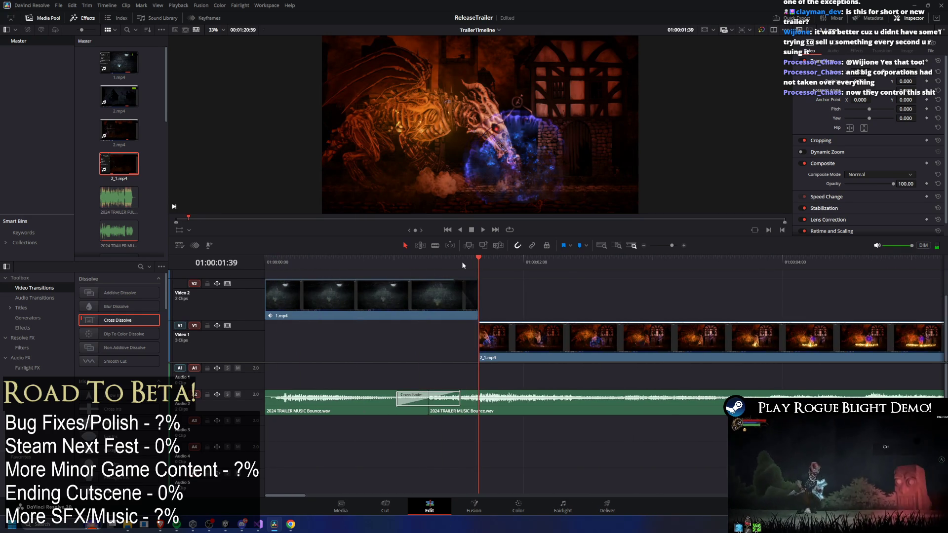
Snap 2_1.mp4 after 1.mp4, slide it to end at 01:00:05:45, and preview the cut
{"action": "left_click", "coordinate": [452, 263]}
{"action": "left_click_drag", "start_coordinate": [454, 267], "coordinate": [452, 261]}
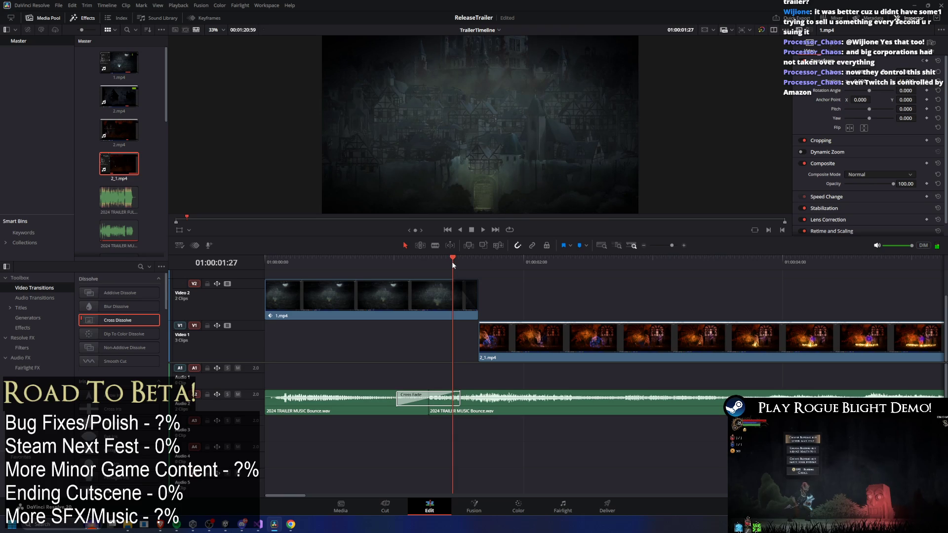
{"action": "mouse_move", "coordinate": [517, 336]}
{"action": "left_mouse_down"}
{"action": "mouse_move", "coordinate": [488, 339]}
{"action": "mouse_move", "coordinate": [493, 327]}
{"action": "left_mouse_up"}
{"action": "scroll", "coordinate": [497, 321], "scroll_direction": "down", "scroll_amount": 3}
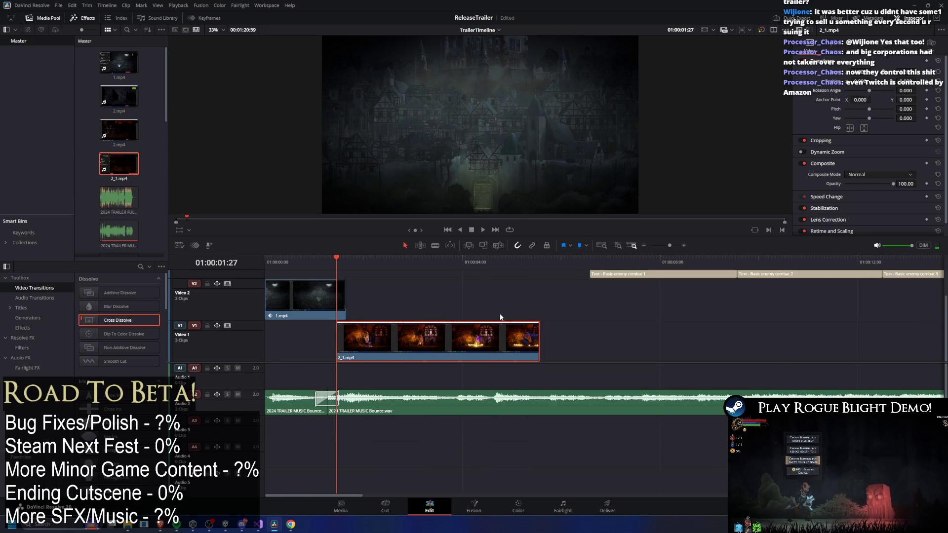
{"action": "mouse_move", "coordinate": [528, 264]}
{"action": "left_mouse_down"}
{"action": "mouse_move", "coordinate": [549, 266]}
{"action": "mouse_move", "coordinate": [486, 268]}
{"action": "mouse_move", "coordinate": [549, 274]}
{"action": "left_mouse_up"}
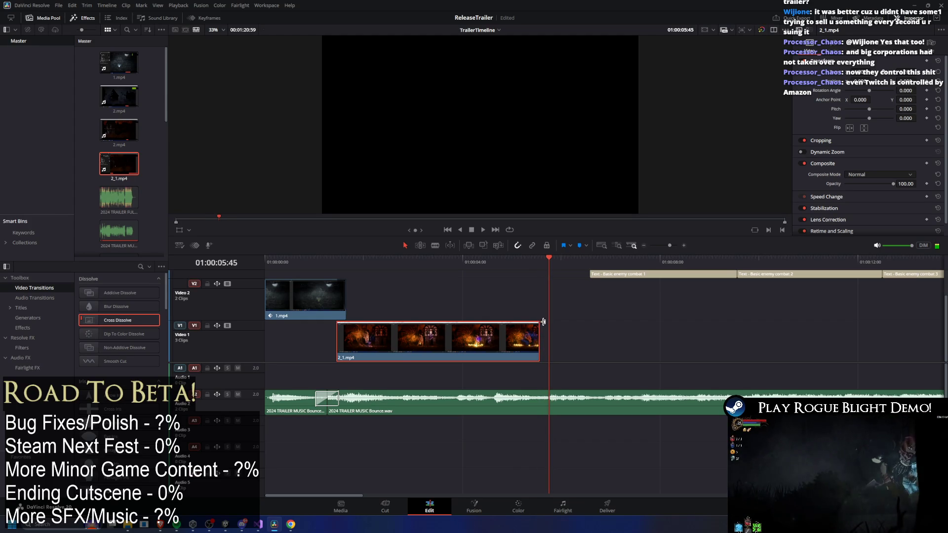
{"action": "mouse_move", "coordinate": [366, 340]}
{"action": "left_mouse_down"}
{"action": "mouse_move", "coordinate": [375, 340]}
{"action": "mouse_move", "coordinate": [338, 338]}
{"action": "left_mouse_up"}
{"action": "key", "text": "slash"}
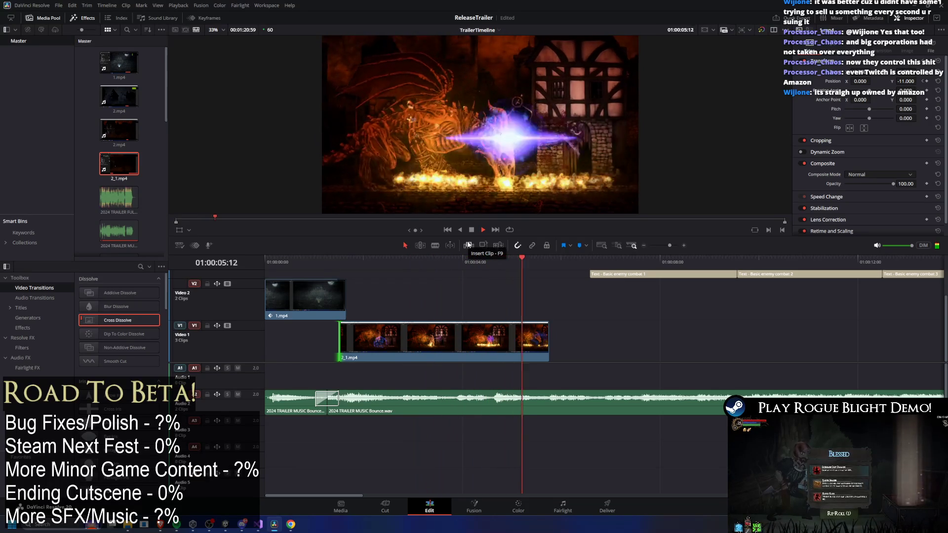
{"action": "key", "text": "space"}
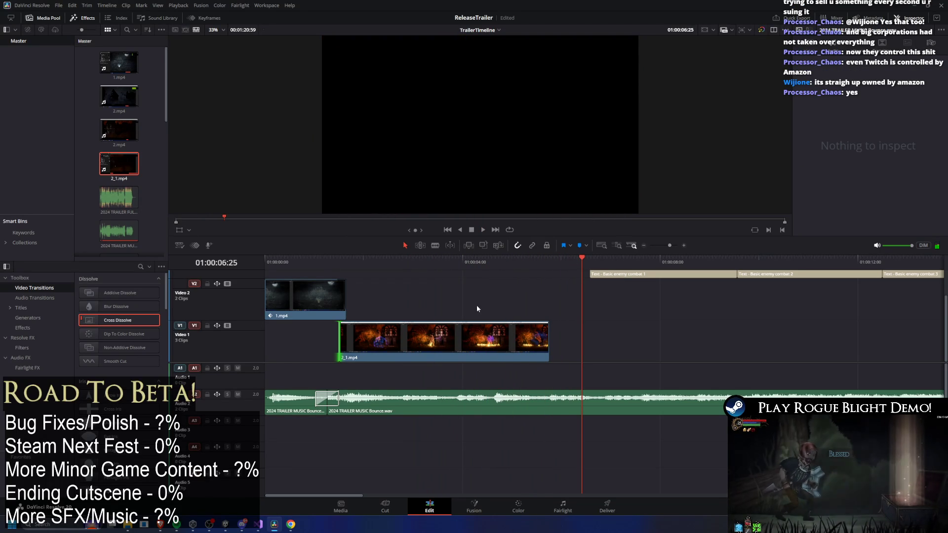
{"action": "scroll", "coordinate": [521, 303], "scroll_direction": "down", "scroll_amount": 5}
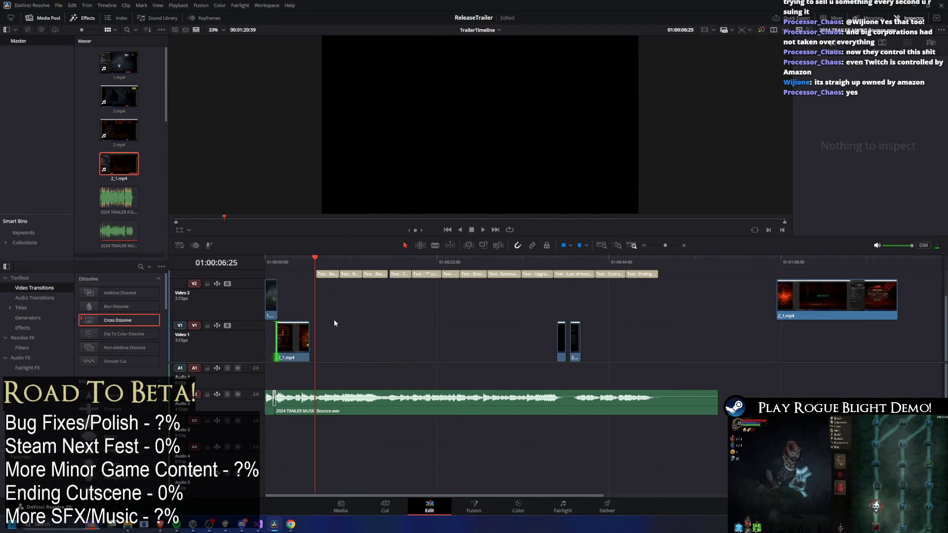
{"action": "scroll", "coordinate": [333, 326], "scroll_direction": "up", "scroll_amount": 1}
{"action": "mouse_move", "coordinate": [311, 266]}
{"action": "left_mouse_down"}
{"action": "mouse_move", "coordinate": [301, 265]}
{"action": "mouse_move", "coordinate": [313, 265]}
{"action": "left_mouse_up"}
{"action": "key", "text": "alt+Tab"}
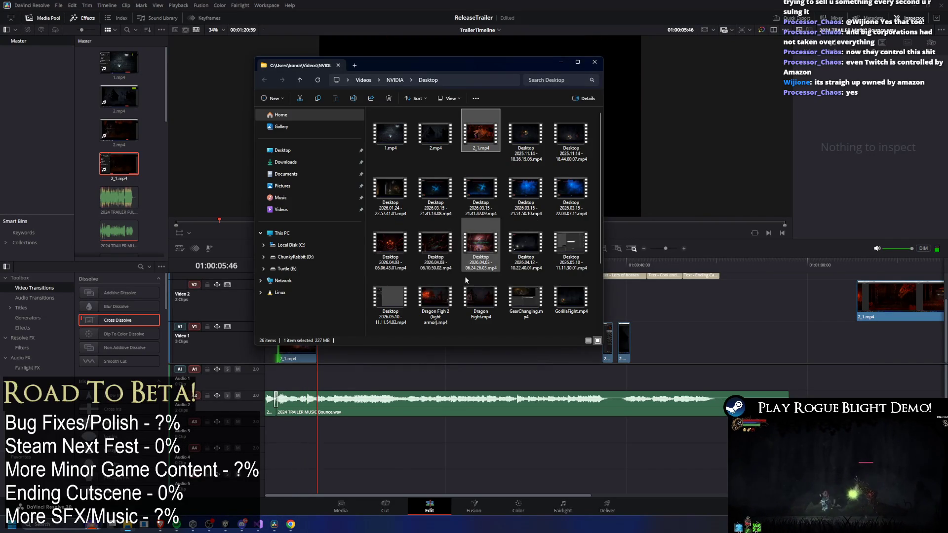
{"action": "left_click", "coordinate": [274, 525]}
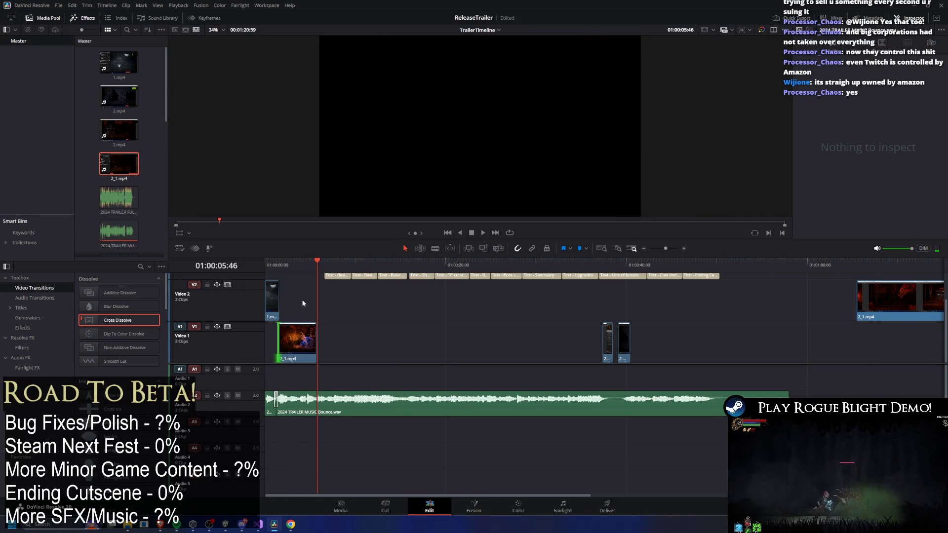
{"action": "left_click_drag", "start_coordinate": [280, 257], "coordinate": [300, 261]}
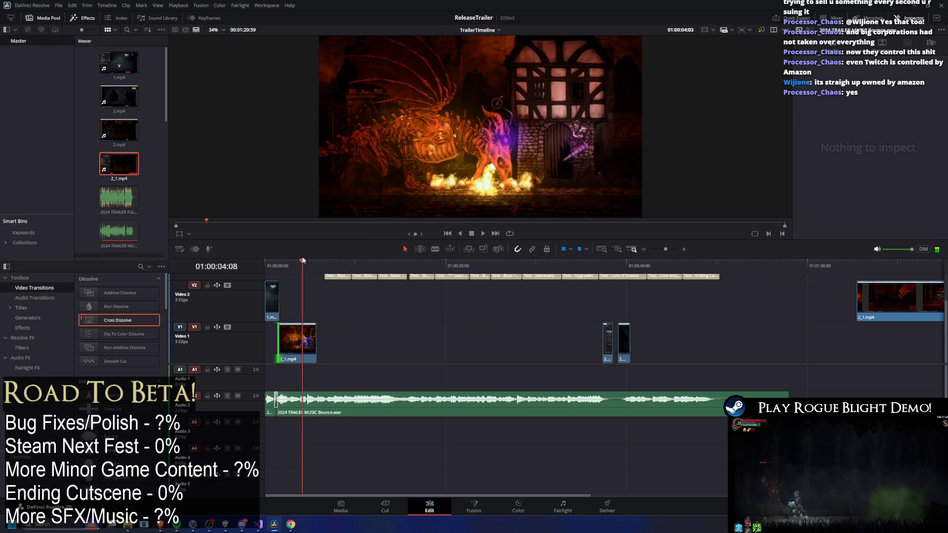
{"action": "key", "text": "space"}
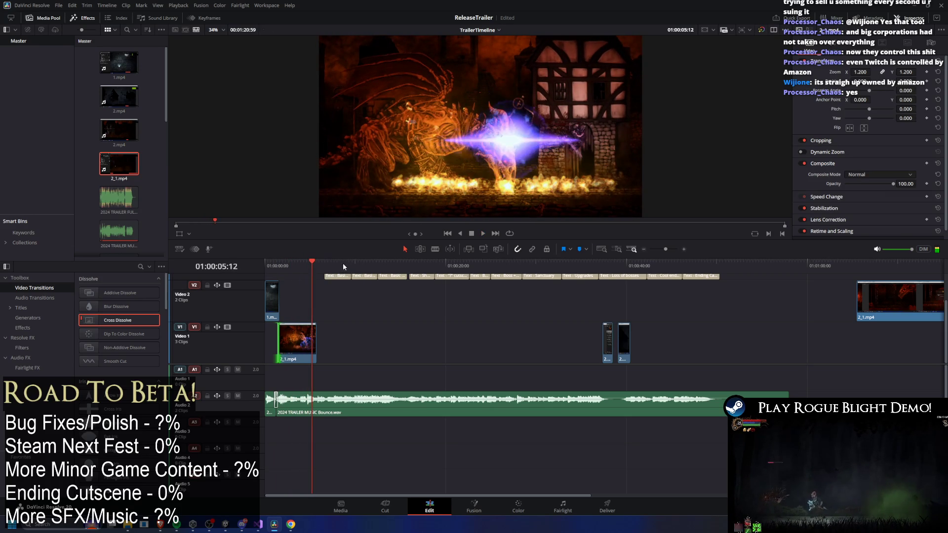
{"action": "key", "text": "space"}
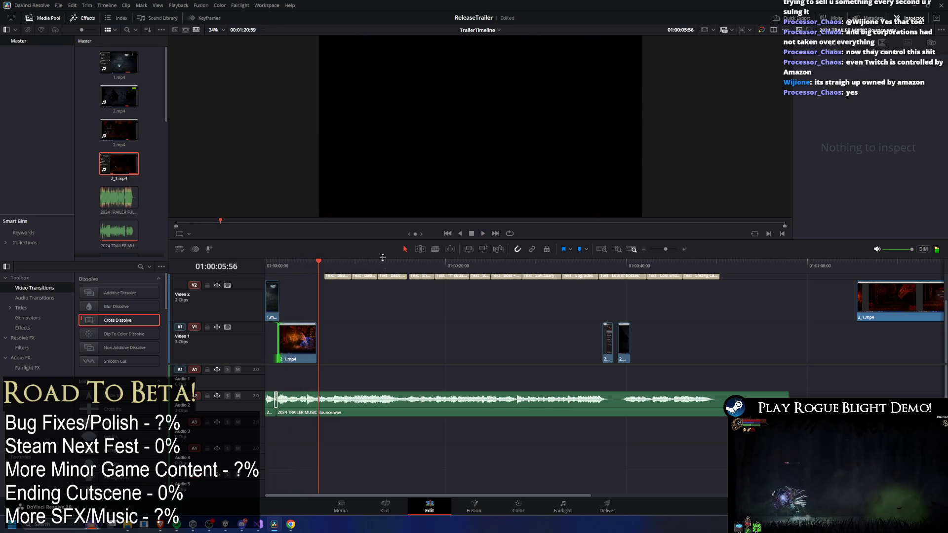
{"action": "key", "text": "alt+Tab"}
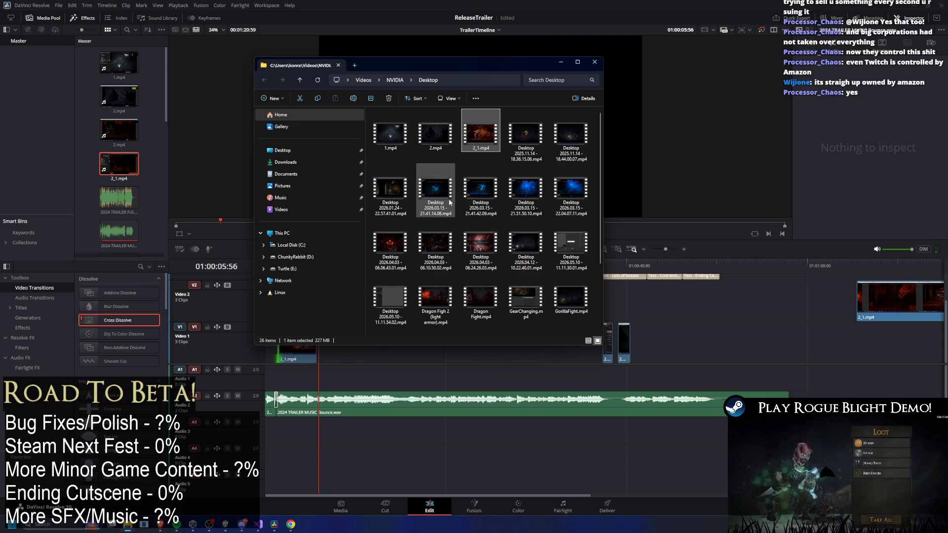
{"action": "left_click", "coordinate": [226, 524]}
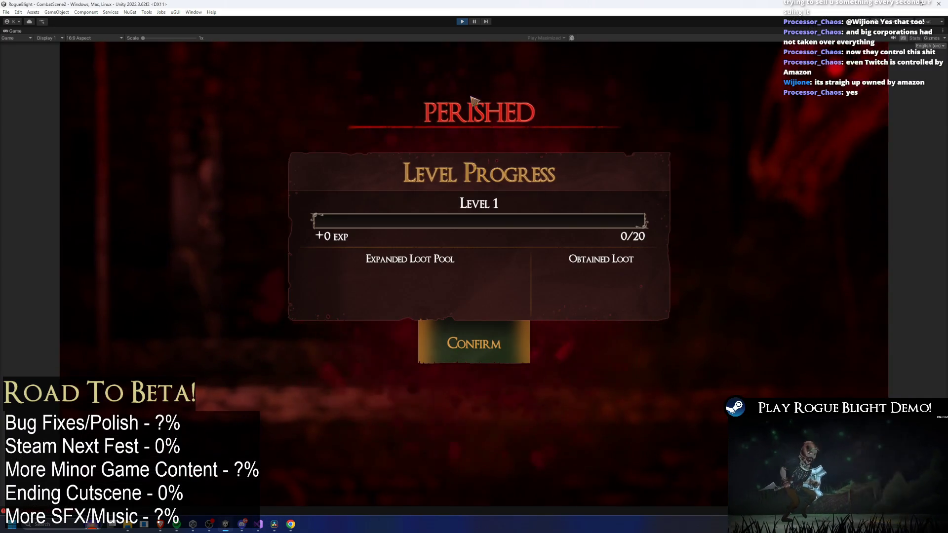
{"action": "left_click", "coordinate": [464, 22]}
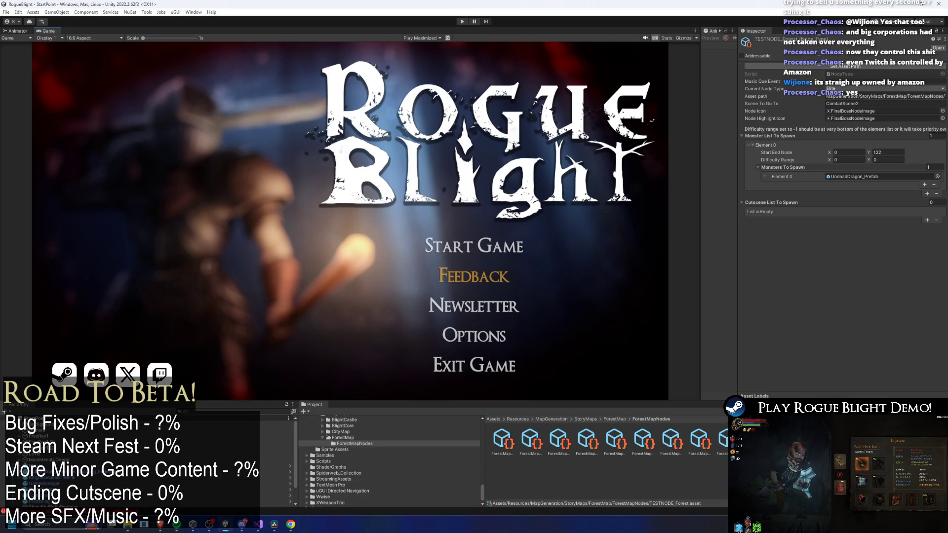
{"action": "left_click", "coordinate": [274, 524]}
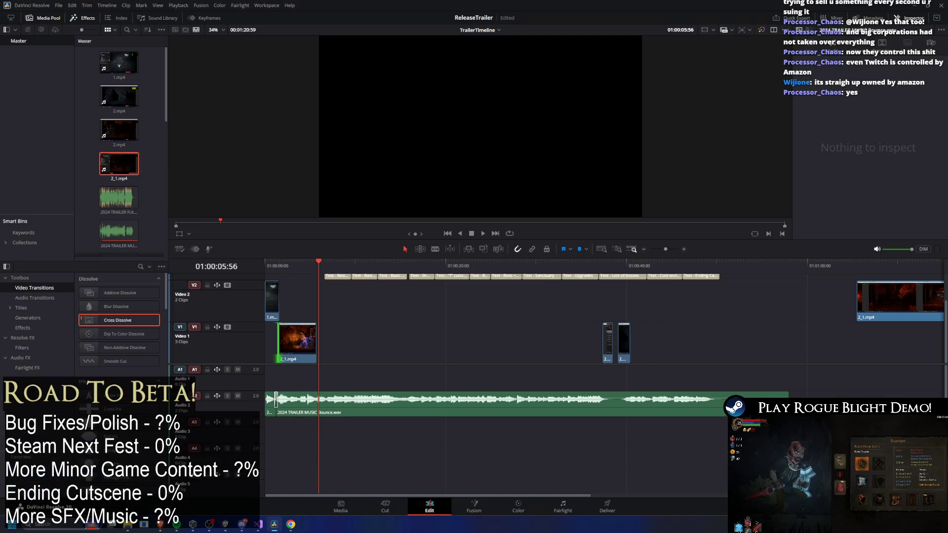
Play the trailer from 01:00:02:12 through the first title card, then switch to Unity
{"action": "left_click", "coordinate": [284, 267]}
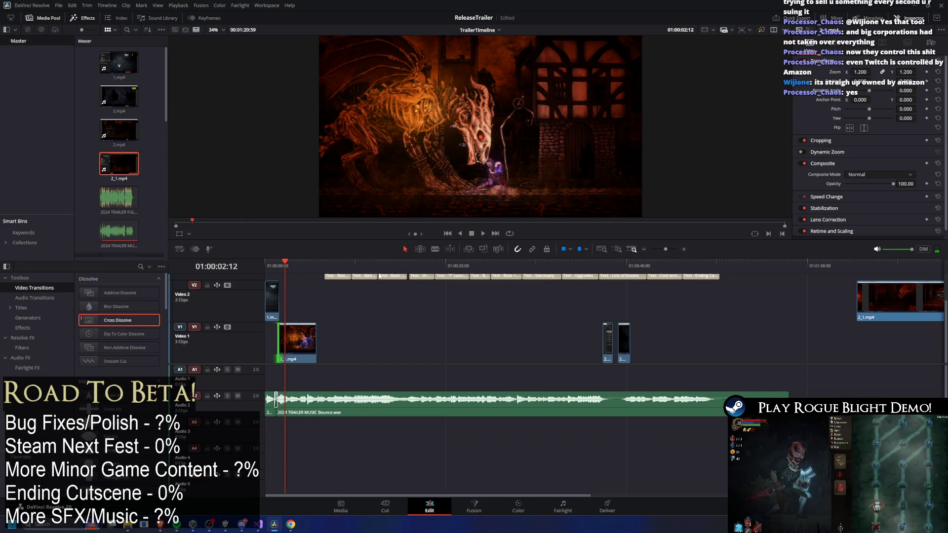
{"action": "key", "text": "space"}
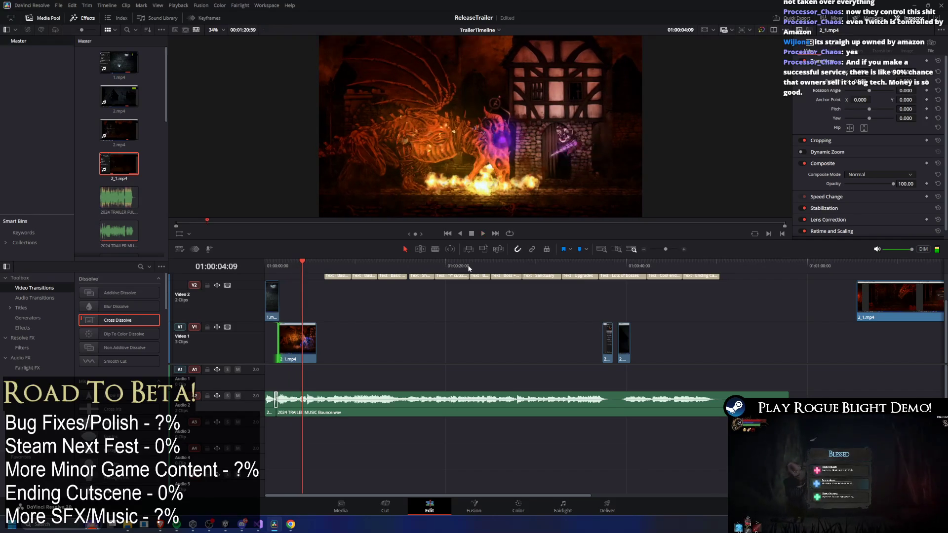
{"action": "key", "text": "space"}
{"action": "key", "text": "space"}
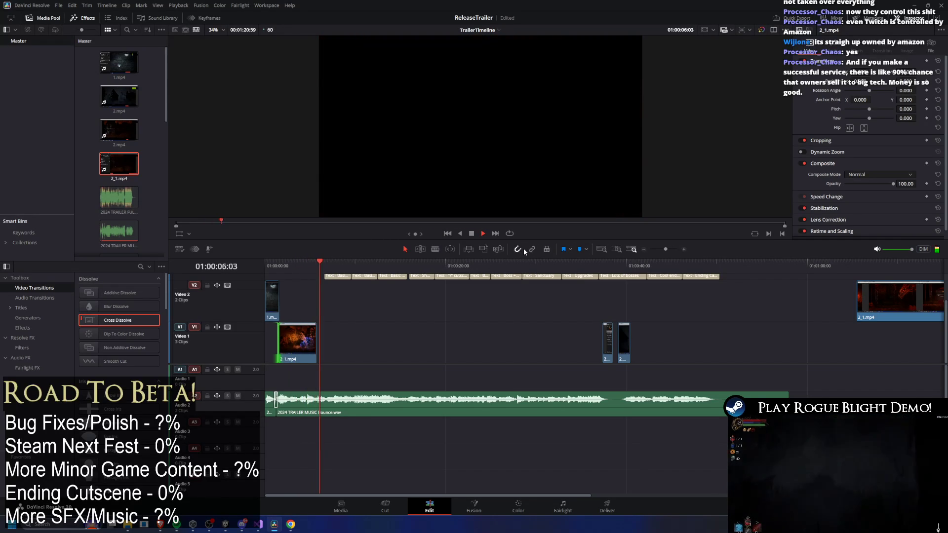
{"action": "key", "text": "space"}
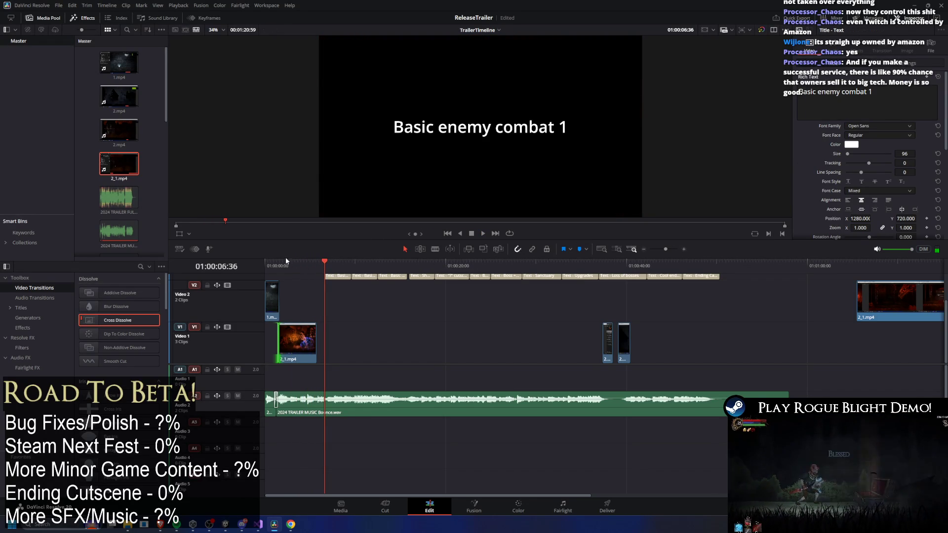
{"action": "mouse_move", "coordinate": [282, 264]}
{"action": "left_mouse_down"}
{"action": "mouse_move", "coordinate": [303, 261]}
{"action": "mouse_move", "coordinate": [277, 257]}
{"action": "mouse_move", "coordinate": [317, 262]}
{"action": "left_mouse_up"}
{"action": "key", "text": "alt+Tab"}
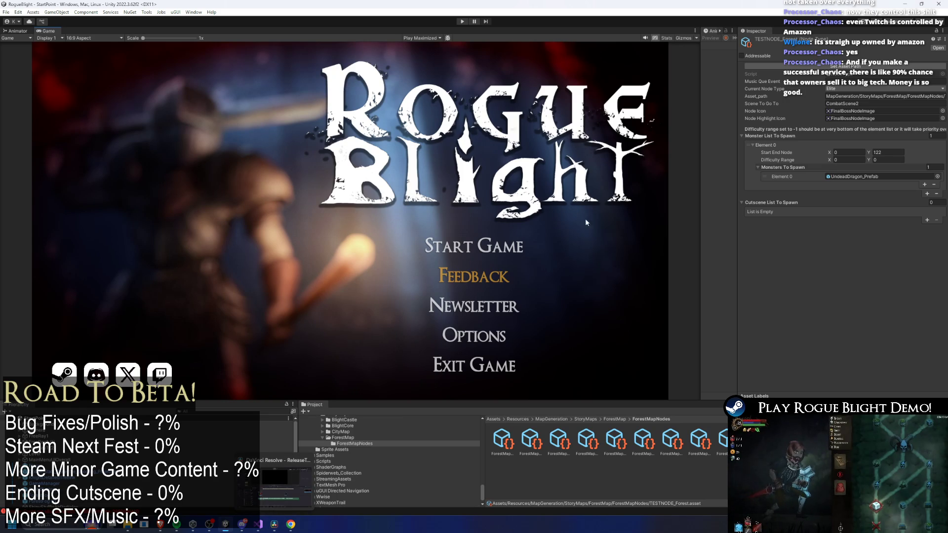
Search ForestMapNodes and follow the Next Map links between TEST_MAP and TEST_MAP 1
{"action": "type", "text": "ForestMapNodes"}
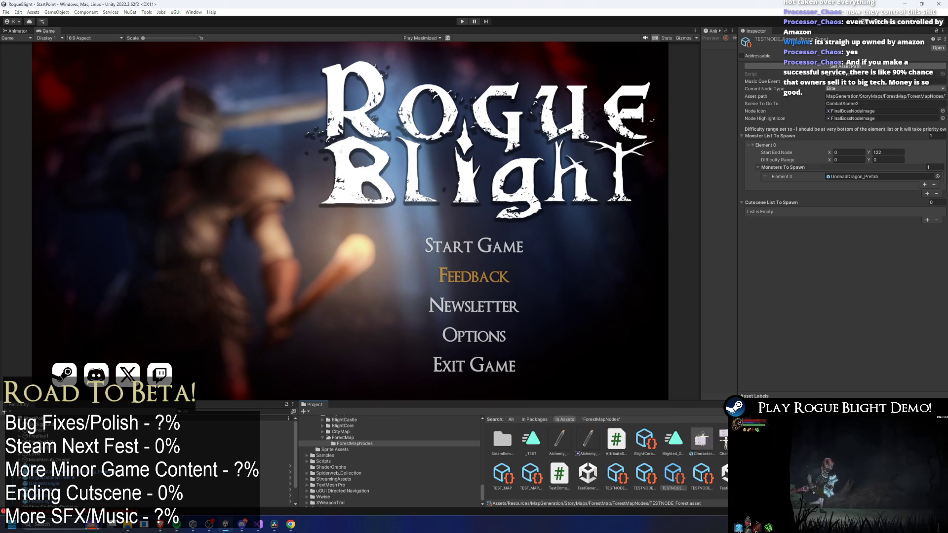
{"action": "left_click", "coordinate": [530, 440]}
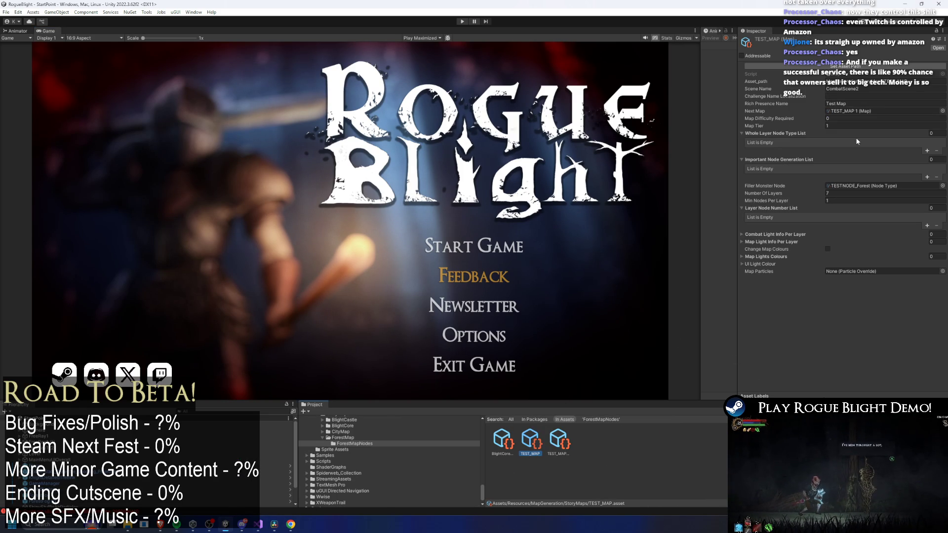
{"action": "left_click", "coordinate": [859, 111]}
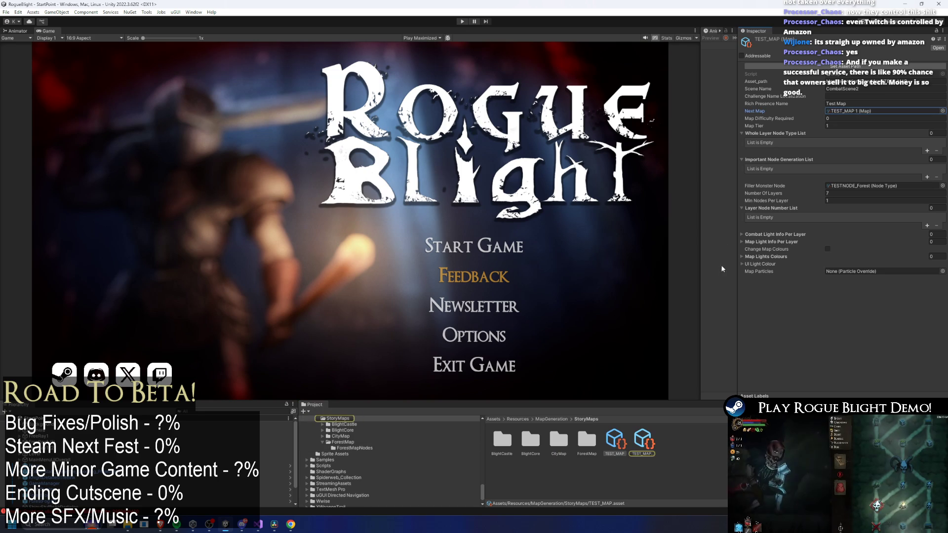
{"action": "left_click", "coordinate": [930, 111]}
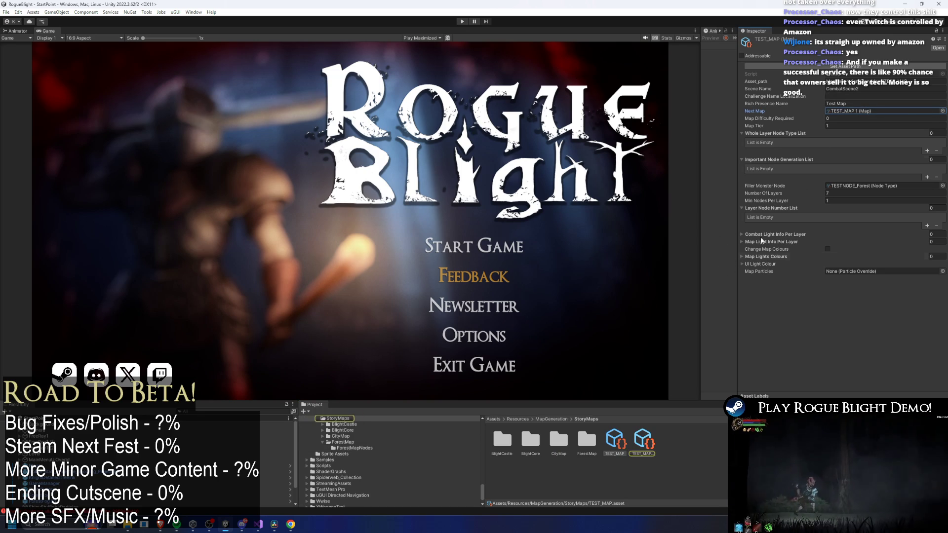
{"action": "double_click", "coordinate": [859, 111]}
{"action": "left_click", "coordinate": [859, 111]}
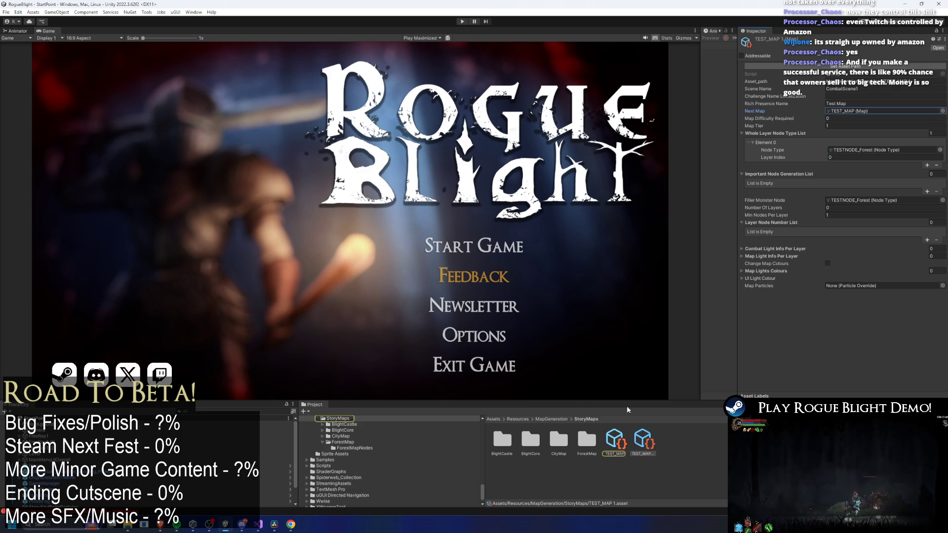
Trace the filler monster node to TESTNODE_Forest and its UndeadDragon_Prefab monster, then view the Bosses sheet
{"action": "left_click", "coordinate": [859, 187]}
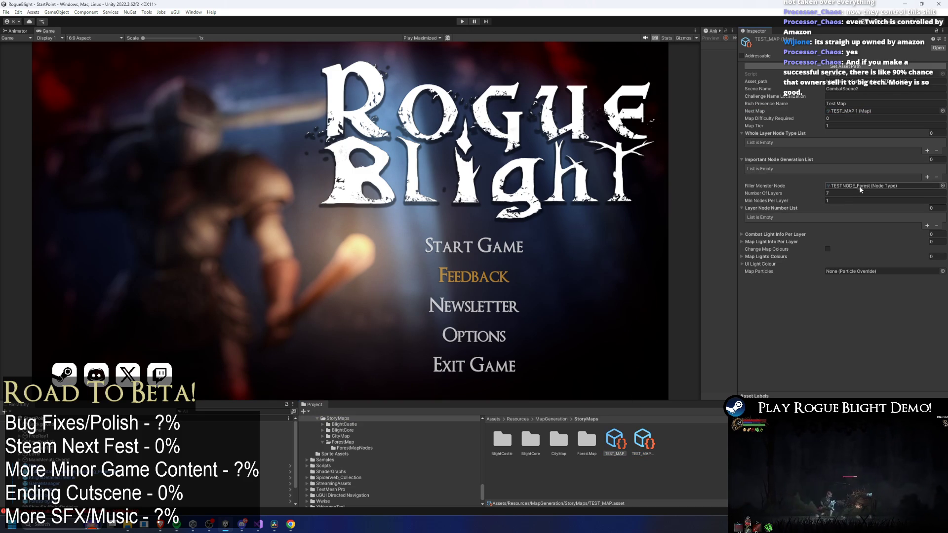
{"action": "double_click", "coordinate": [858, 186]}
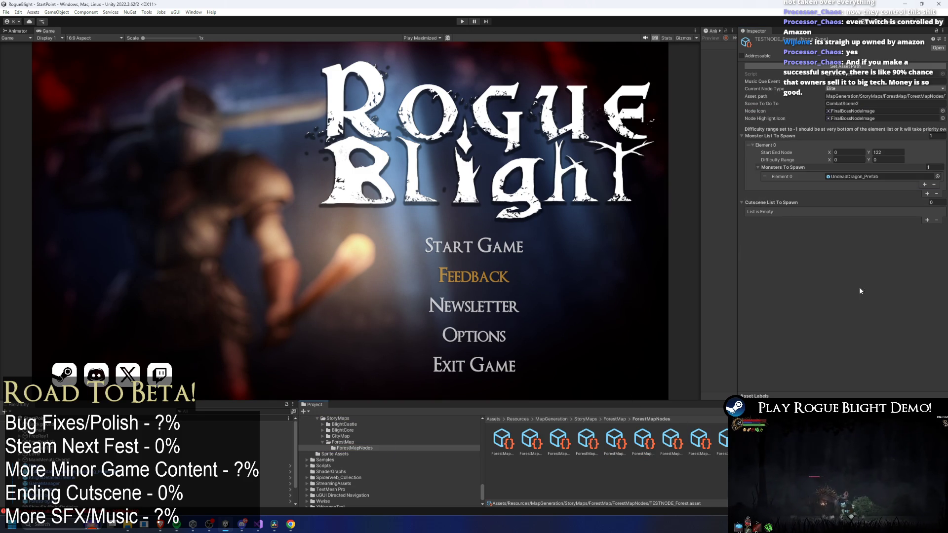
{"action": "left_click", "coordinate": [858, 176]}
{"action": "left_click", "coordinate": [937, 176]}
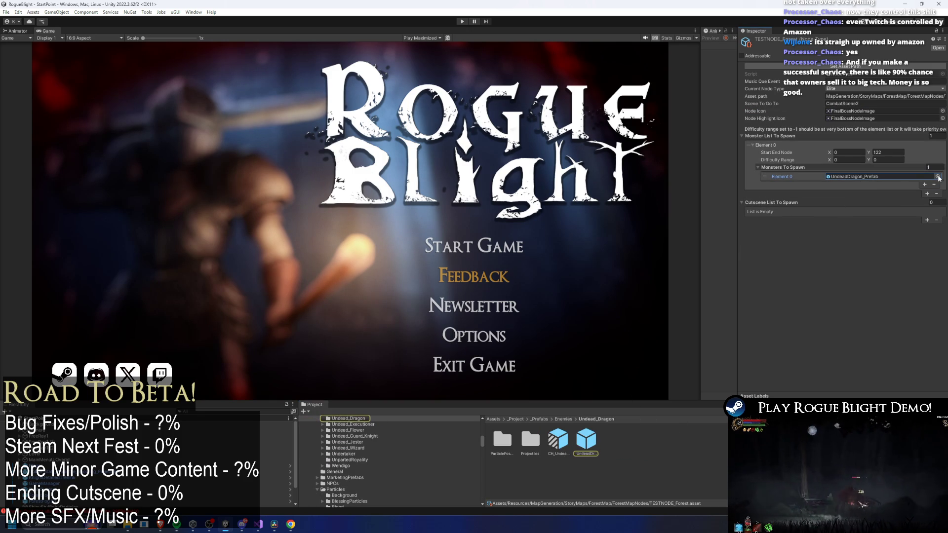
{"action": "left_click", "coordinate": [290, 524]}
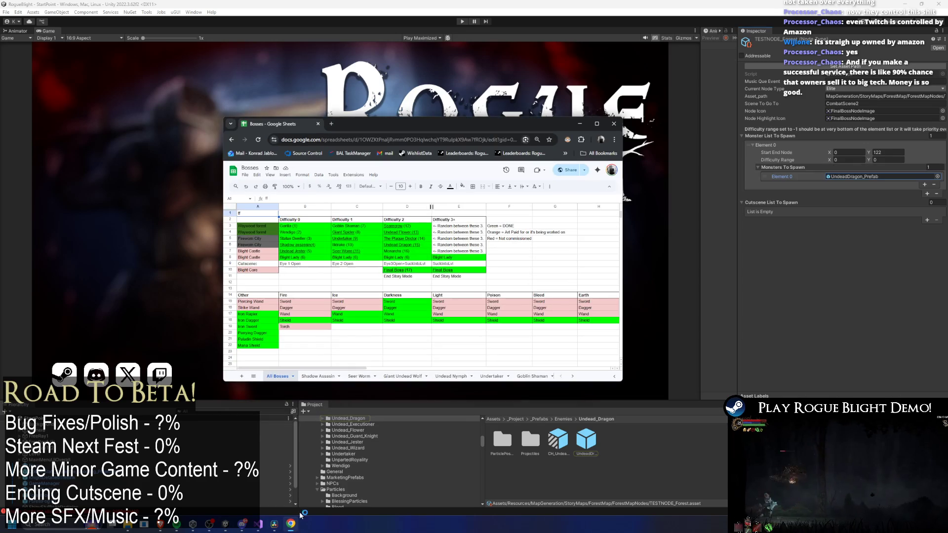
Review the Bosses sheet, then open the forest node's monster picker in Unity
{"action": "mouse_move", "coordinate": [338, 233]}
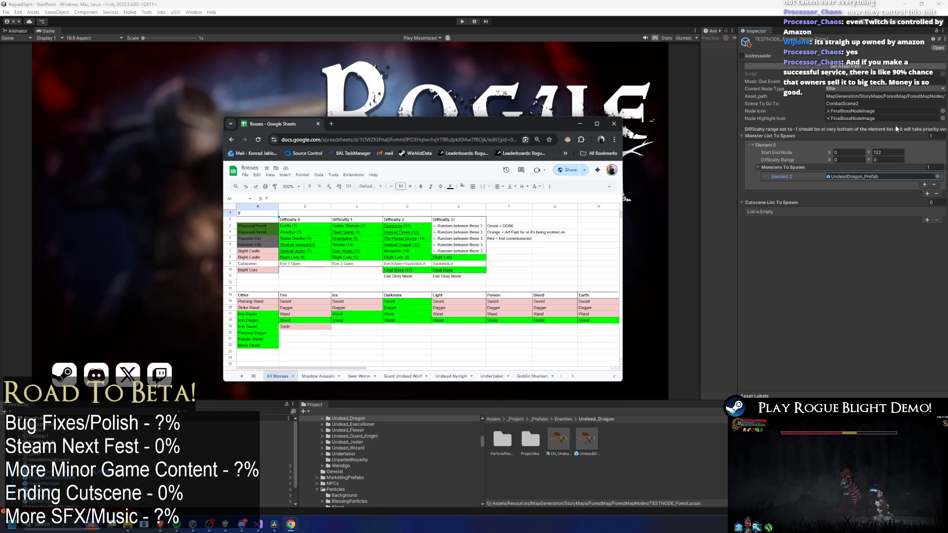
{"action": "left_click", "coordinate": [937, 176]}
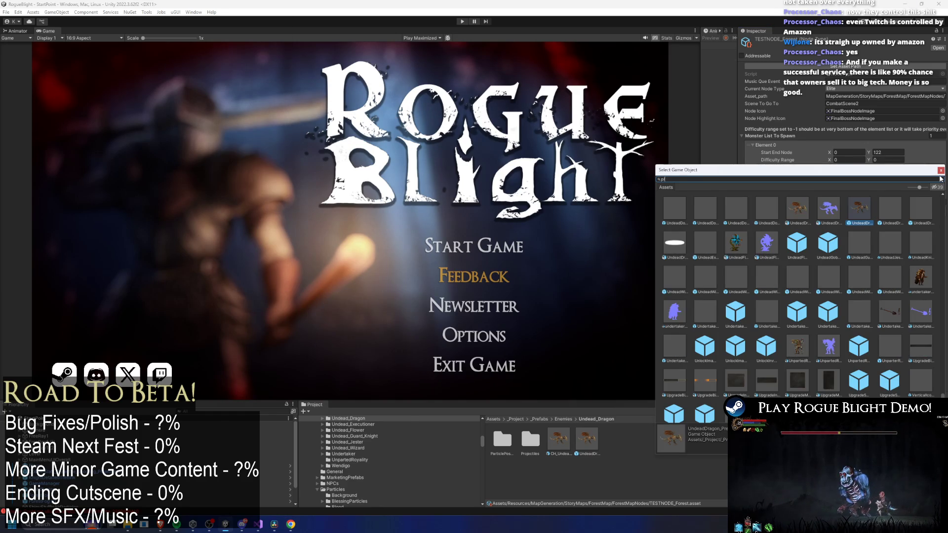
Swap the node's monster to Plague Doctor_Prefab and start Play mode
{"action": "type", "text": "ague doctor p"}
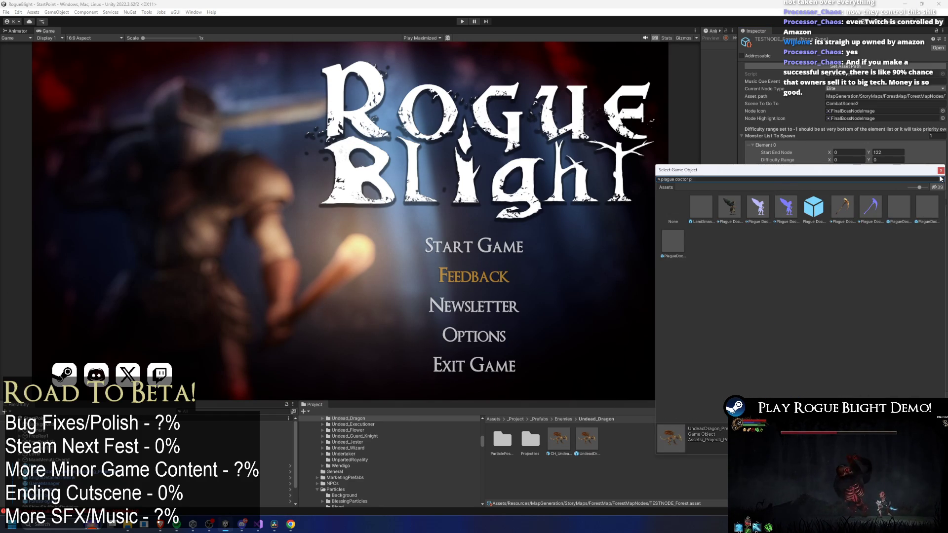
{"action": "type", "text": "b"}
{"action": "double_click", "coordinate": [704, 210]}
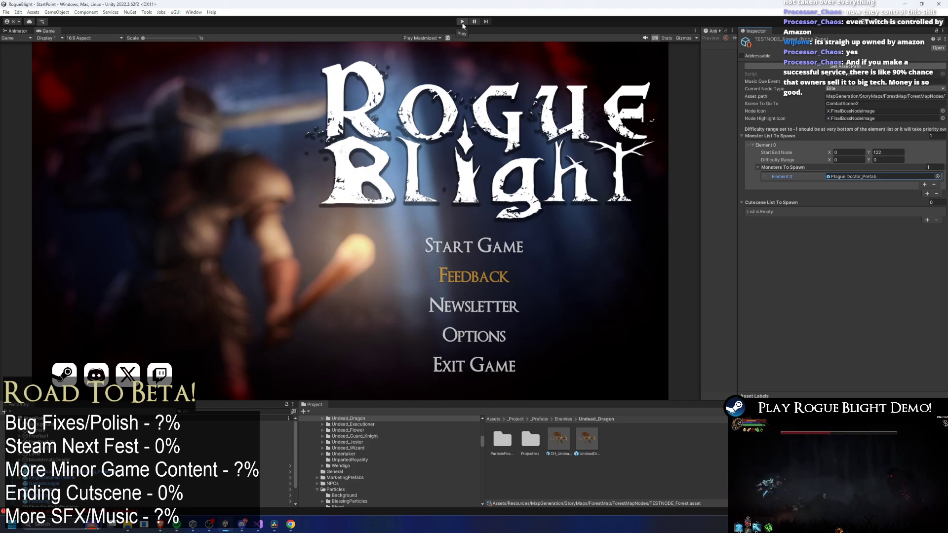
{"action": "left_click", "coordinate": [462, 22]}
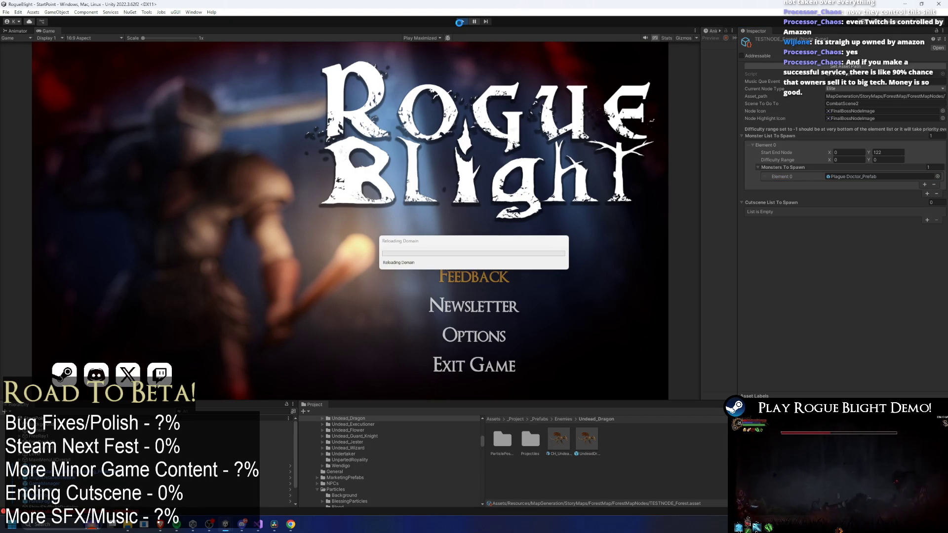
In the trailer timeline, preview the Basic enemy combat 1 and 2 title cards
{"action": "left_click", "coordinate": [280, 526]}
{"action": "left_click", "coordinate": [324, 267]}
{"action": "mouse_move", "coordinate": [337, 266]}
{"action": "left_mouse_down"}
{"action": "mouse_move", "coordinate": [368, 270]}
{"action": "mouse_move", "coordinate": [329, 271]}
{"action": "left_mouse_up"}
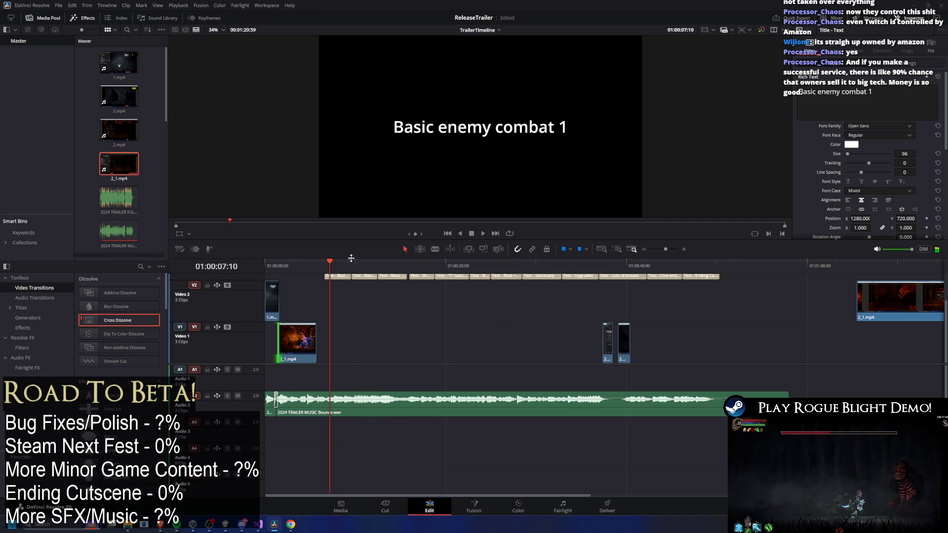
{"action": "key", "text": "alt+Tab"}
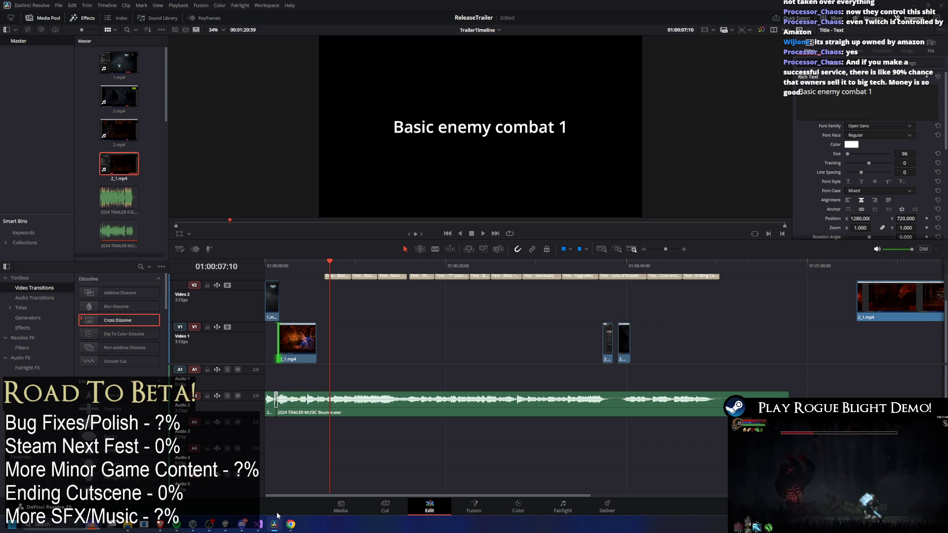
{"action": "left_click_drag", "start_coordinate": [296, 262], "coordinate": [287, 261]}
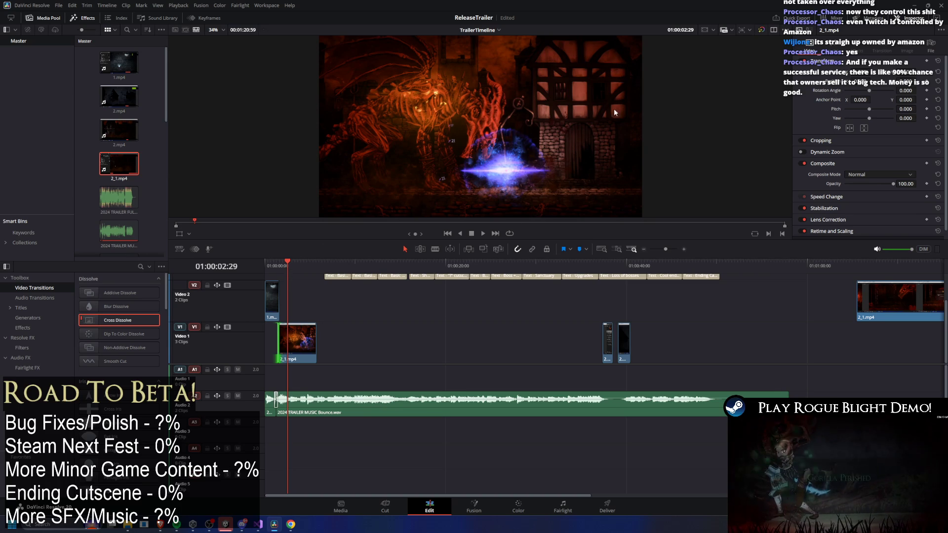
{"action": "left_click_drag", "start_coordinate": [297, 264], "coordinate": [324, 262]}
{"action": "key", "text": "alt+Tab"}
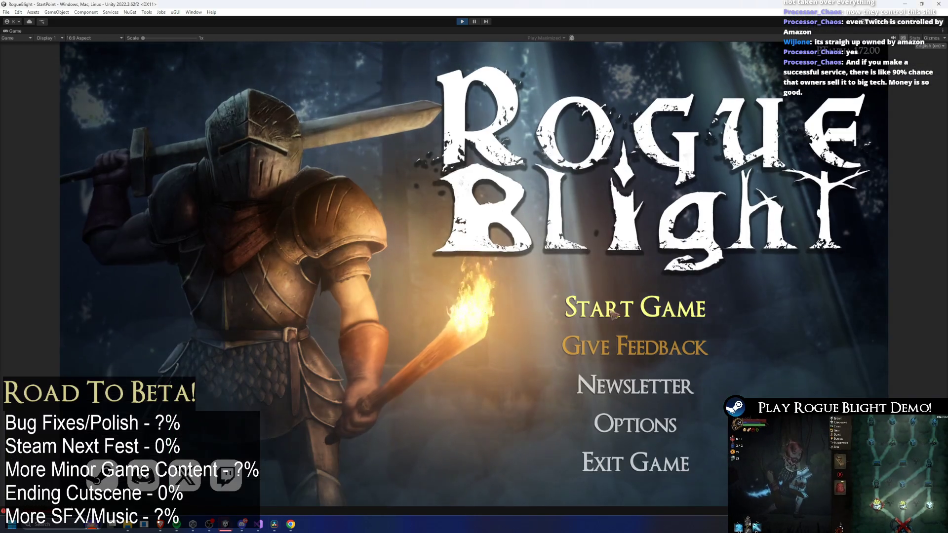
Start the game from a save slot and launch a Story Mode map via the merchant
{"action": "left_click", "coordinate": [612, 291]}
{"action": "left_click", "coordinate": [603, 268]}
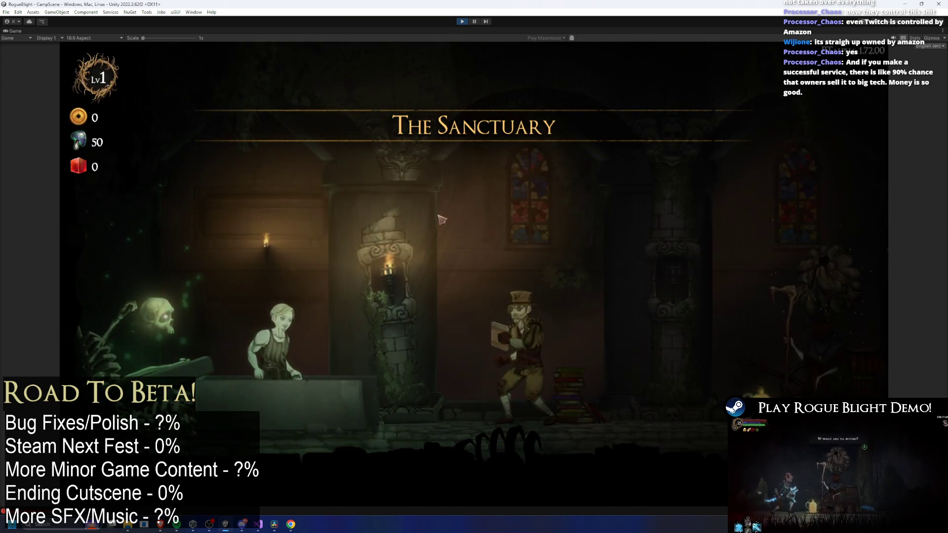
{"action": "key", "text": "alt+Tab"}
{"action": "key", "text": "alt+Tab"}
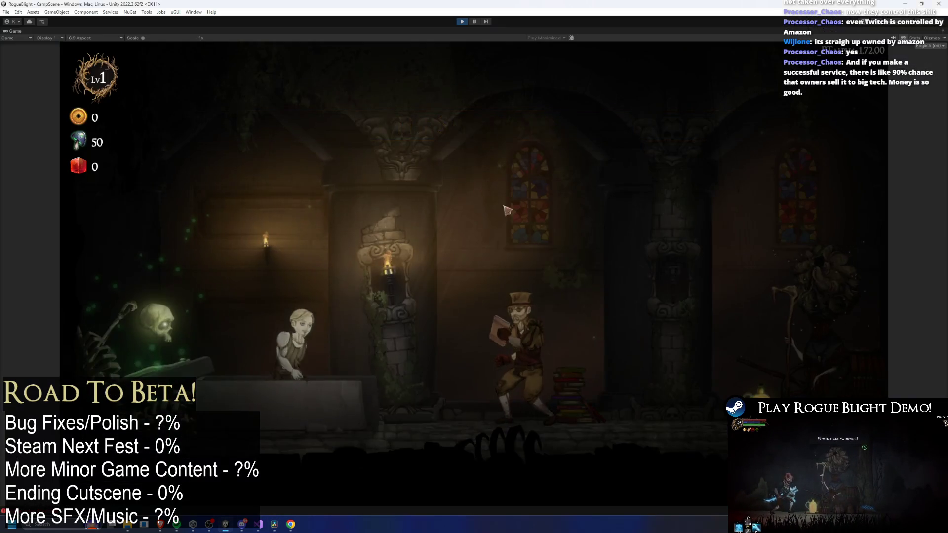
{"action": "key", "text": "d"}
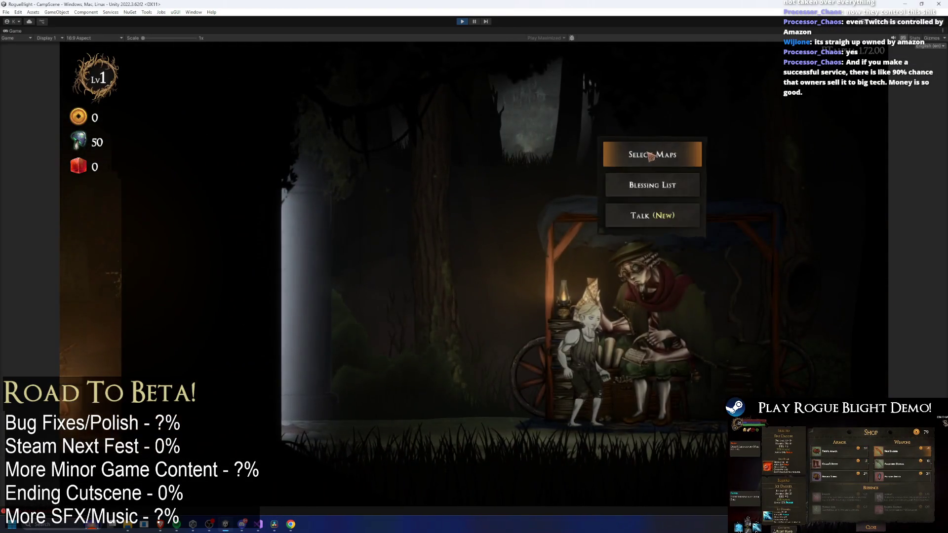
{"action": "left_click", "coordinate": [635, 152]}
{"action": "left_click", "coordinate": [402, 163]}
{"action": "left_click", "coordinate": [580, 240]}
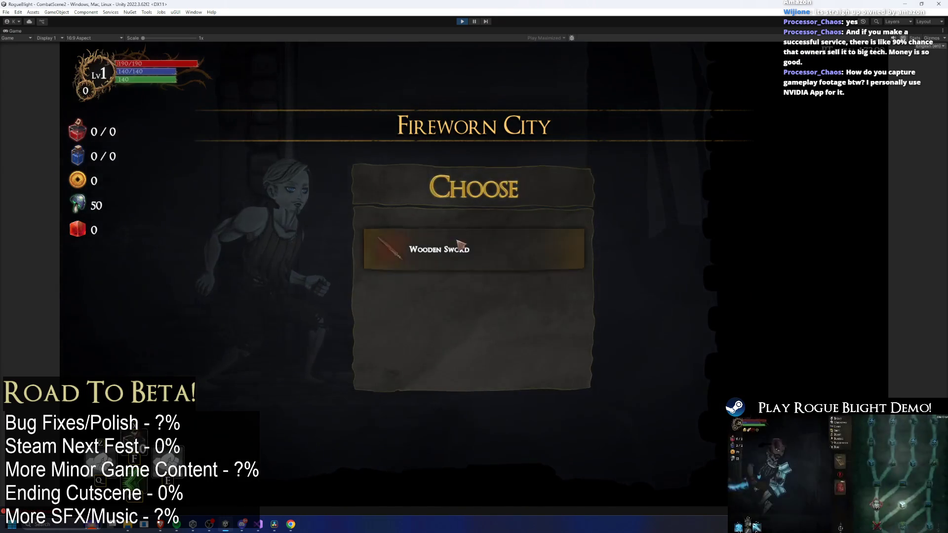
Take the Wooden Sword, unlock all gear with F1, and equip a right-hand Parrying Dagger
{"action": "left_click", "coordinate": [454, 251]}
{"action": "key", "text": "F1"}
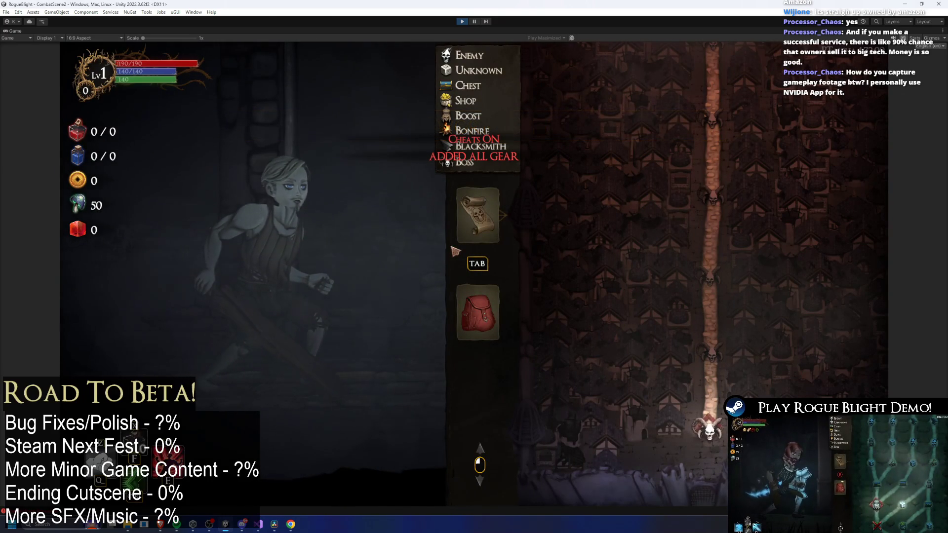
{"action": "left_click", "coordinate": [501, 313]}
{"action": "left_click", "coordinate": [562, 155]}
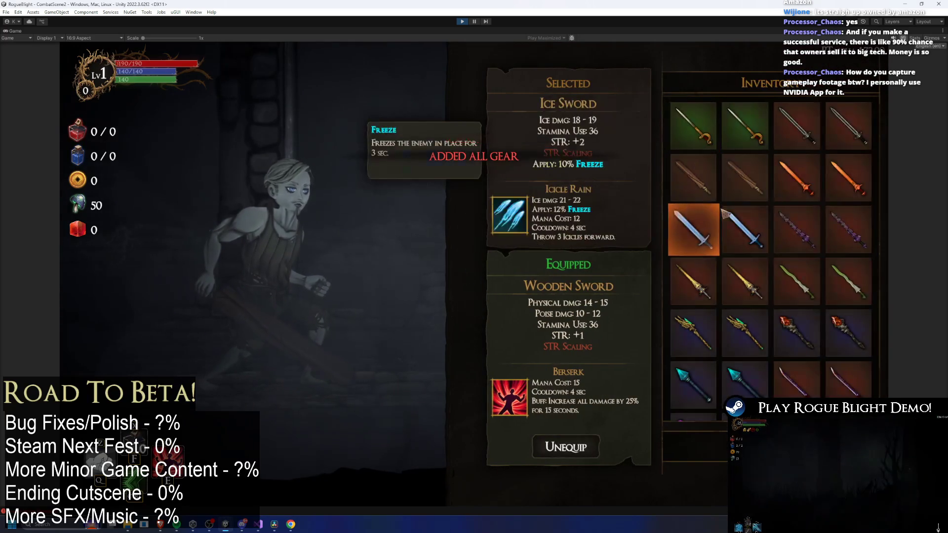
{"action": "scroll", "coordinate": [848, 150], "scroll_direction": "down", "scroll_amount": 5}
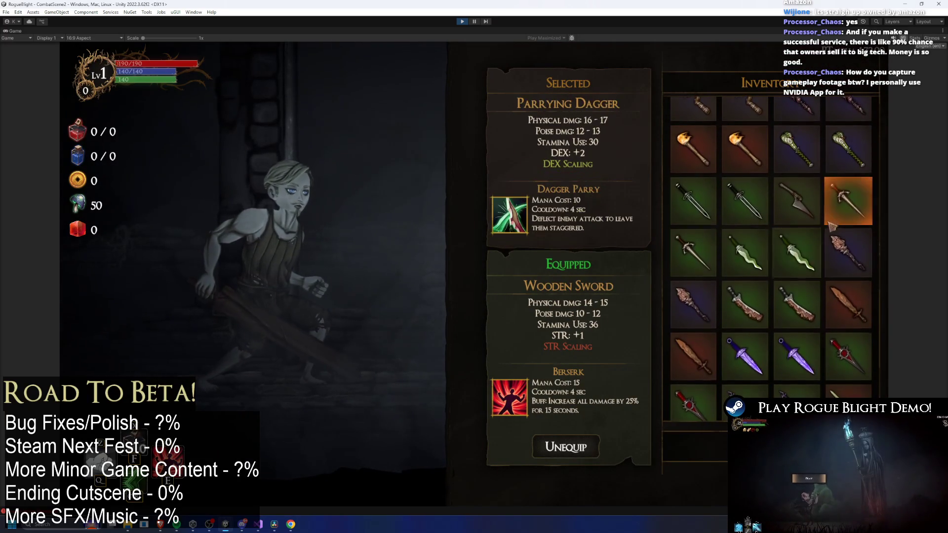
{"action": "left_click", "coordinate": [690, 240]}
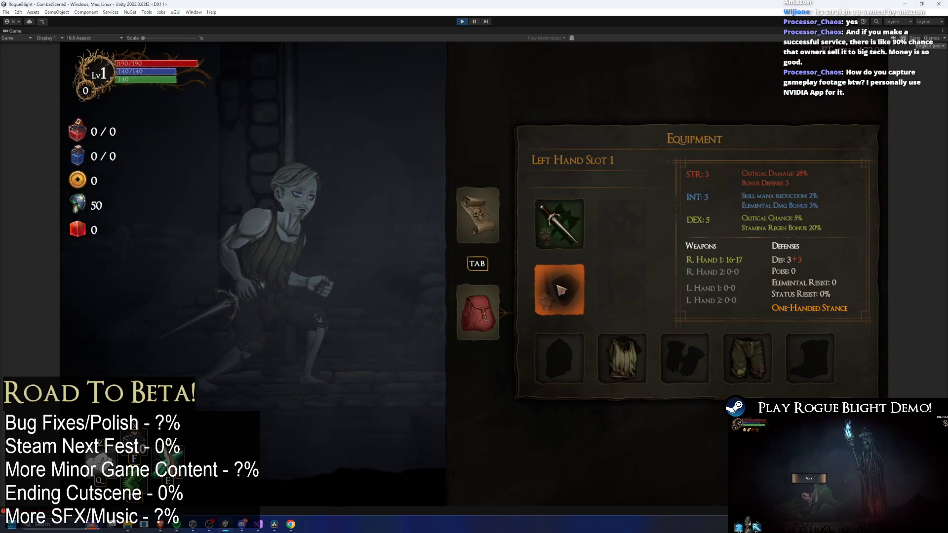
Equip a dagger in the left hand and the red cloth hood
{"action": "left_click", "coordinate": [561, 291]}
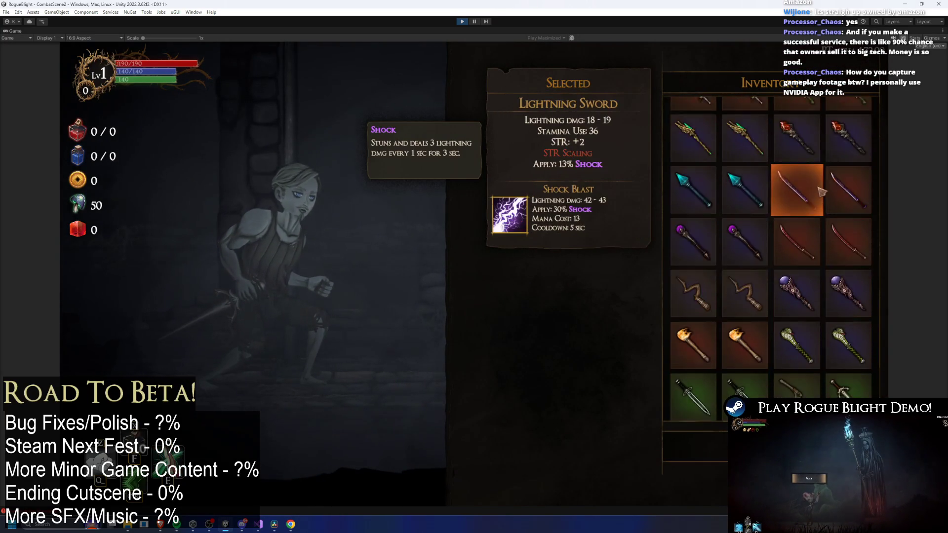
{"action": "scroll", "coordinate": [855, 279], "scroll_direction": "down", "scroll_amount": 1}
{"action": "left_click", "coordinate": [758, 275]}
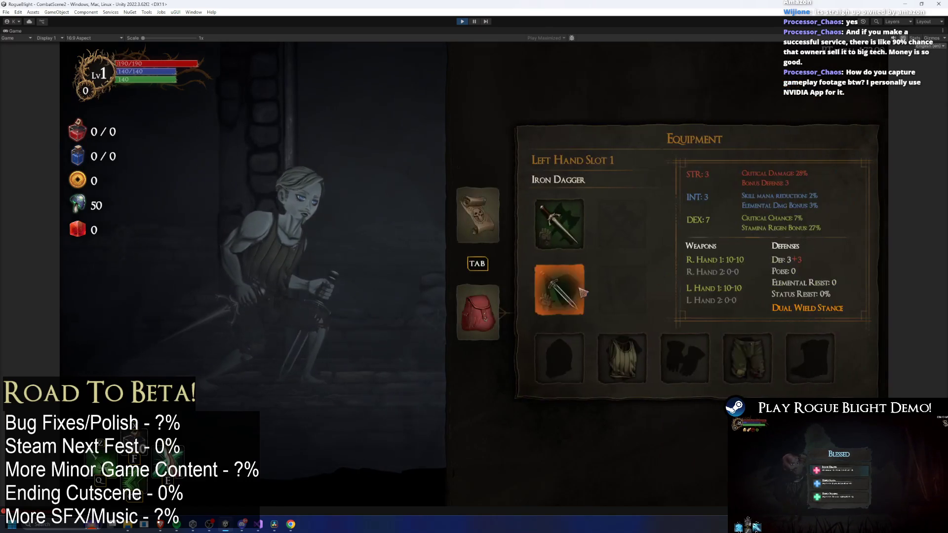
{"action": "left_click", "coordinate": [582, 357]}
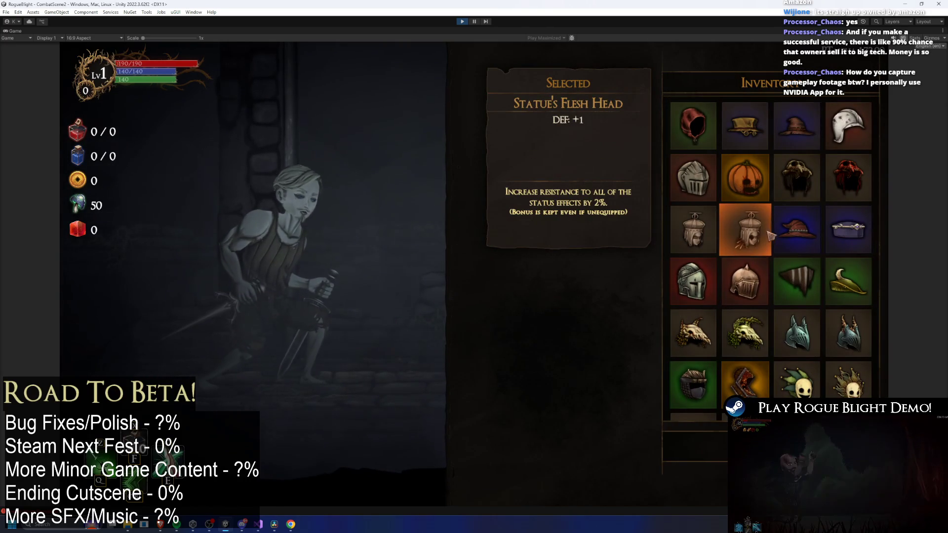
{"action": "scroll", "coordinate": [769, 237], "scroll_direction": "down", "scroll_amount": 1}
{"action": "scroll", "coordinate": [777, 219], "scroll_direction": "down", "scroll_amount": 2}
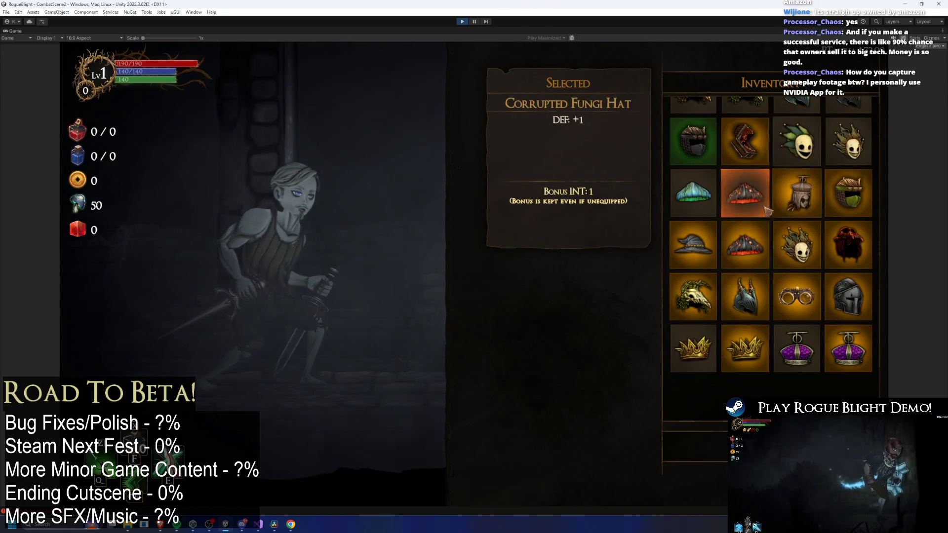
{"action": "key", "text": "Escape"}
{"action": "left_click", "coordinate": [581, 356]}
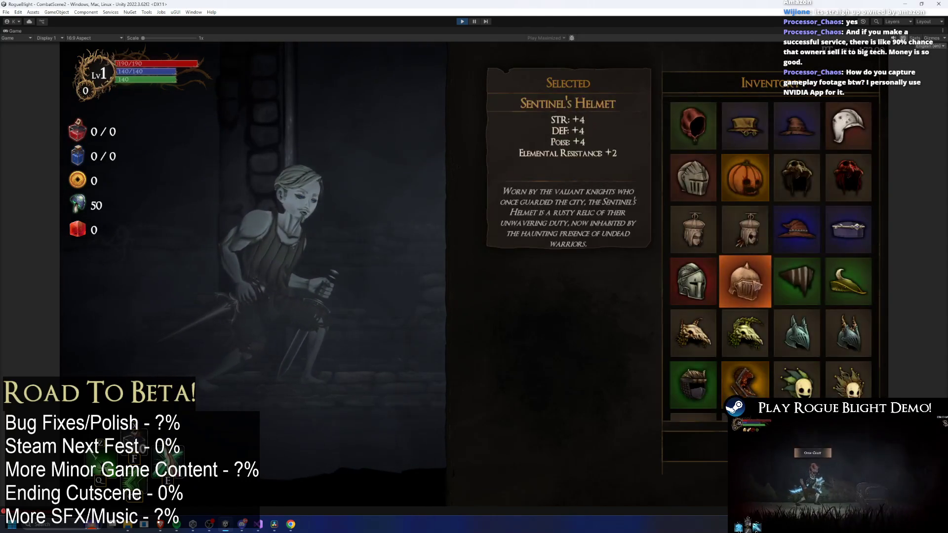
{"action": "left_click", "coordinate": [698, 130]}
Equip Thief's Armor, Thief's Gloves and a pair of boots, then resume play
{"action": "left_click", "coordinate": [623, 356]}
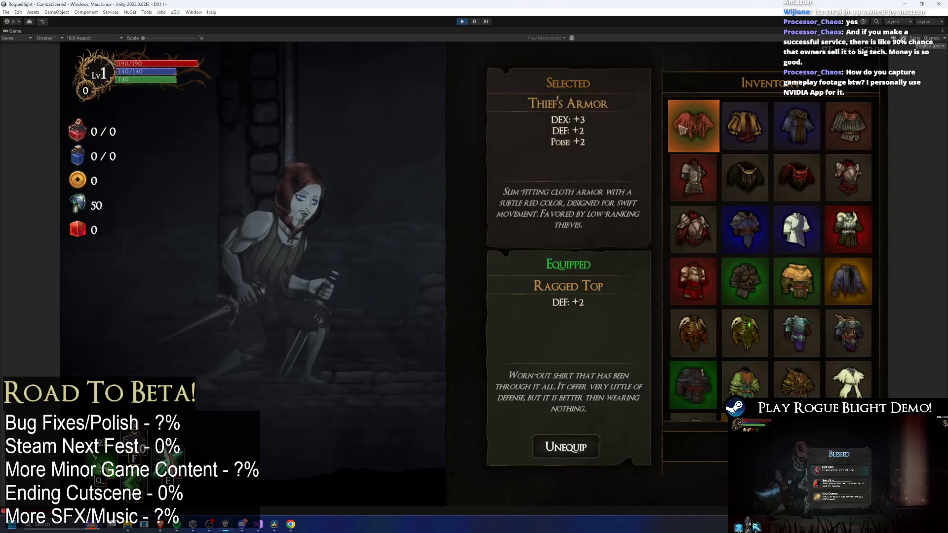
{"action": "key", "text": "Escape"}
{"action": "left_click", "coordinate": [677, 362]}
{"action": "left_click", "coordinate": [711, 277]}
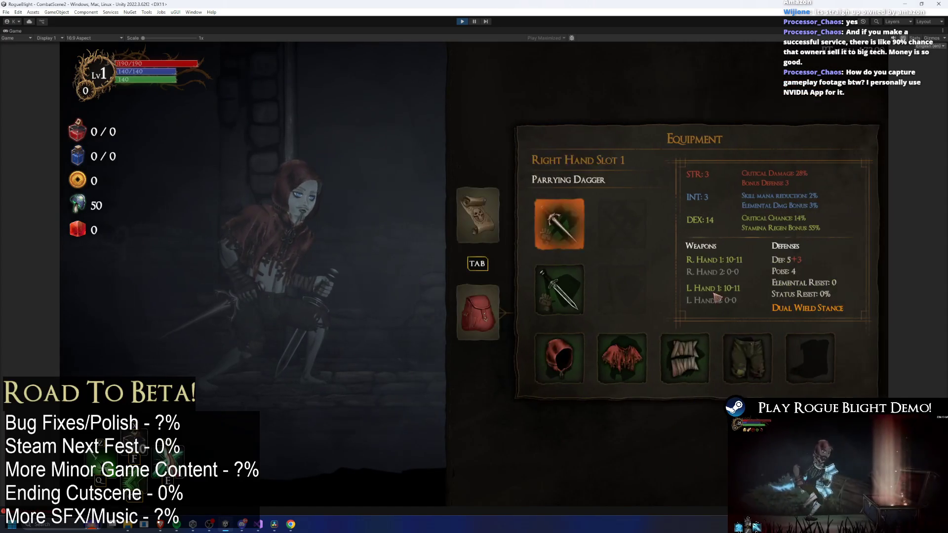
{"action": "left_click", "coordinate": [748, 352]}
{"action": "left_click", "coordinate": [684, 120]}
{"action": "left_click", "coordinate": [809, 358]}
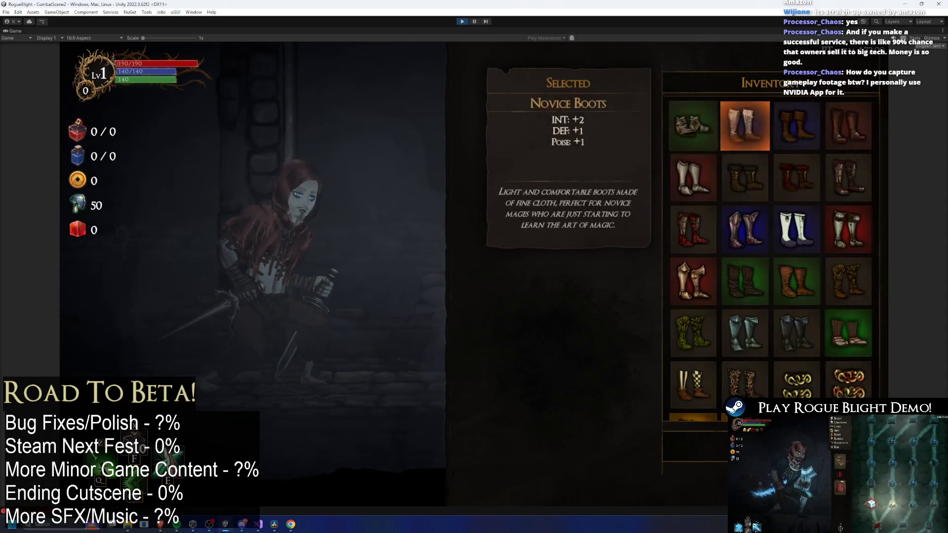
{"action": "left_click", "coordinate": [701, 181]}
{"action": "key", "text": "Tab"}
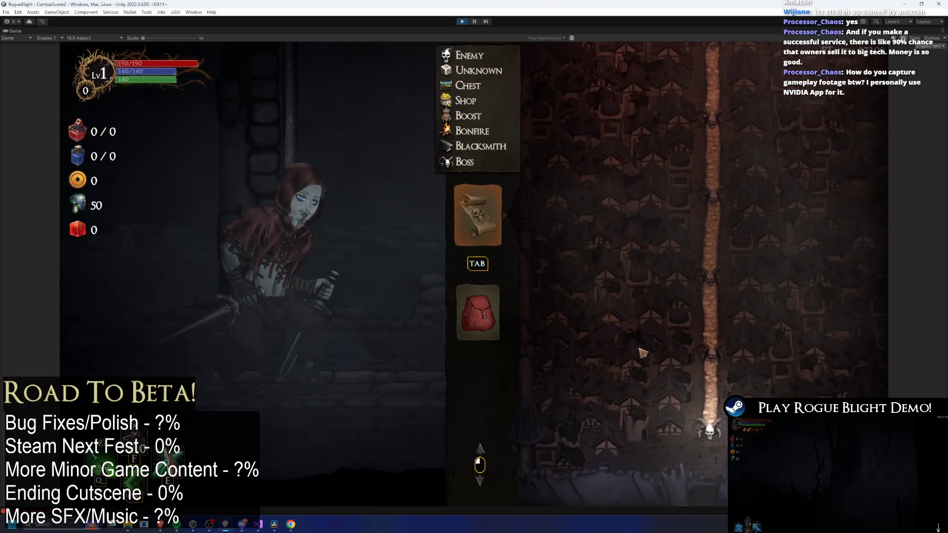
{"action": "key", "text": "Tab"}
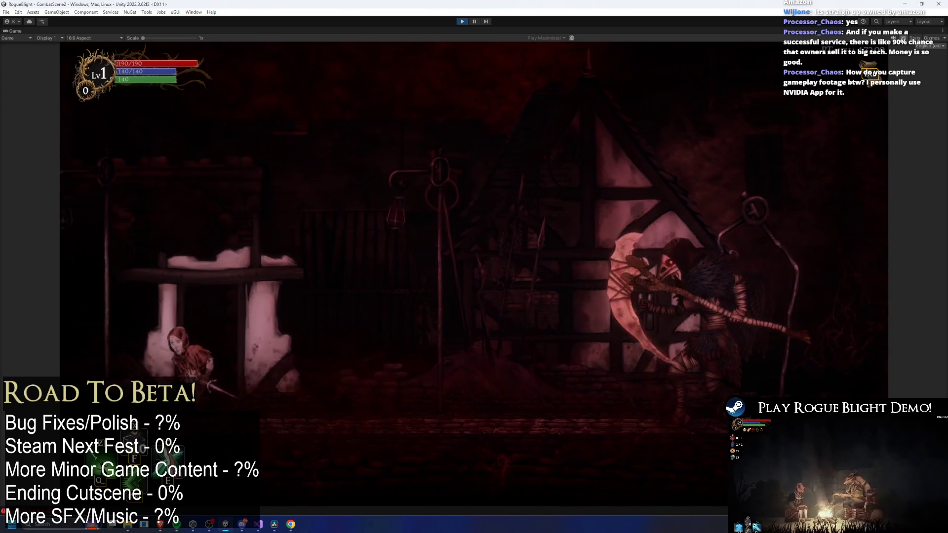
Start an NVIDIA App gameplay recording and play through the Plague Doctor fight
{"action": "key", "text": "alt+z"}
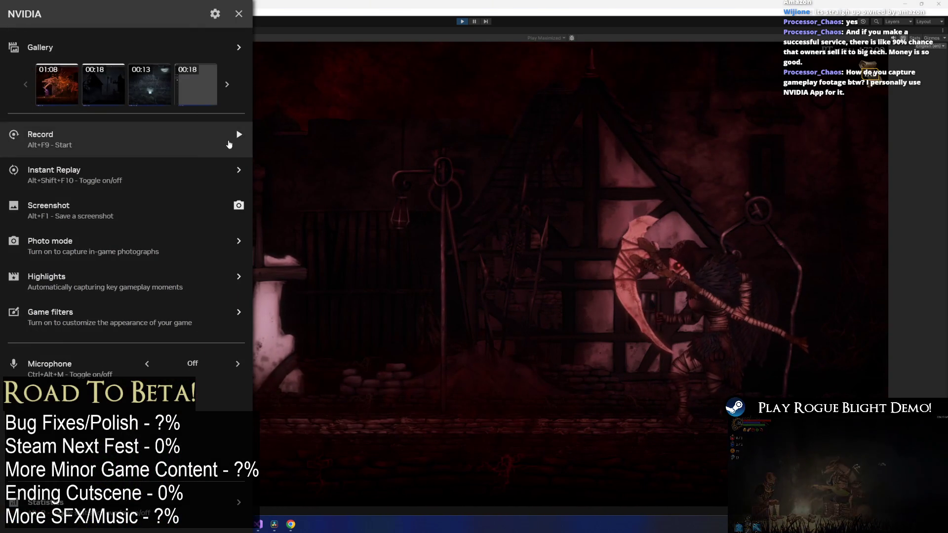
{"action": "key", "text": "alt+z"}
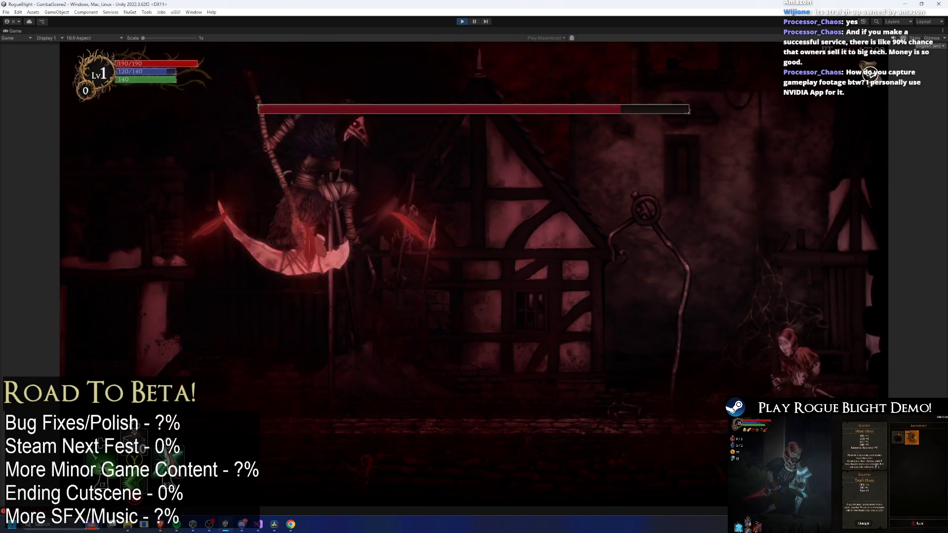
{"action": "key", "text": "Escape"}
{"action": "key", "text": "alt+z"}
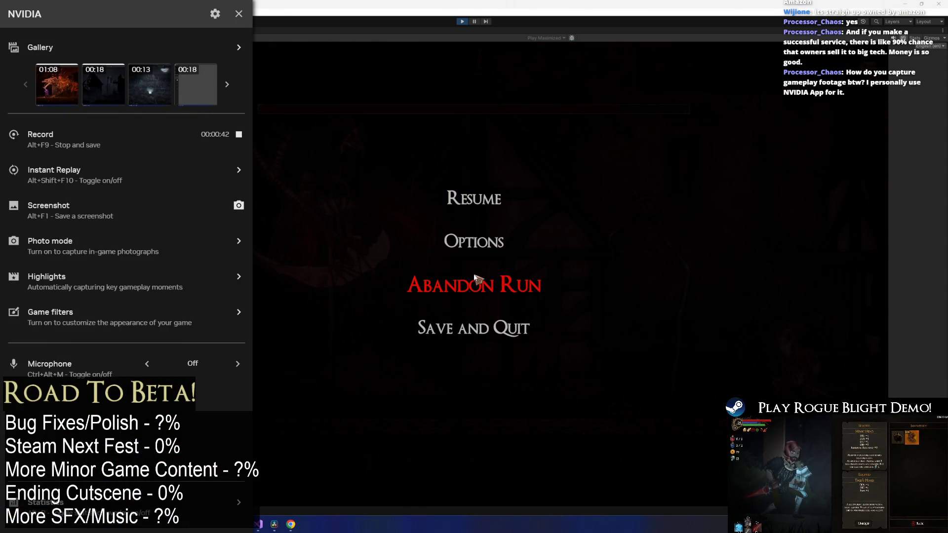
{"action": "key", "text": "alt+z"}
{"action": "key", "text": "Escape"}
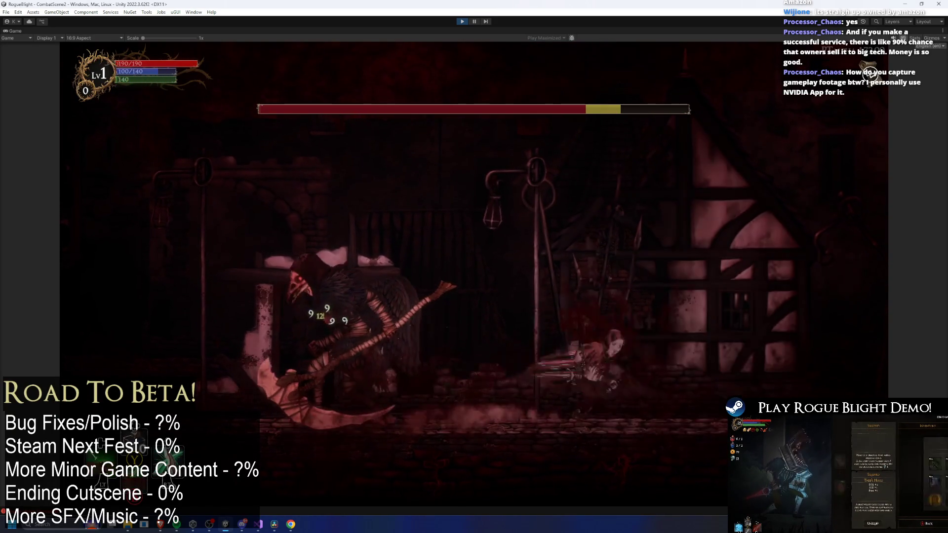
Stop and save the recording, then preview the new 00:57 capture from the Gallery
{"action": "key", "text": "Escape"}
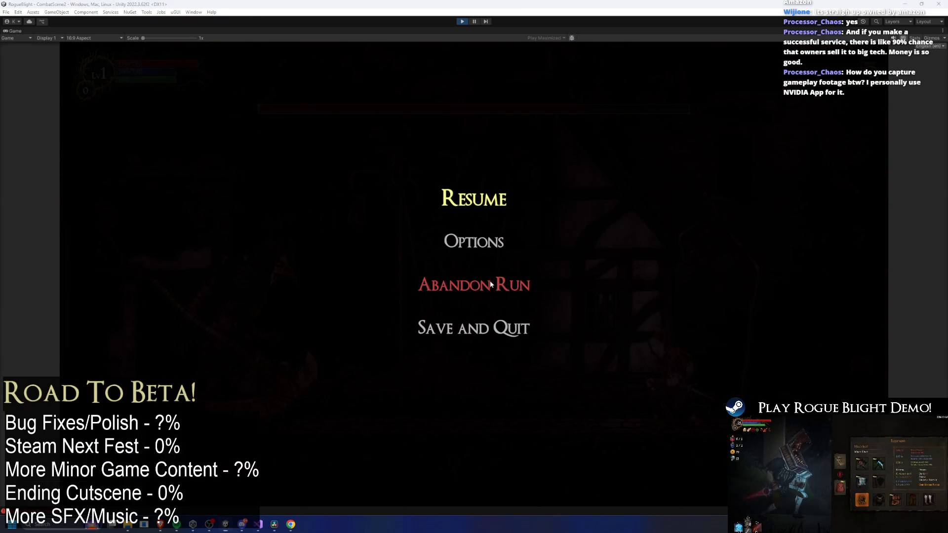
{"action": "key", "text": "alt+z"}
{"action": "left_click", "coordinate": [254, 138]}
{"action": "key", "text": "alt+z"}
{"action": "left_click", "coordinate": [75, 88]}
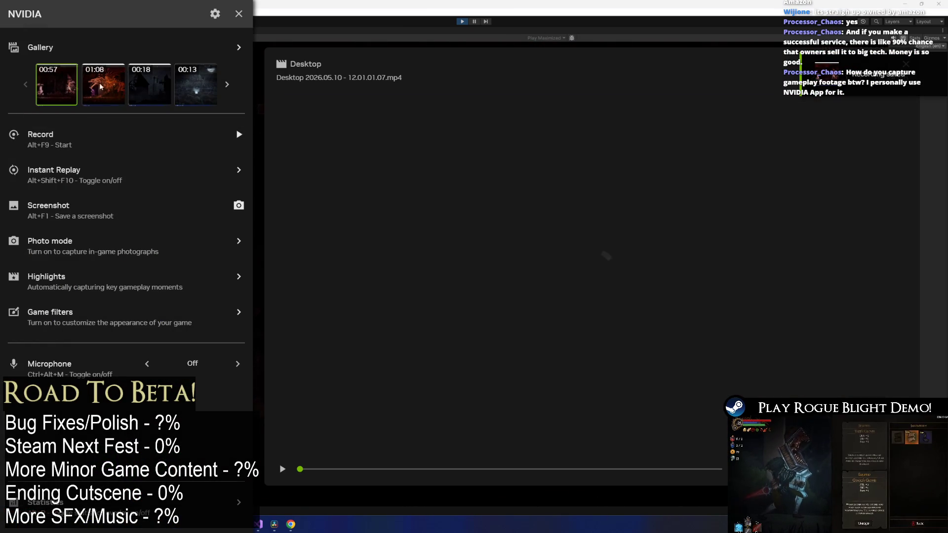
Rename the Desktop 2026.05.10 - 12.01.01.07.mp4 capture to 3.mp4 and drag it onto the trailer timeline
{"action": "left_click", "coordinate": [883, 64]}
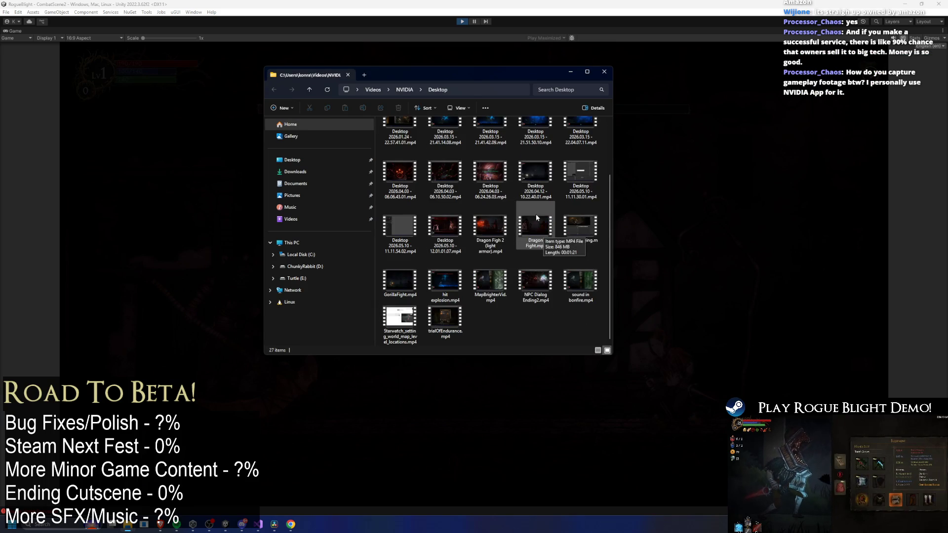
{"action": "left_click", "coordinate": [500, 267]}
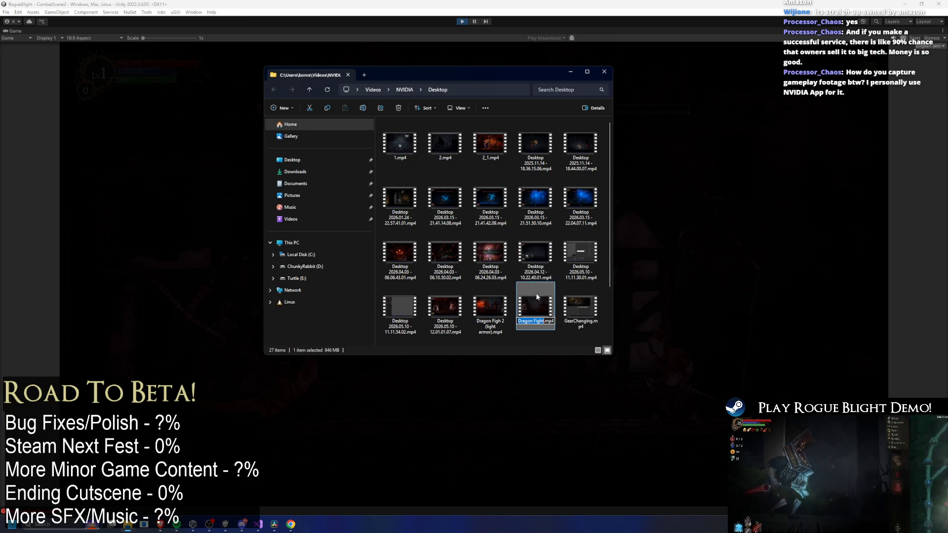
{"action": "left_click", "coordinate": [532, 218]}
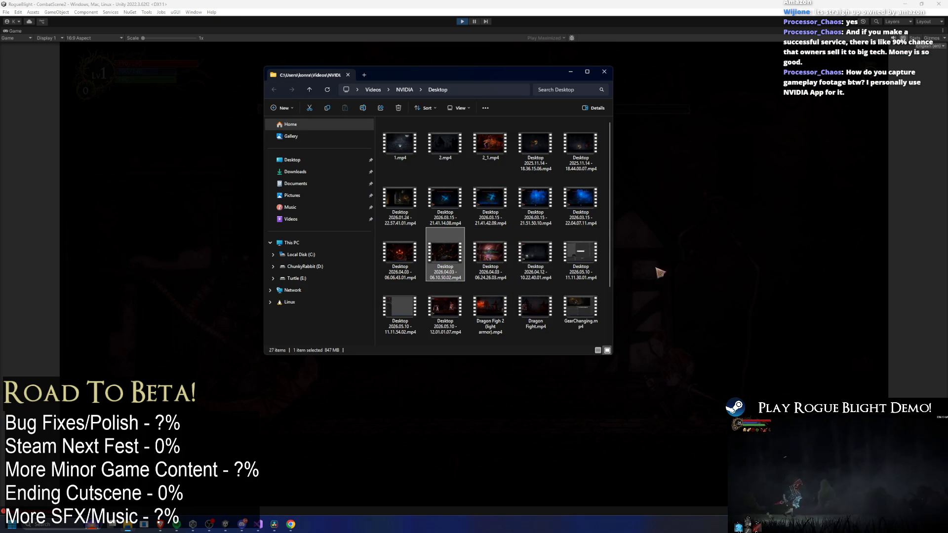
{"action": "scroll", "coordinate": [567, 276], "scroll_direction": "down", "scroll_amount": 2}
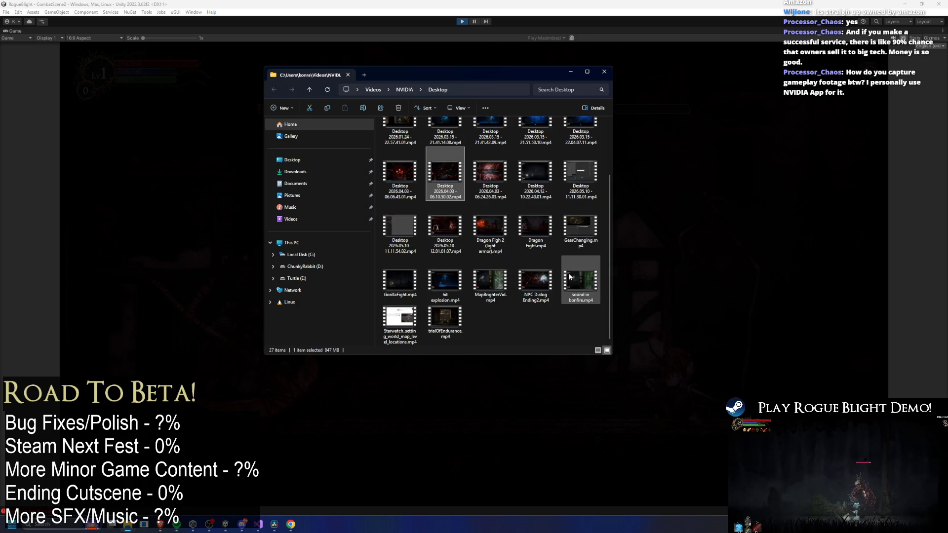
{"action": "left_click", "coordinate": [443, 249]}
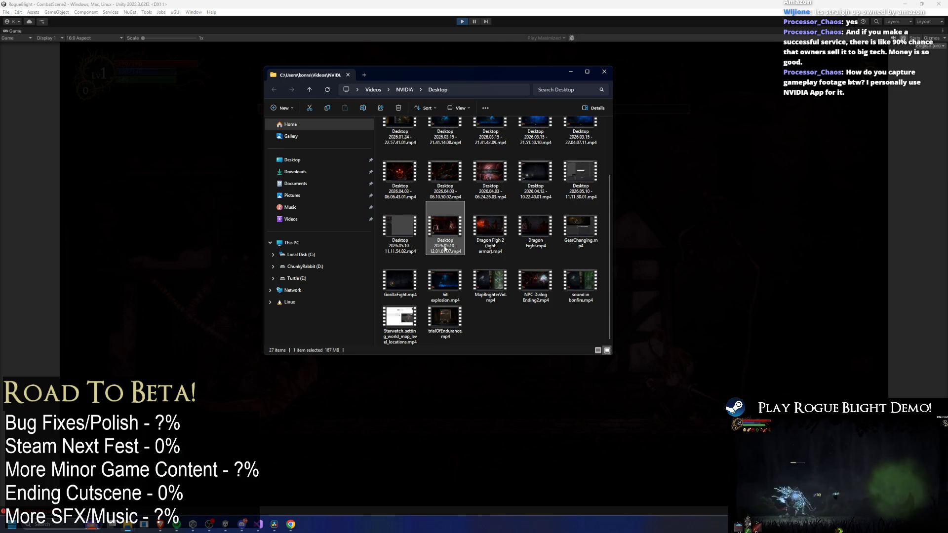
{"action": "type", "text": "3"}
{"action": "scroll", "coordinate": [517, 228], "scroll_direction": "up", "scroll_amount": 3}
{"action": "mouse_move", "coordinate": [543, 150]}
{"action": "left_mouse_down"}
{"action": "mouse_move", "coordinate": [472, 192]}
{"action": "mouse_move", "coordinate": [270, 531]}
{"action": "mouse_move", "coordinate": [373, 447]}
{"action": "mouse_move", "coordinate": [681, 322]}
{"action": "mouse_move", "coordinate": [792, 371]}
{"action": "mouse_move", "coordinate": [842, 369]}
{"action": "left_mouse_up"}
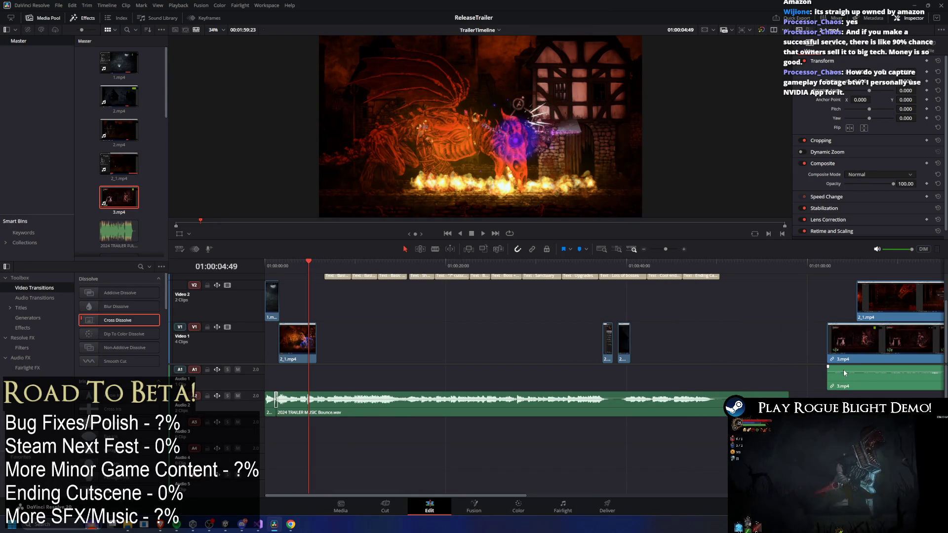
Unlink and delete 3.mp4's game audio on A1, then trim the opening off the clip
{"action": "scroll", "coordinate": [834, 368], "scroll_direction": "down", "scroll_amount": 3}
{"action": "left_click", "coordinate": [686, 344]}
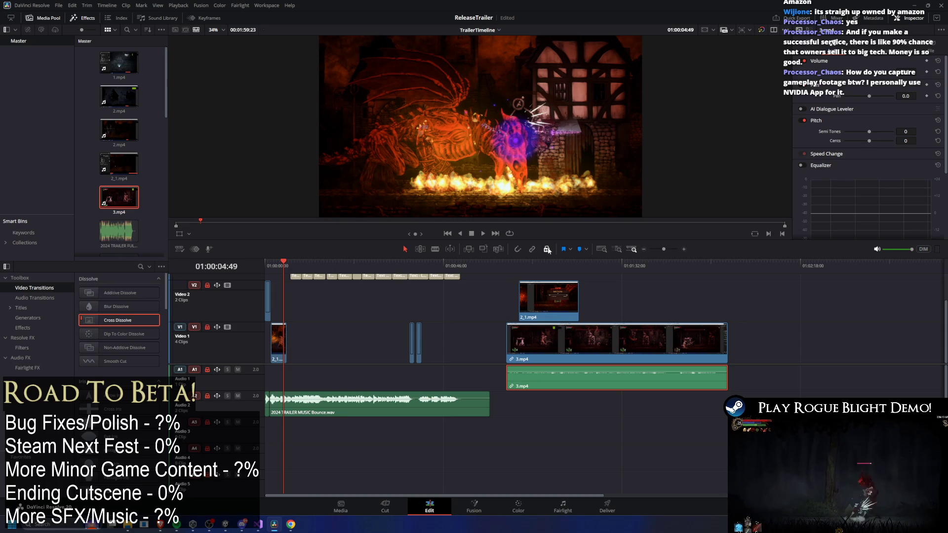
{"action": "left_click_drag", "start_coordinate": [629, 391], "coordinate": [899, 369]}
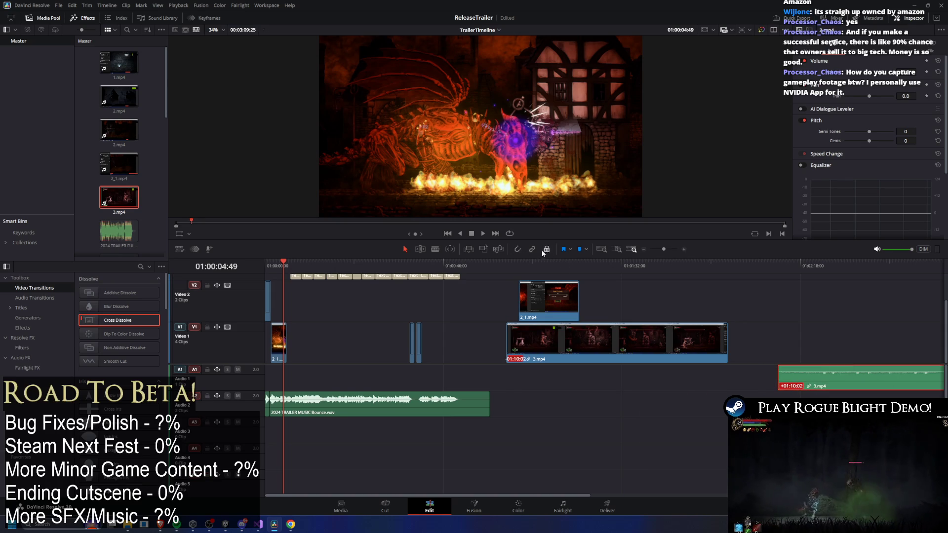
{"action": "key", "text": "Delete"}
{"action": "mouse_move", "coordinate": [509, 344]}
{"action": "left_mouse_down"}
{"action": "mouse_move", "coordinate": [703, 342]}
{"action": "mouse_move", "coordinate": [606, 358]}
{"action": "mouse_move", "coordinate": [318, 359]}
{"action": "left_mouse_up"}
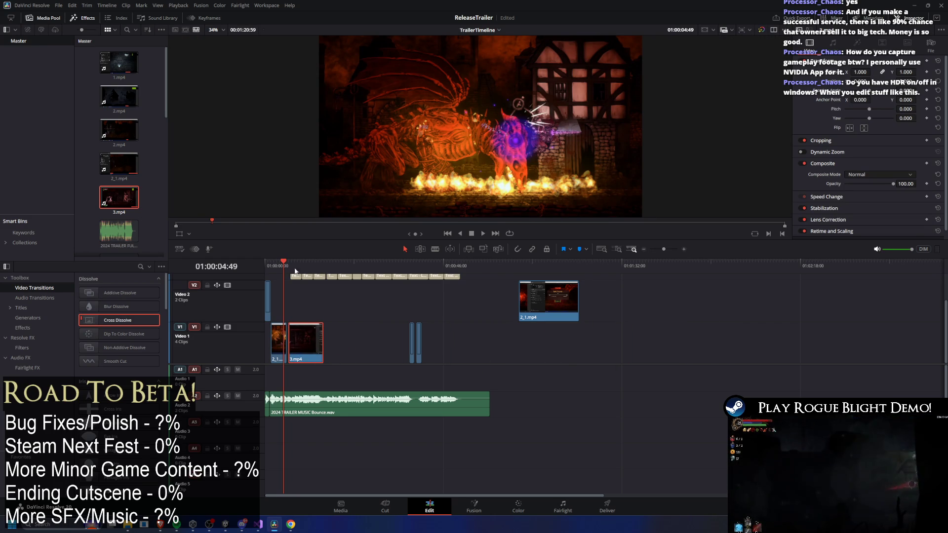
{"action": "scroll", "coordinate": [546, 314], "scroll_direction": "up", "scroll_amount": 6}
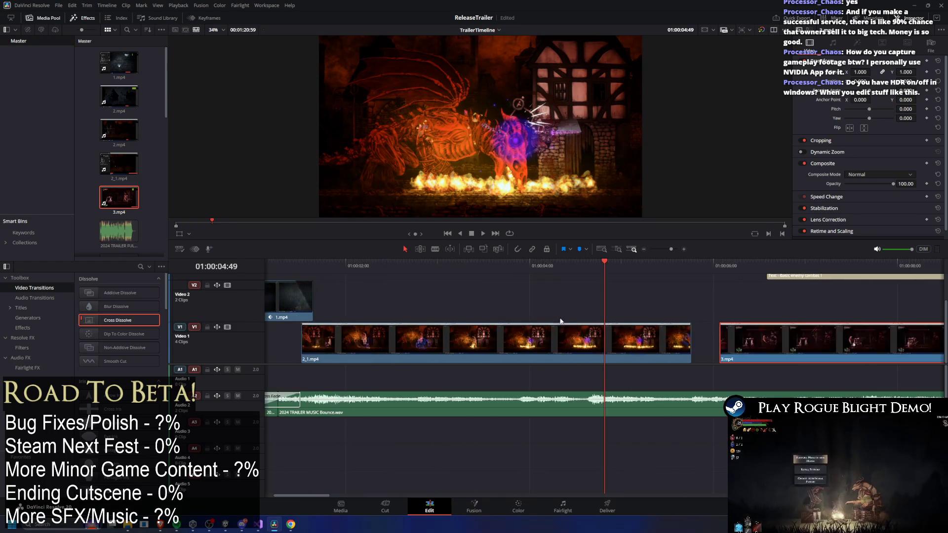
Trim more off 3.mp4's start and add a 4-frame cross dissolve from 2_1.mp4
{"action": "left_click", "coordinate": [487, 263]}
{"action": "mouse_move", "coordinate": [502, 347]}
{"action": "left_mouse_down"}
{"action": "mouse_move", "coordinate": [520, 350]}
{"action": "mouse_move", "coordinate": [514, 358]}
{"action": "mouse_move", "coordinate": [637, 340]}
{"action": "left_mouse_up"}
{"action": "key", "text": "ctrl+equal"}
{"action": "left_click", "coordinate": [600, 344]}
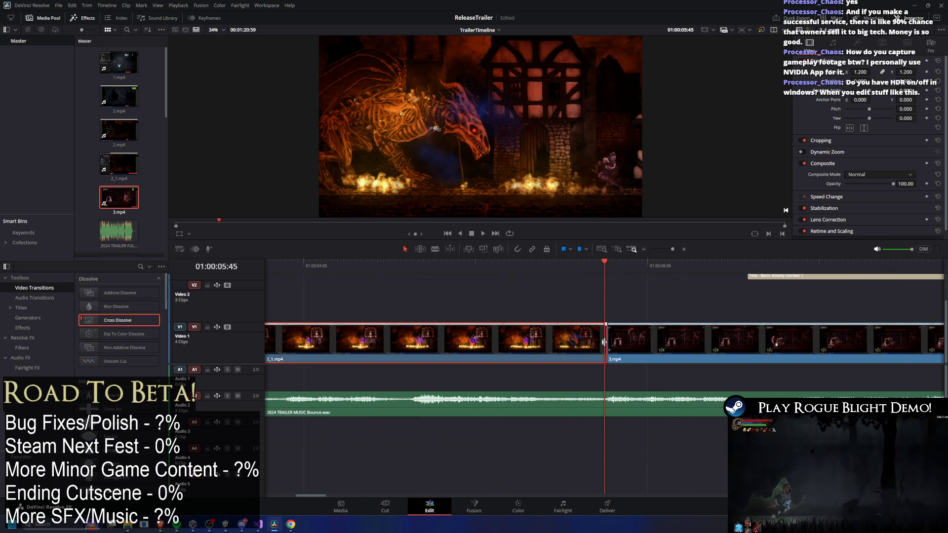
{"action": "left_click_drag", "start_coordinate": [119, 320], "coordinate": [602, 347]}
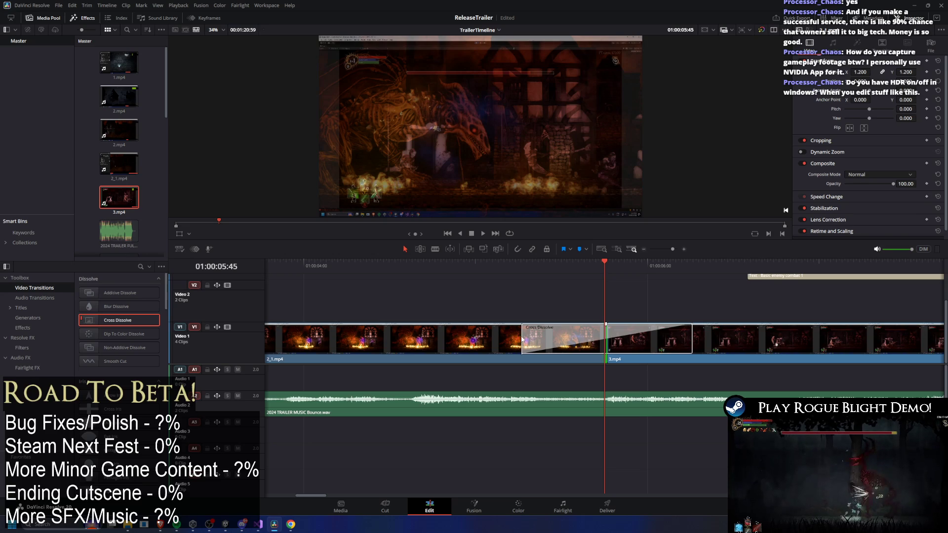
{"action": "left_click", "coordinate": [526, 338]}
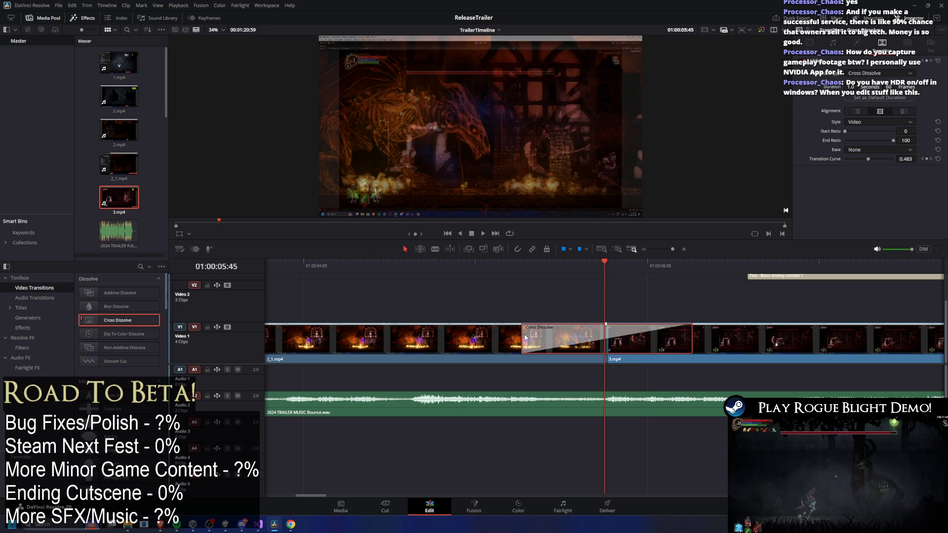
{"action": "left_click_drag", "start_coordinate": [526, 338], "coordinate": [602, 339]}
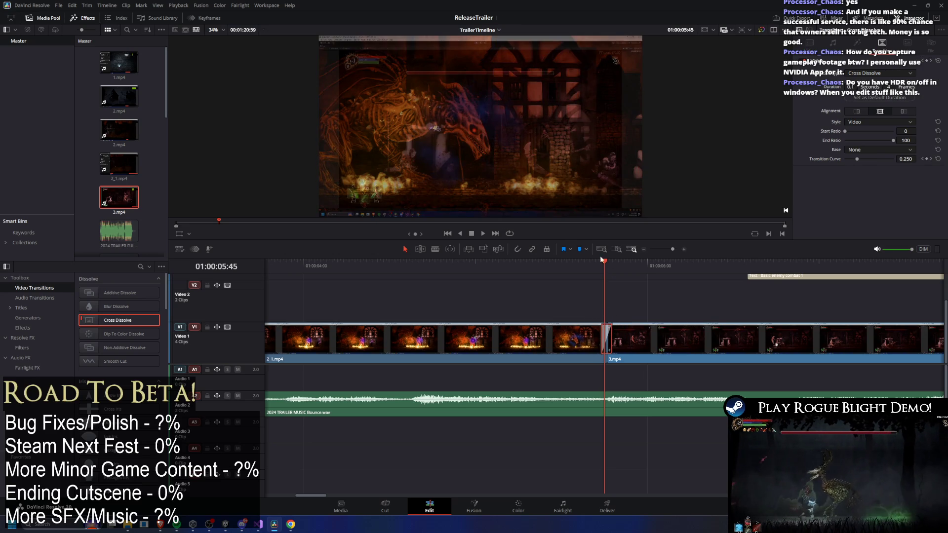
Set 3.mp4's Inspector zoom to 1.150 and review the dissolve across the cut
{"action": "left_click_drag", "start_coordinate": [603, 261], "coordinate": [621, 262]}
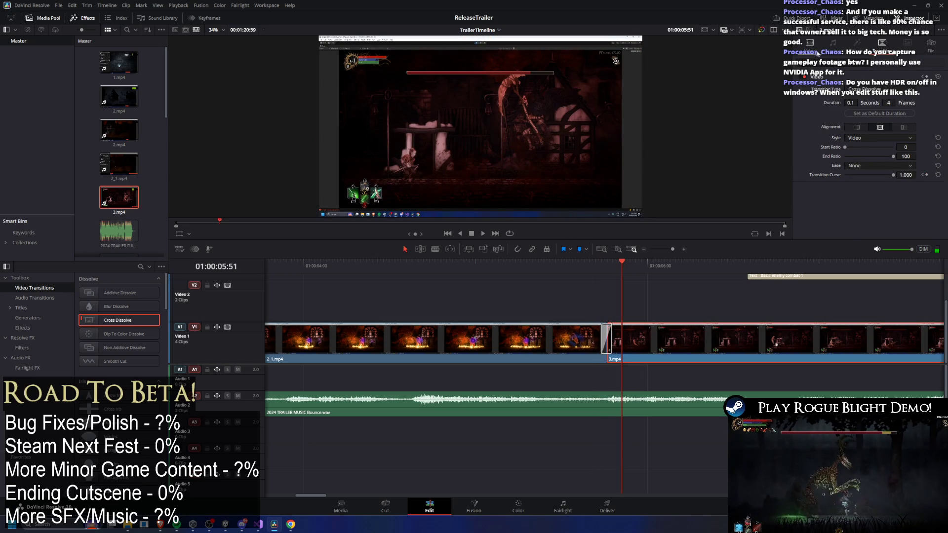
{"action": "left_click", "coordinate": [824, 54]}
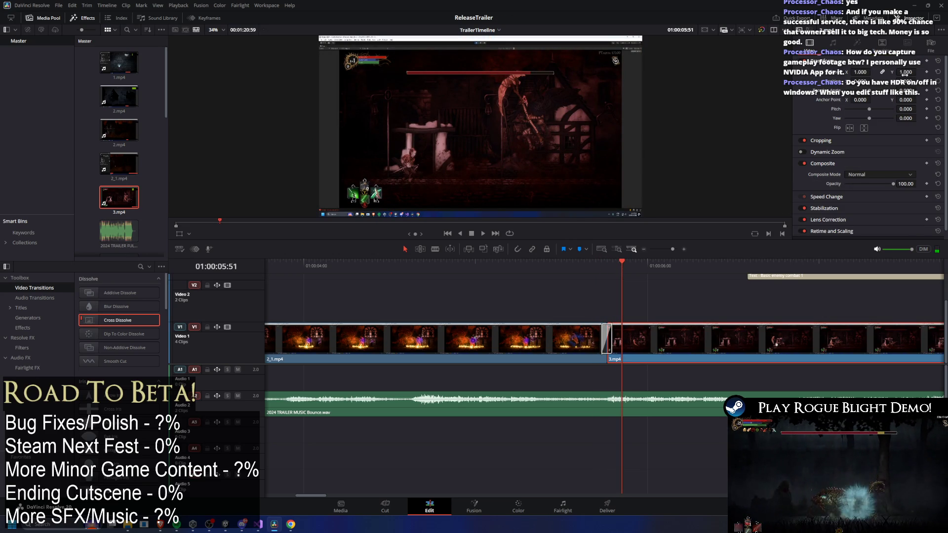
{"action": "left_click_drag", "start_coordinate": [905, 74], "coordinate": [920, 72]}
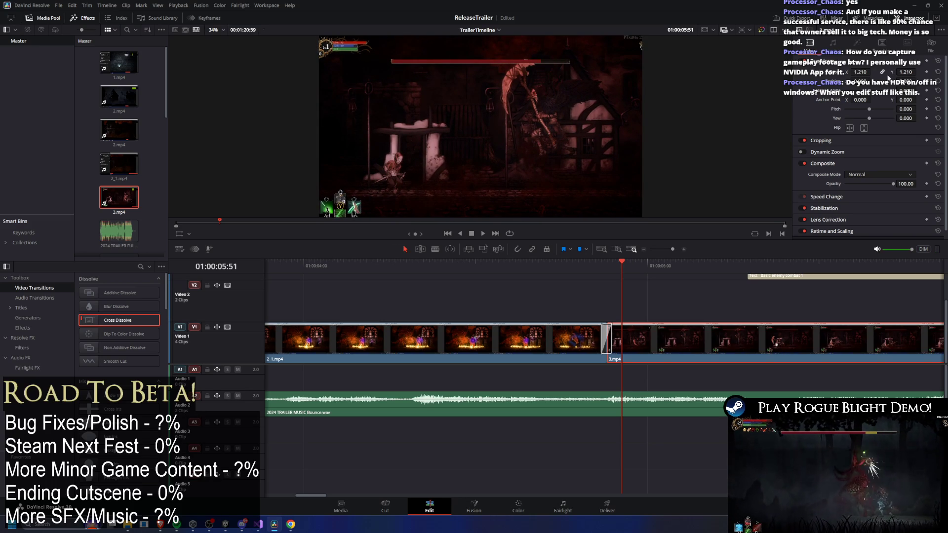
{"action": "key", "text": "ctrl+z"}
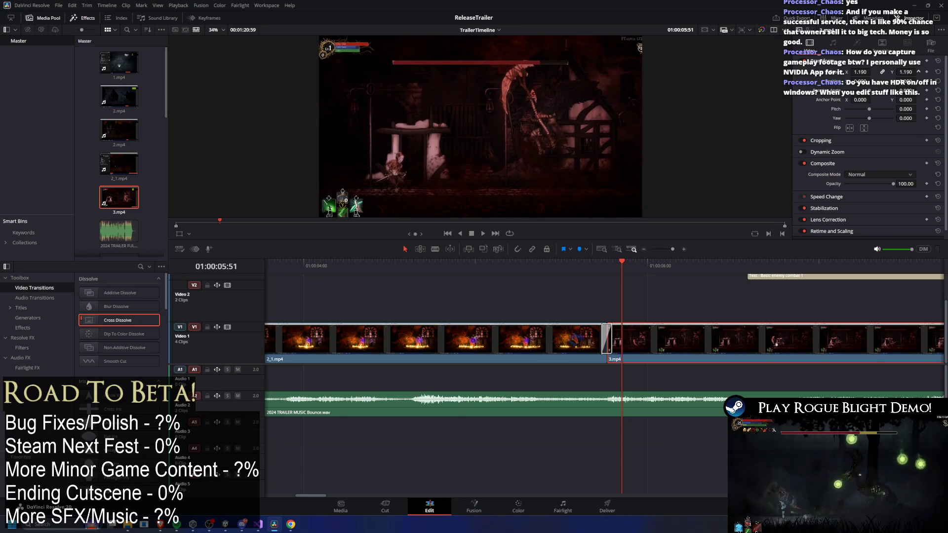
{"action": "left_click_drag", "start_coordinate": [899, 71], "coordinate": [918, 72]}
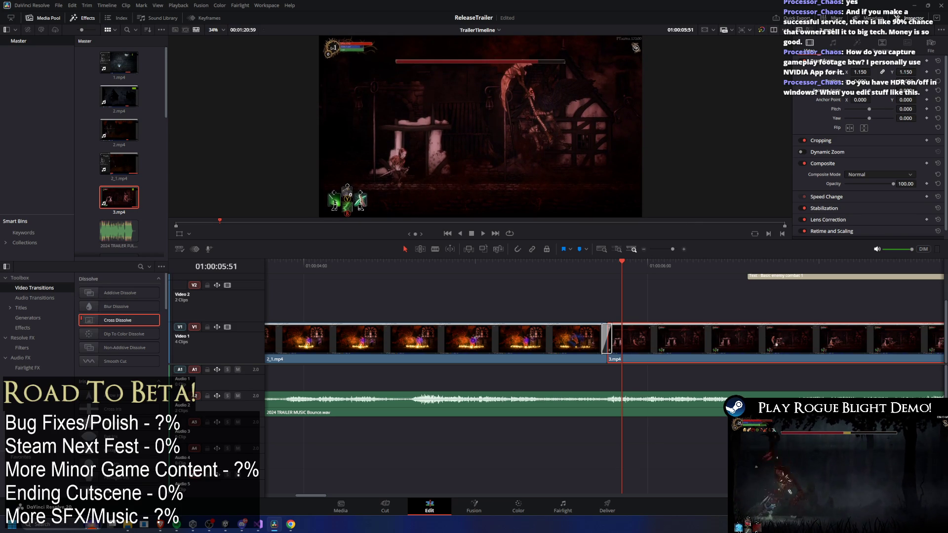
{"action": "mouse_move", "coordinate": [627, 264]}
{"action": "left_mouse_down"}
{"action": "mouse_move", "coordinate": [580, 259]}
{"action": "mouse_move", "coordinate": [766, 247]}
{"action": "mouse_move", "coordinate": [808, 259]}
{"action": "left_mouse_up"}
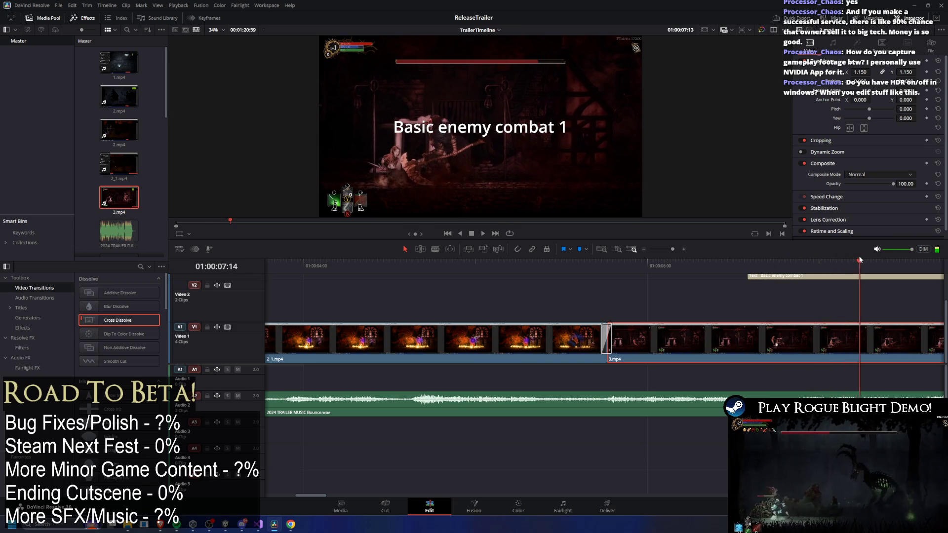
{"action": "scroll", "coordinate": [822, 304], "scroll_direction": "down", "scroll_amount": 6}
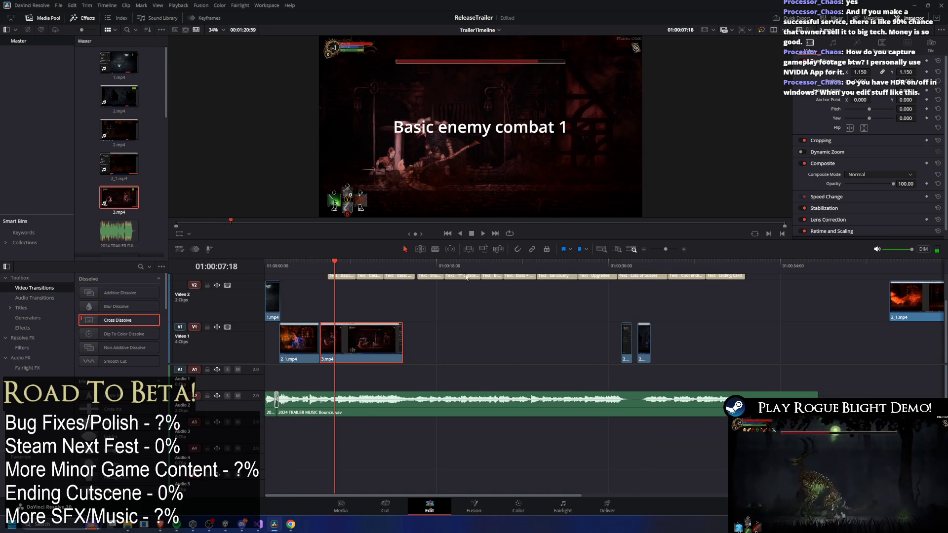
Trim 3.mp4's end to the playhead, play it back, and enlarge its image to 1.42 zoom
{"action": "mouse_move", "coordinate": [352, 266]}
{"action": "left_mouse_down"}
{"action": "mouse_move", "coordinate": [360, 270]}
{"action": "mouse_move", "coordinate": [339, 269]}
{"action": "mouse_move", "coordinate": [356, 265]}
{"action": "left_mouse_up"}
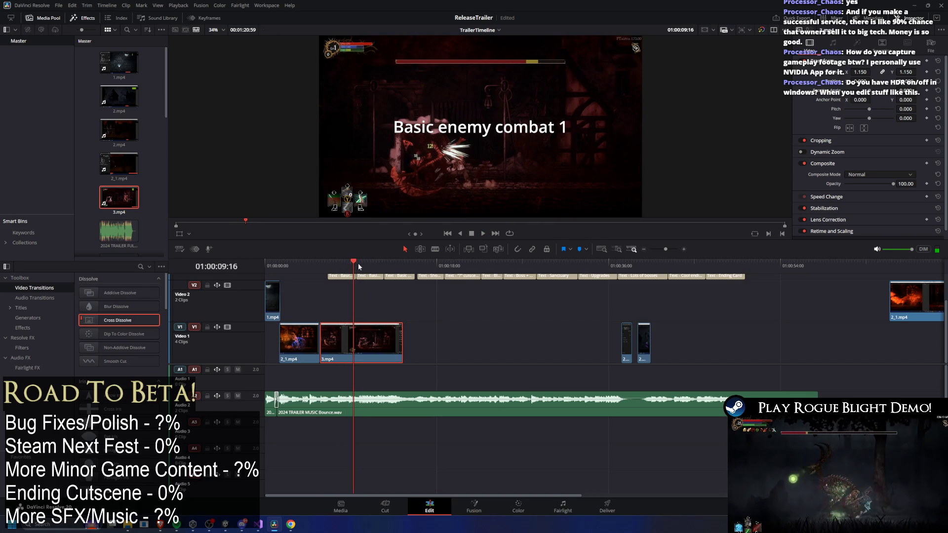
{"action": "mouse_move", "coordinate": [402, 340]}
{"action": "left_mouse_down"}
{"action": "mouse_move", "coordinate": [357, 340]}
{"action": "mouse_move", "coordinate": [451, 331]}
{"action": "mouse_move", "coordinate": [871, 347]}
{"action": "left_mouse_up"}
{"action": "scroll", "coordinate": [345, 295], "scroll_direction": "up", "scroll_amount": 2}
{"action": "left_click", "coordinate": [279, 262]}
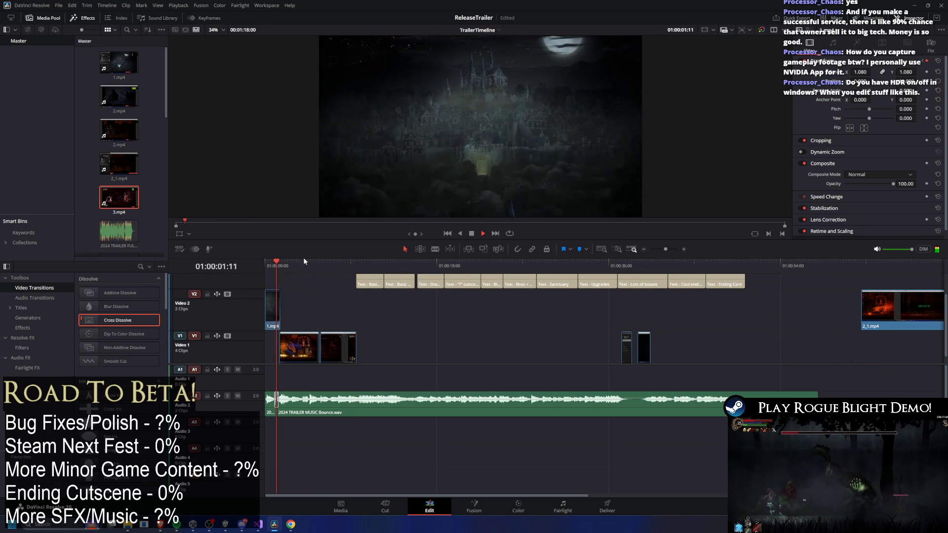
{"action": "key", "text": "space"}
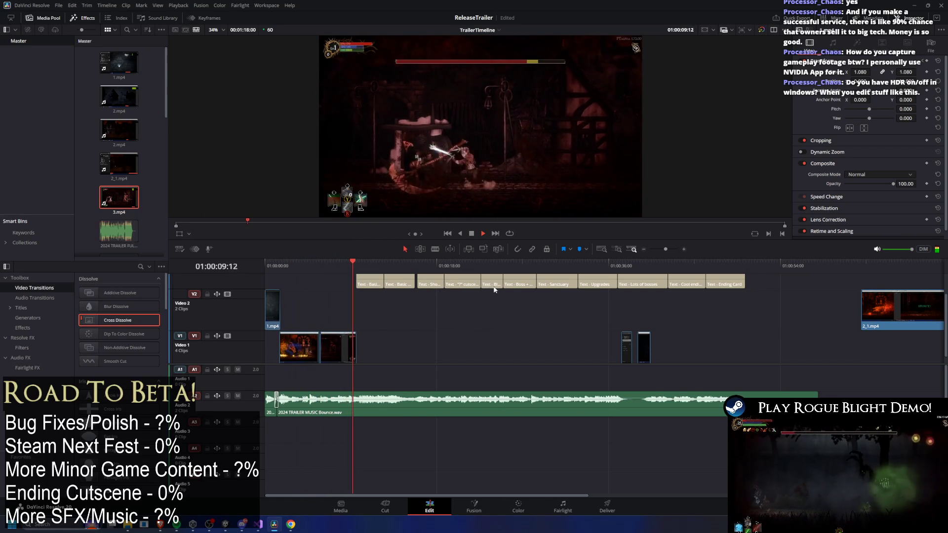
{"action": "left_click", "coordinate": [330, 267]}
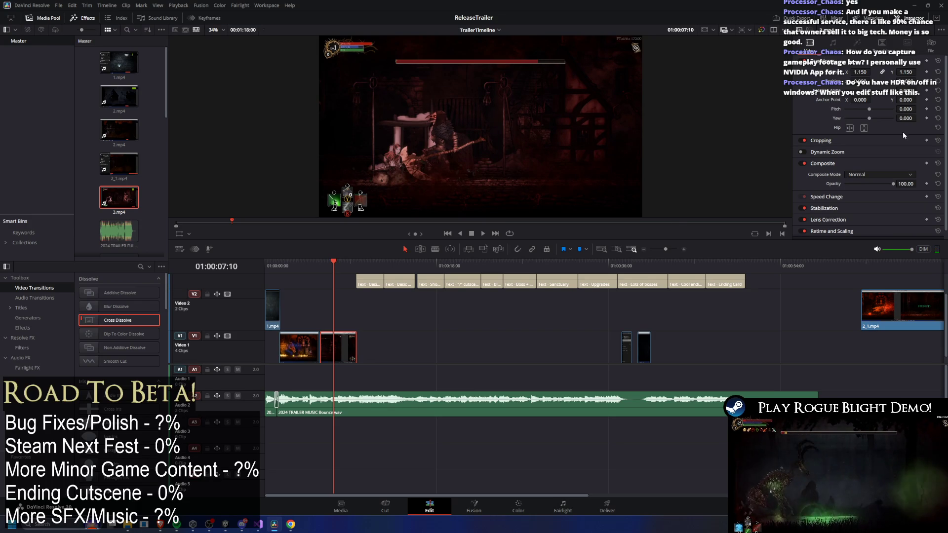
{"action": "mouse_move", "coordinate": [860, 71]}
{"action": "left_mouse_down"}
{"action": "mouse_move", "coordinate": [928, 71]}
{"action": "mouse_move", "coordinate": [883, 81]}
{"action": "left_mouse_up"}
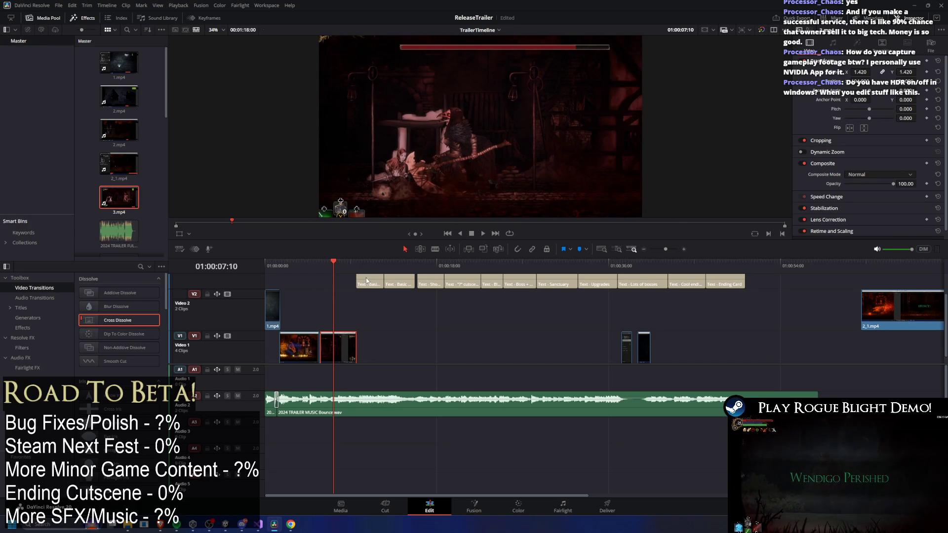
Replay and scrub the gameplay leading into the Basic enemy combat 2 title card
{"action": "left_click", "coordinate": [321, 262]}
{"action": "key", "text": "space"}
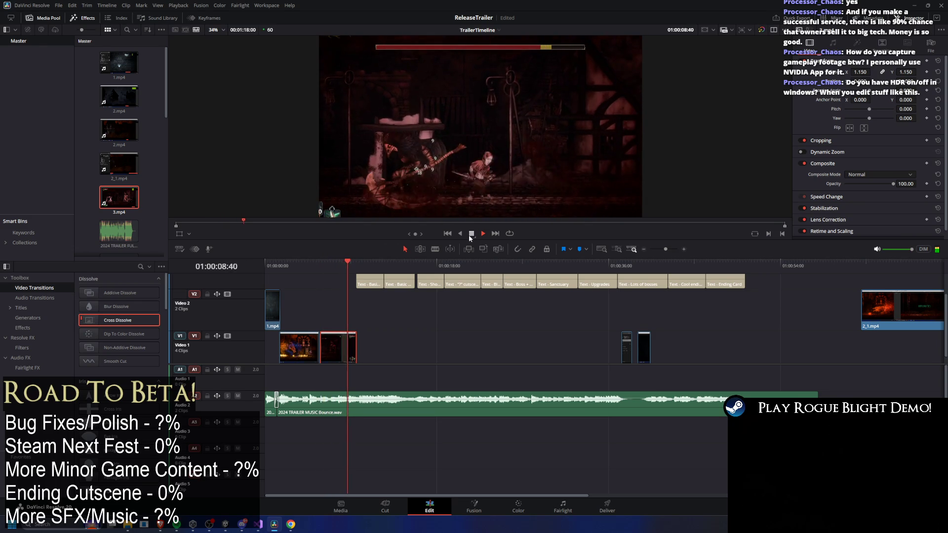
{"action": "left_click", "coordinate": [326, 269]}
{"action": "mouse_move", "coordinate": [326, 270]}
{"action": "left_mouse_down"}
{"action": "mouse_move", "coordinate": [323, 262]}
{"action": "mouse_move", "coordinate": [339, 265]}
{"action": "left_mouse_up"}
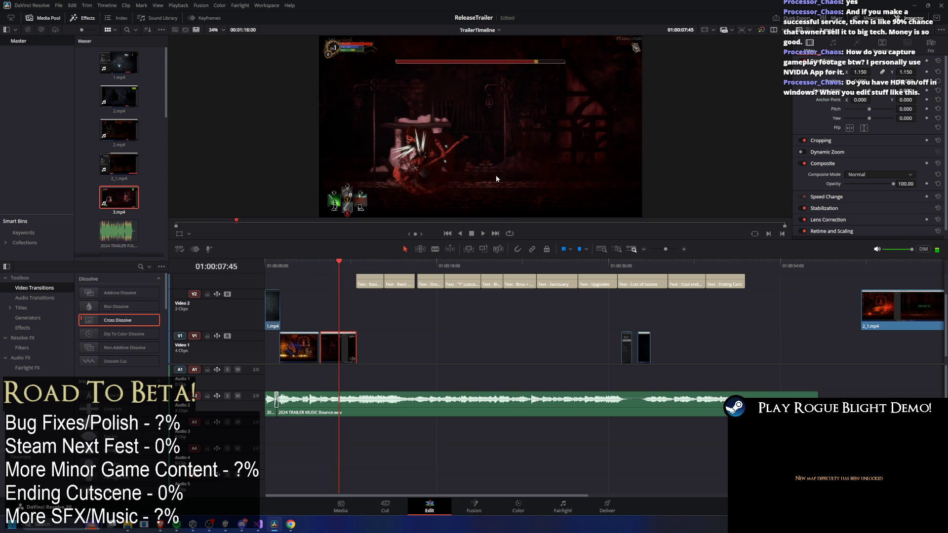
{"action": "left_click_drag", "start_coordinate": [339, 263], "coordinate": [358, 263]}
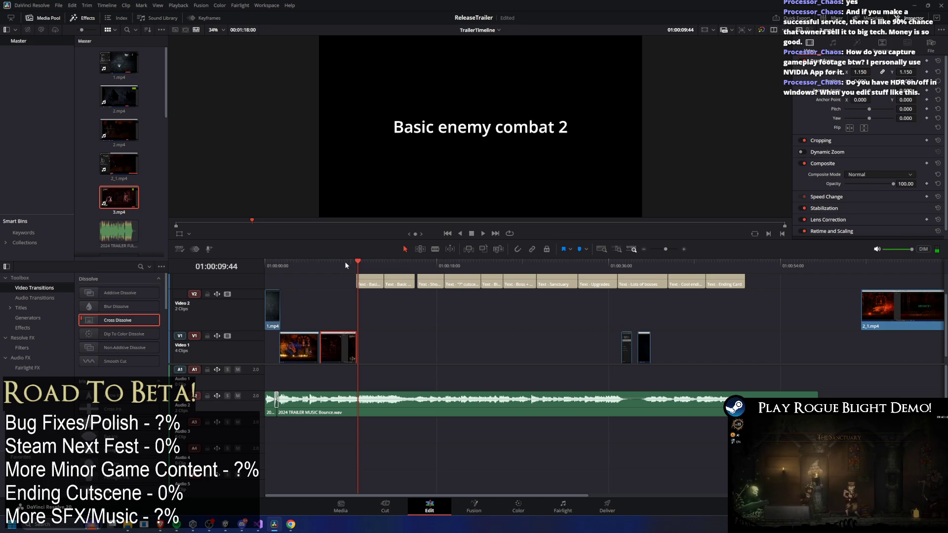
{"action": "left_click", "coordinate": [337, 262]}
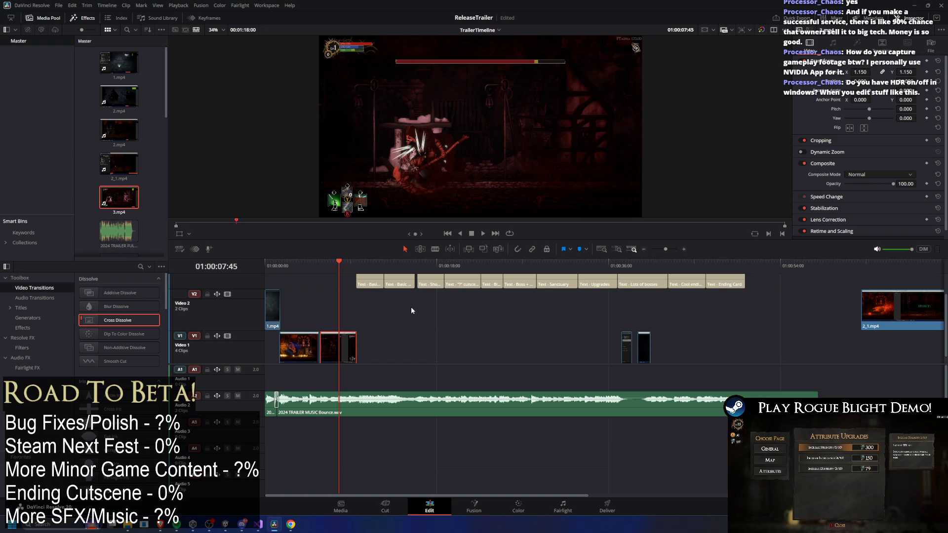
{"action": "left_click_drag", "start_coordinate": [301, 272], "coordinate": [341, 275]}
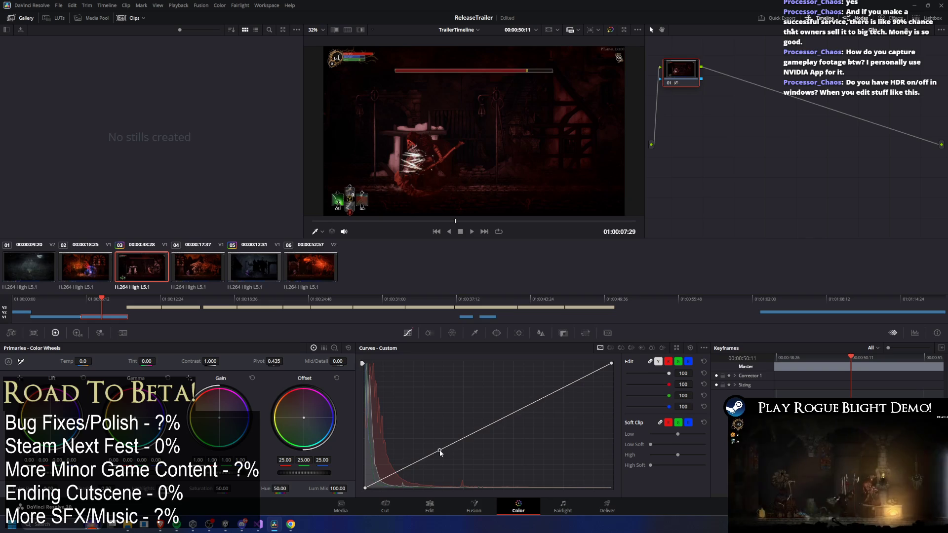
Lift the Custom Curve midpoint to brighten 3.mp4, then scrub the Edit timeline around the combat 2 title
{"action": "left_click_drag", "start_coordinate": [438, 445], "coordinate": [443, 438]}
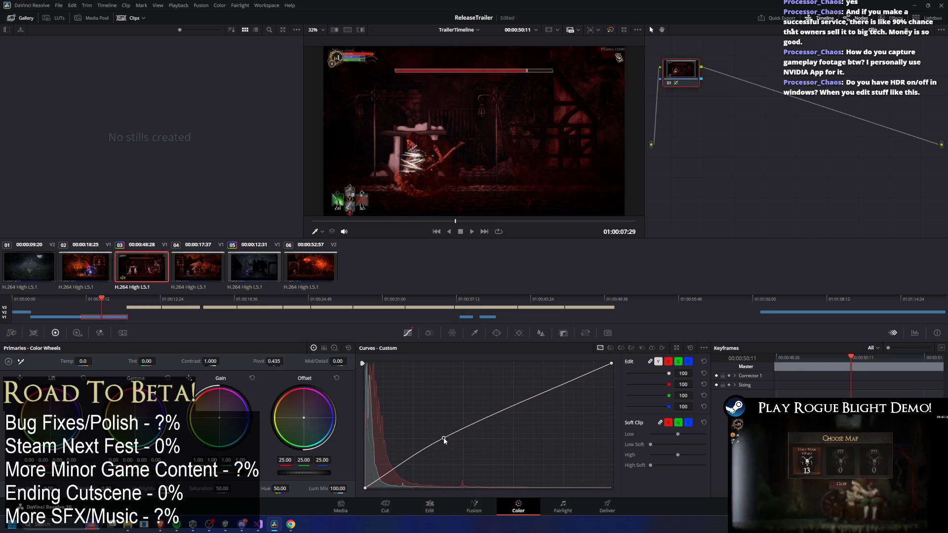
{"action": "left_click", "coordinate": [442, 505]}
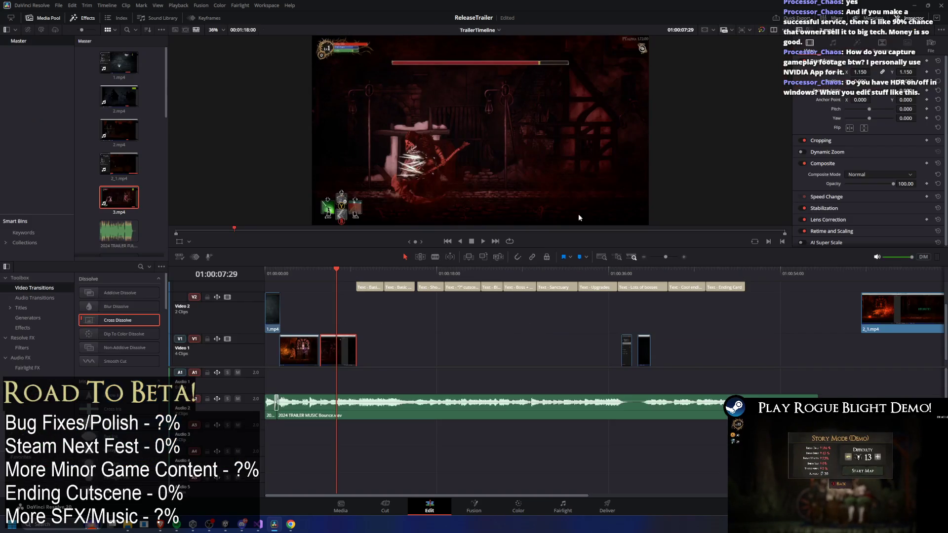
{"action": "left_click", "coordinate": [330, 269]}
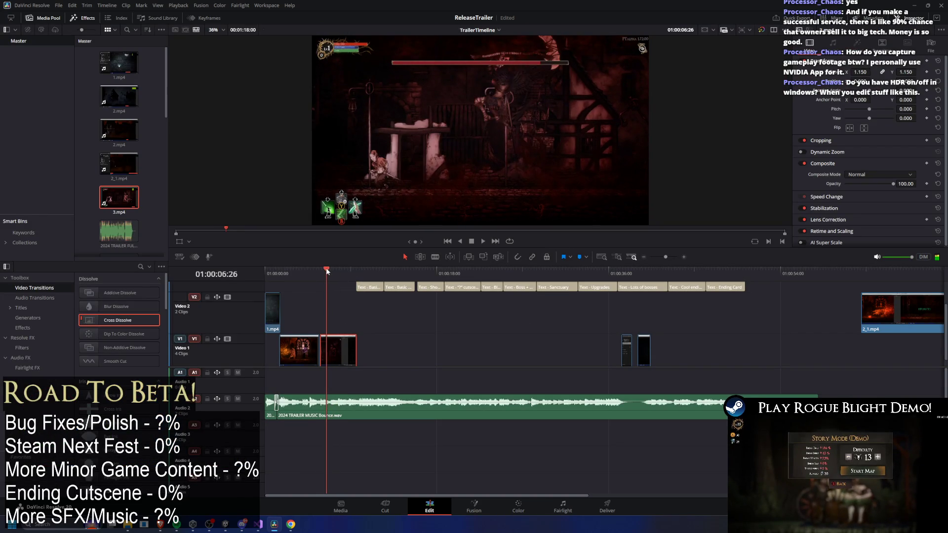
{"action": "left_click_drag", "start_coordinate": [330, 270], "coordinate": [365, 276]}
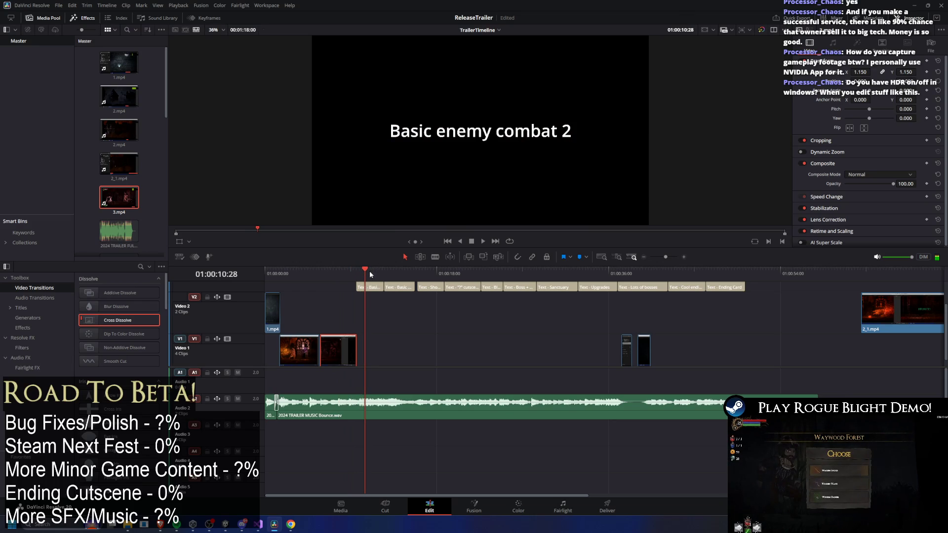
{"action": "left_click_drag", "start_coordinate": [345, 270], "coordinate": [362, 272]}
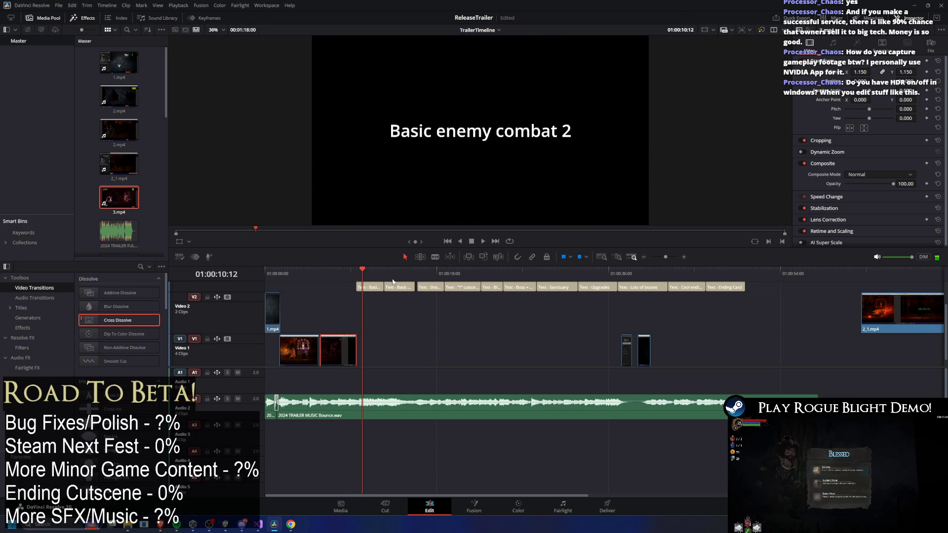
{"action": "left_click", "coordinate": [342, 272]}
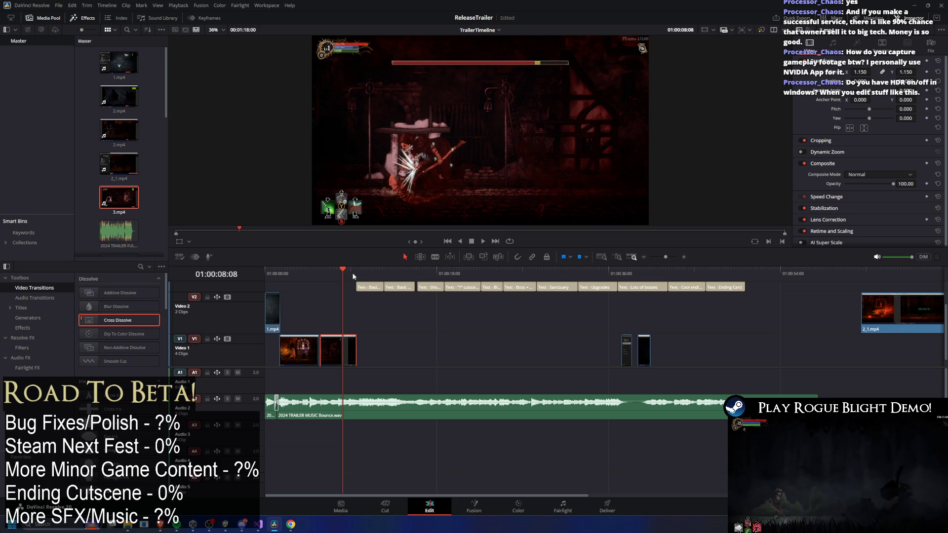
{"action": "mouse_move", "coordinate": [313, 271]}
{"action": "left_mouse_down"}
{"action": "mouse_move", "coordinate": [428, 271]}
{"action": "mouse_move", "coordinate": [328, 276]}
{"action": "mouse_move", "coordinate": [360, 278]}
{"action": "left_mouse_up"}
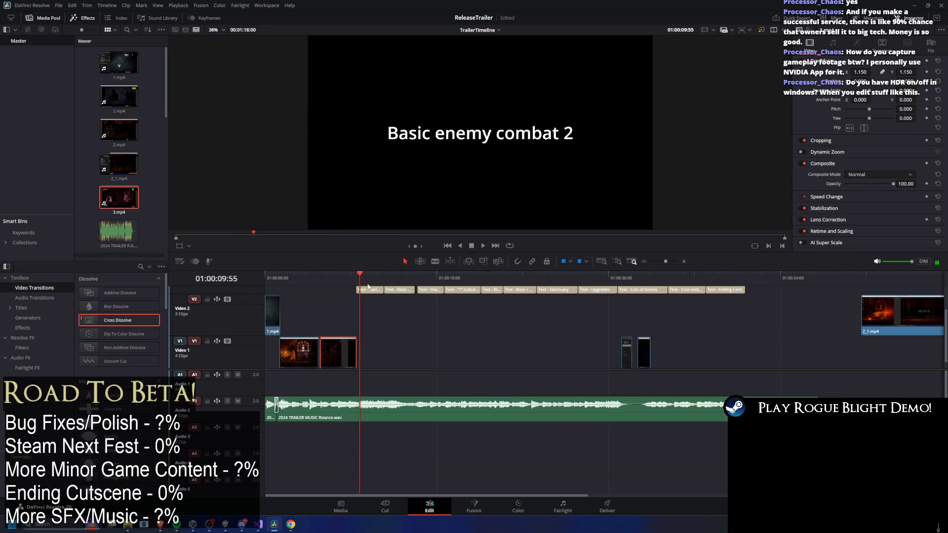
{"action": "left_click", "coordinate": [308, 279]}
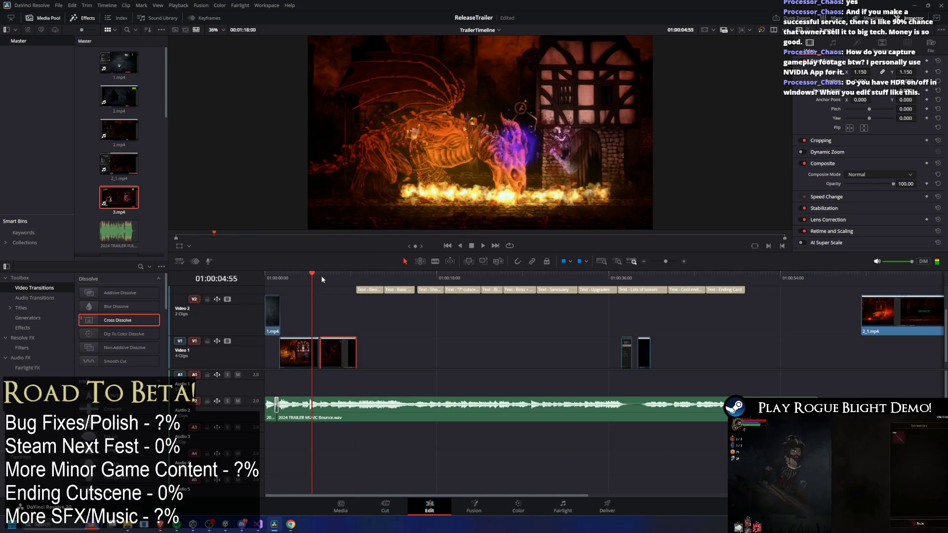
{"action": "mouse_move", "coordinate": [347, 279]}
{"action": "left_mouse_down"}
{"action": "mouse_move", "coordinate": [365, 279]}
{"action": "mouse_move", "coordinate": [306, 274]}
{"action": "mouse_move", "coordinate": [368, 277]}
{"action": "left_mouse_up"}
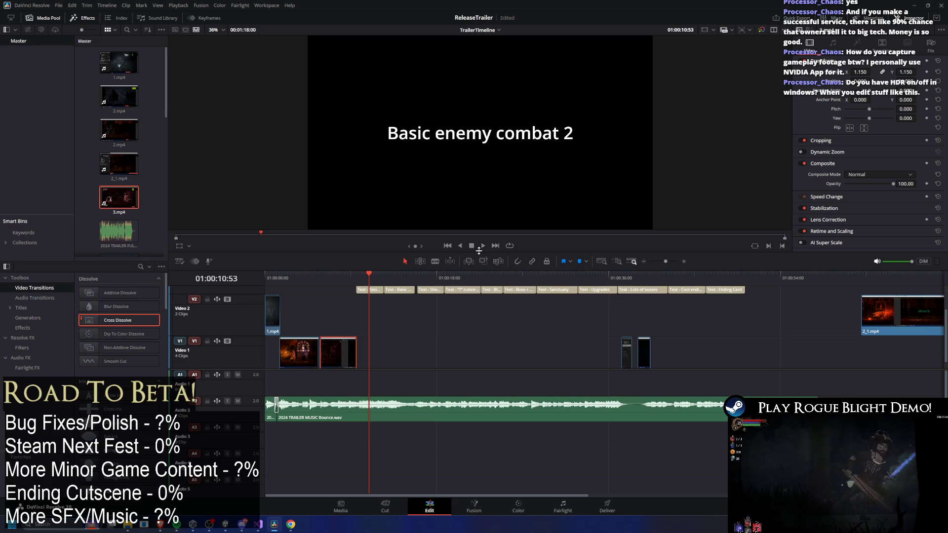
{"action": "left_click", "coordinate": [483, 247]}
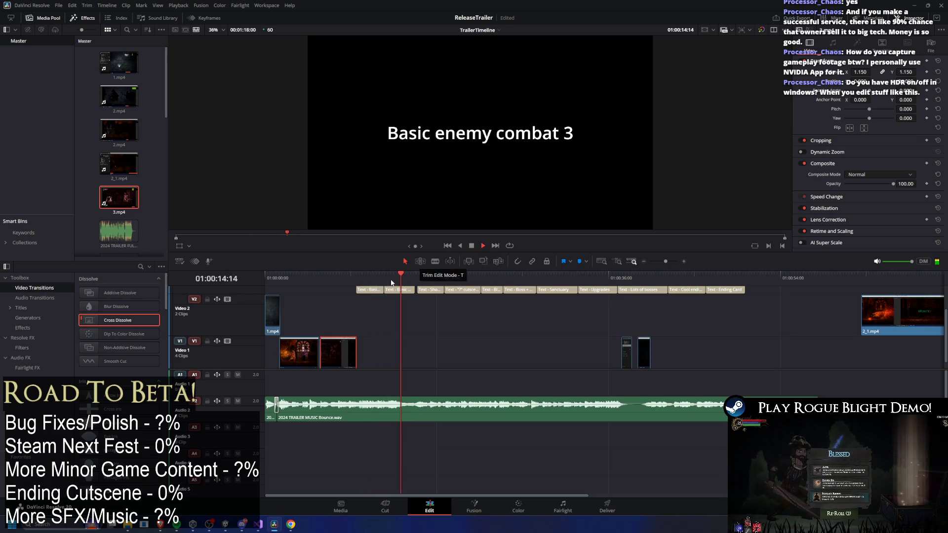
{"action": "mouse_move", "coordinate": [401, 279]}
{"action": "left_mouse_down"}
{"action": "mouse_move", "coordinate": [383, 281]}
{"action": "mouse_move", "coordinate": [399, 285]}
{"action": "mouse_move", "coordinate": [394, 281]}
{"action": "mouse_move", "coordinate": [388, 295]}
{"action": "mouse_move", "coordinate": [346, 280]}
{"action": "mouse_move", "coordinate": [399, 284]}
{"action": "left_mouse_up"}
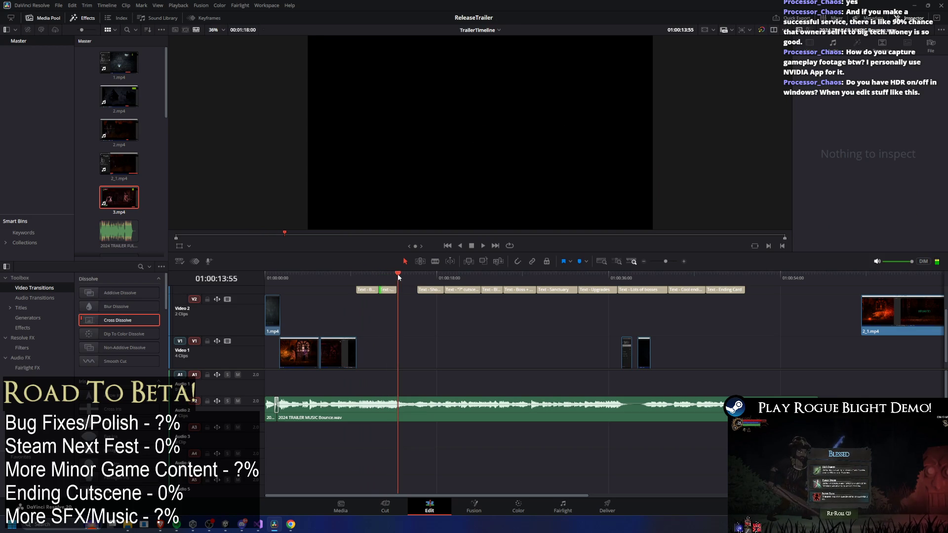
{"action": "mouse_move", "coordinate": [428, 291]}
{"action": "left_mouse_down"}
{"action": "mouse_move", "coordinate": [401, 295]}
{"action": "mouse_move", "coordinate": [410, 295]}
{"action": "mouse_move", "coordinate": [398, 282]}
{"action": "mouse_move", "coordinate": [432, 282]}
{"action": "left_mouse_up"}
Place the Show Map title card in its new spot on the title track and check it
{"action": "left_click", "coordinate": [393, 281]}
{"action": "mouse_move", "coordinate": [444, 284]}
{"action": "left_mouse_down"}
{"action": "mouse_move", "coordinate": [423, 279]}
{"action": "mouse_move", "coordinate": [432, 297]}
{"action": "left_mouse_up"}
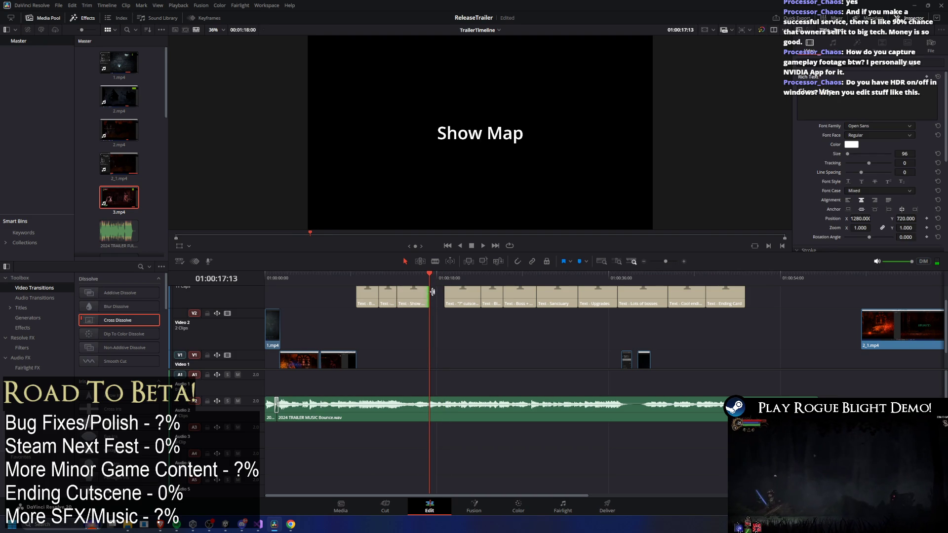
{"action": "scroll", "coordinate": [383, 340], "scroll_direction": "down", "scroll_amount": 1}
{"action": "scroll", "coordinate": [404, 343], "scroll_direction": "up", "scroll_amount": 1}
{"action": "mouse_move", "coordinate": [434, 277]}
{"action": "left_mouse_down"}
{"action": "mouse_move", "coordinate": [411, 277]}
{"action": "mouse_move", "coordinate": [438, 274]}
{"action": "left_mouse_up"}
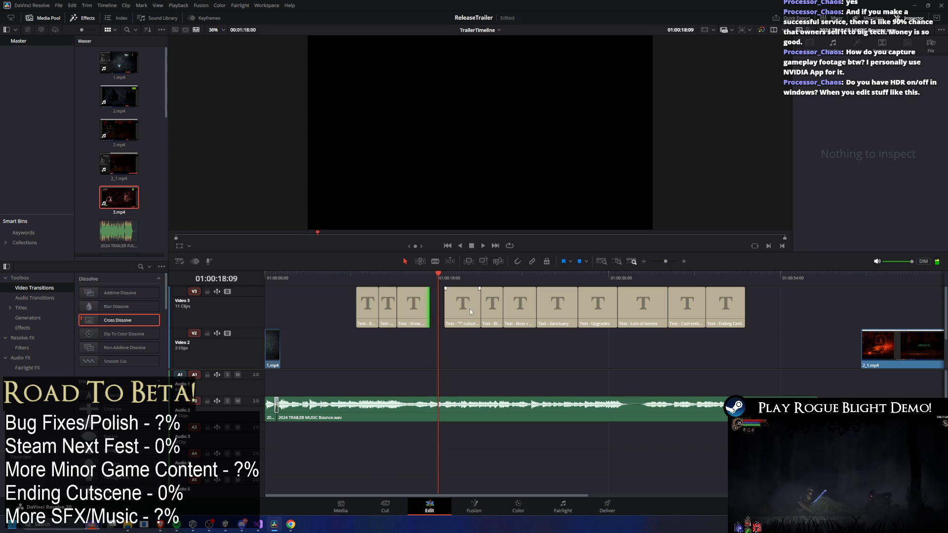
Slide the "?" cutscene title against Show Map and check it, then select the gap after 3.mp4
{"action": "left_click_drag", "start_coordinate": [470, 309], "coordinate": [454, 311]}
{"action": "left_click_drag", "start_coordinate": [423, 274], "coordinate": [439, 276]}
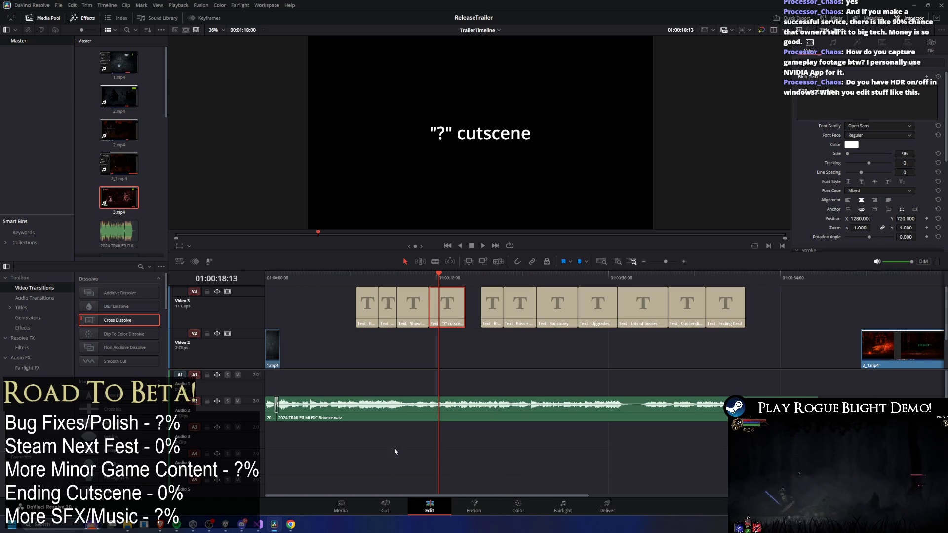
{"action": "scroll", "coordinate": [346, 365], "scroll_direction": "down", "scroll_amount": 2}
{"action": "mouse_move", "coordinate": [335, 278]}
{"action": "left_mouse_down"}
{"action": "mouse_move", "coordinate": [295, 281]}
{"action": "mouse_move", "coordinate": [399, 279]}
{"action": "left_mouse_up"}
{"action": "left_click", "coordinate": [504, 339]}
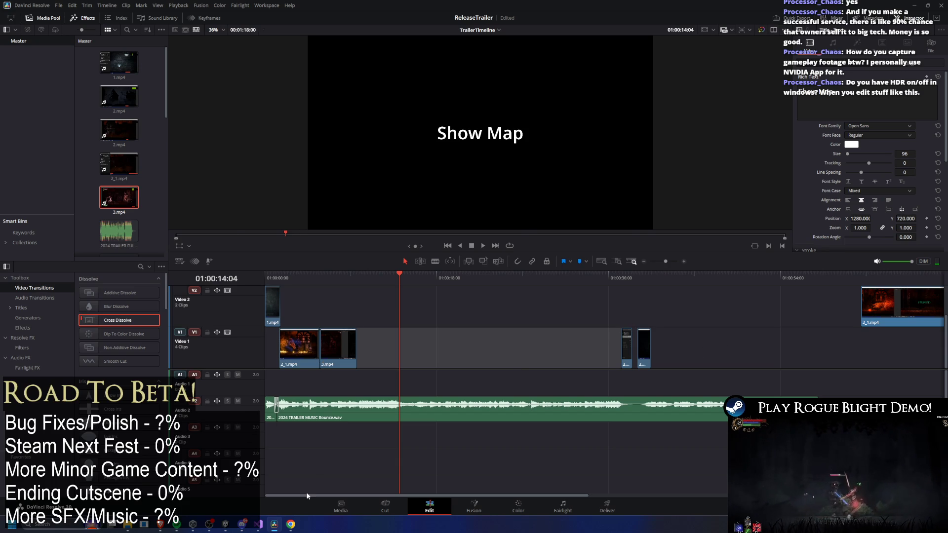
Load the stream's own Twitch channel page in a new Chrome tab
{"action": "left_click", "coordinate": [290, 524]}
{"action": "left_click", "coordinate": [329, 124]}
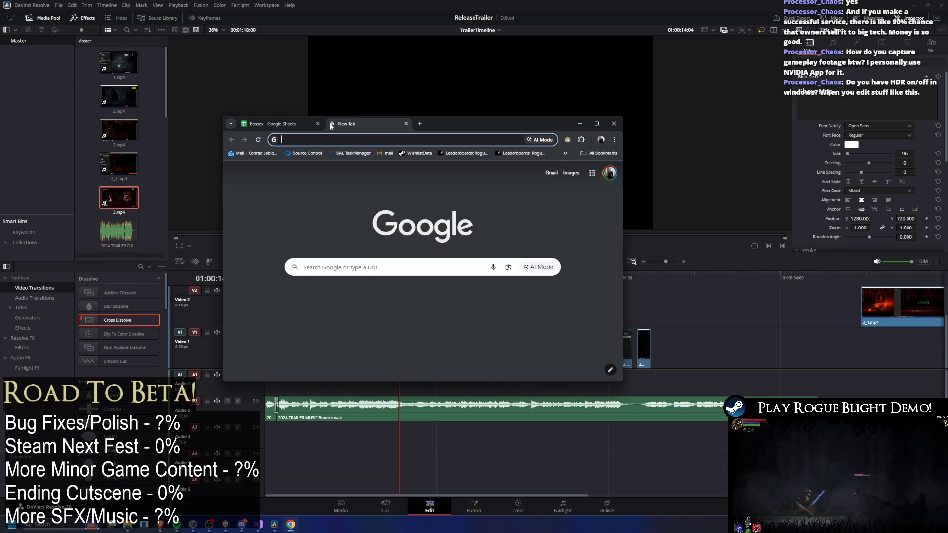
{"action": "type", "text": "twit"}
{"action": "key", "text": "Return"}
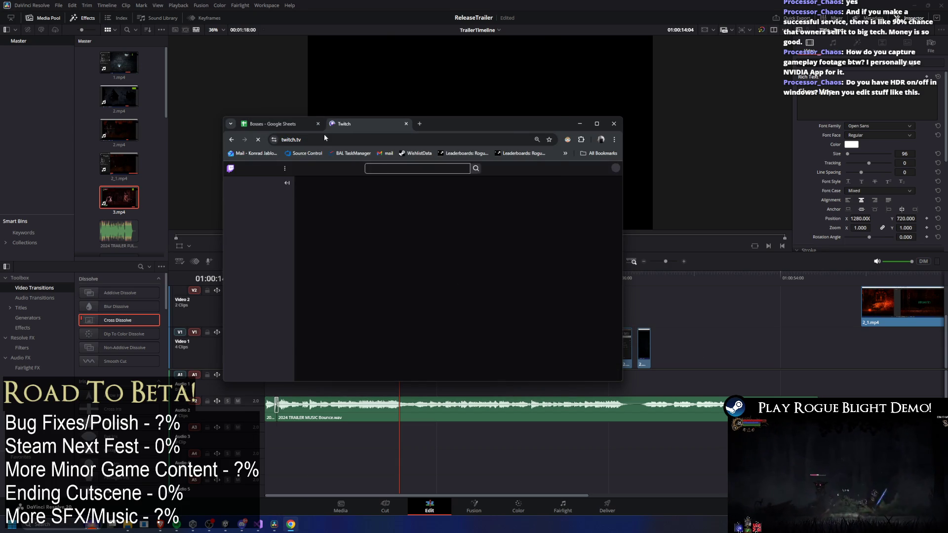
{"action": "left_click", "coordinate": [324, 135]}
{"action": "type", "text": "twitch.tv/coderadgames"}
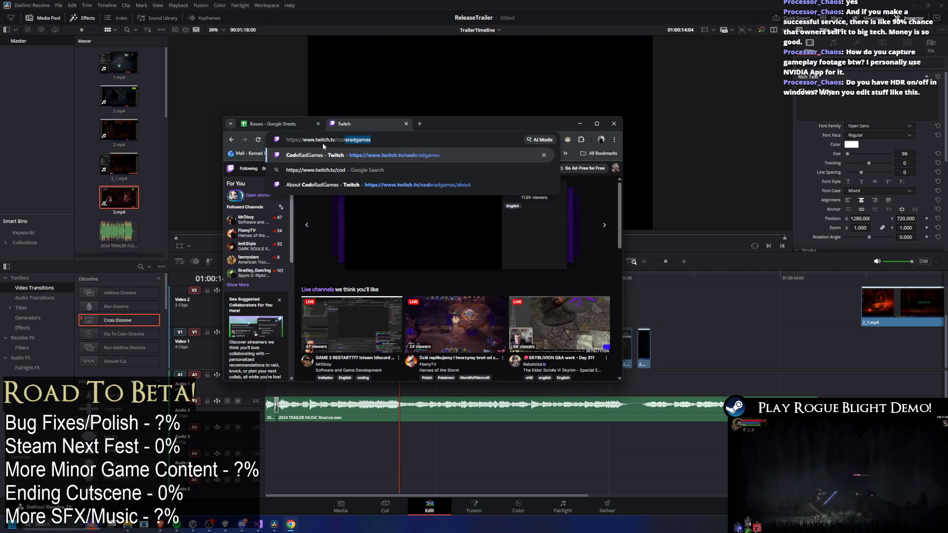
{"action": "key", "text": "Return"}
Maximise the Twitch window, open a followed channel in a background tab, and expand the followed list
{"action": "left_click_drag", "start_coordinate": [445, 126], "coordinate": [947, 123]}
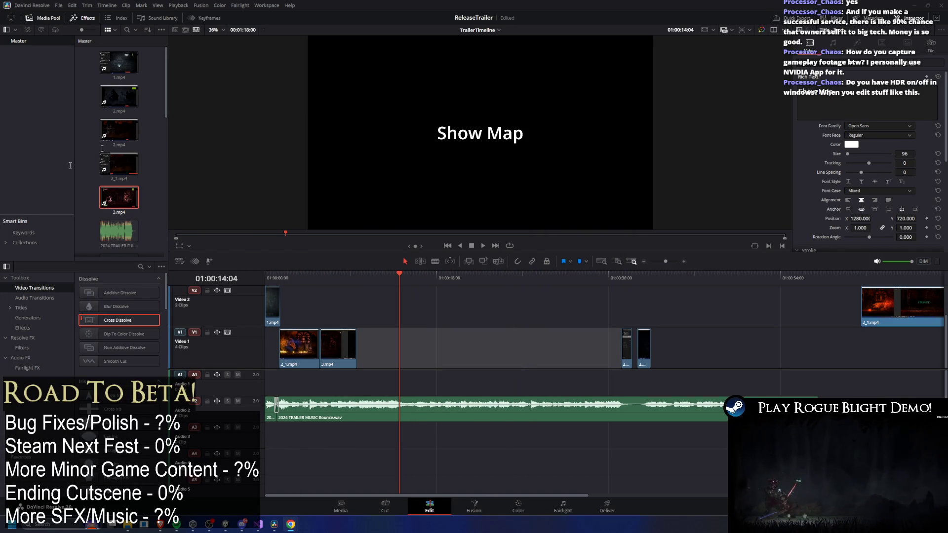
{"action": "key", "text": "alt+Tab"}
{"action": "middle_click", "coordinate": [43, 107]}
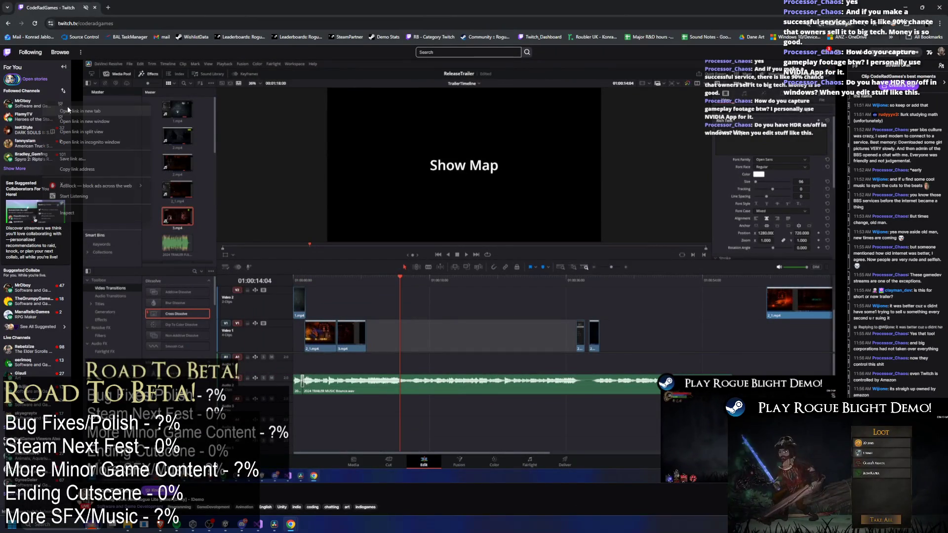
{"action": "left_click", "coordinate": [22, 169]}
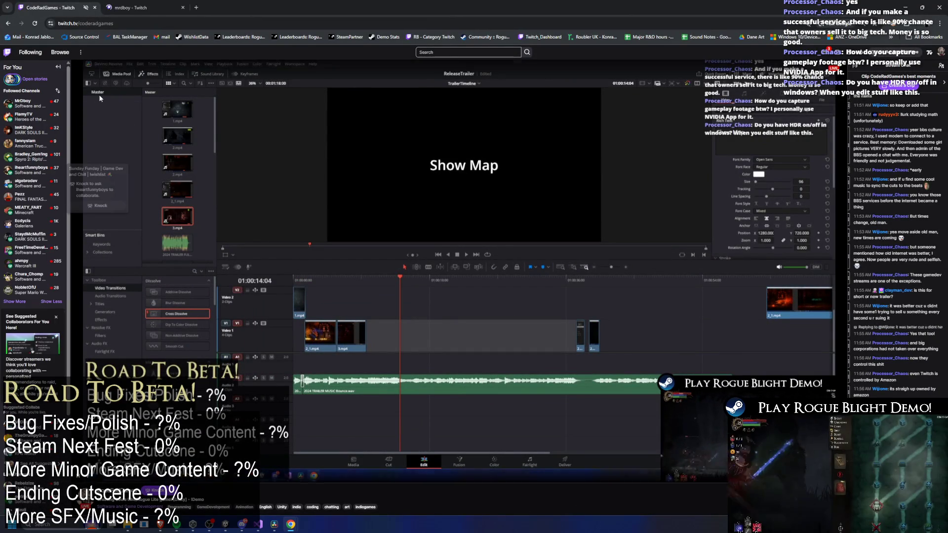
{"action": "double_click", "coordinate": [81, 25]}
{"action": "left_click", "coordinate": [331, 174]}
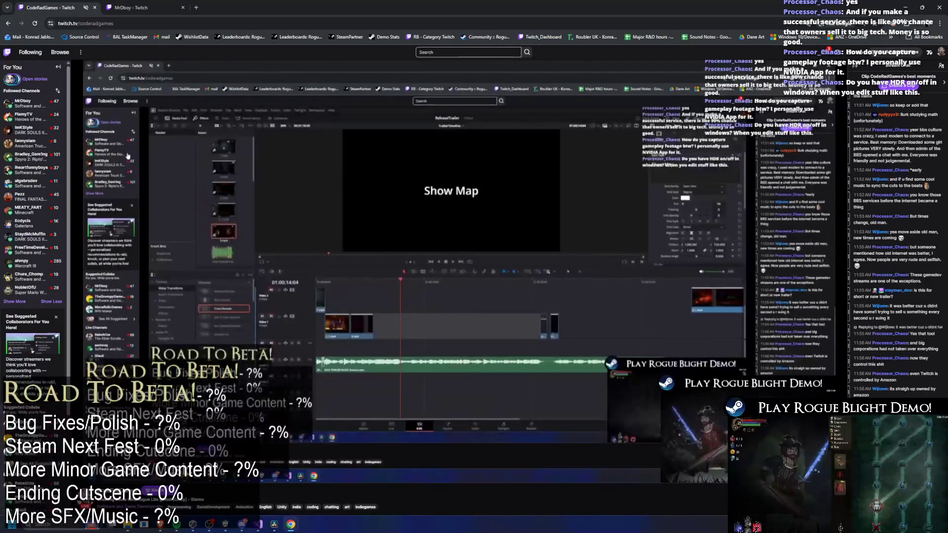